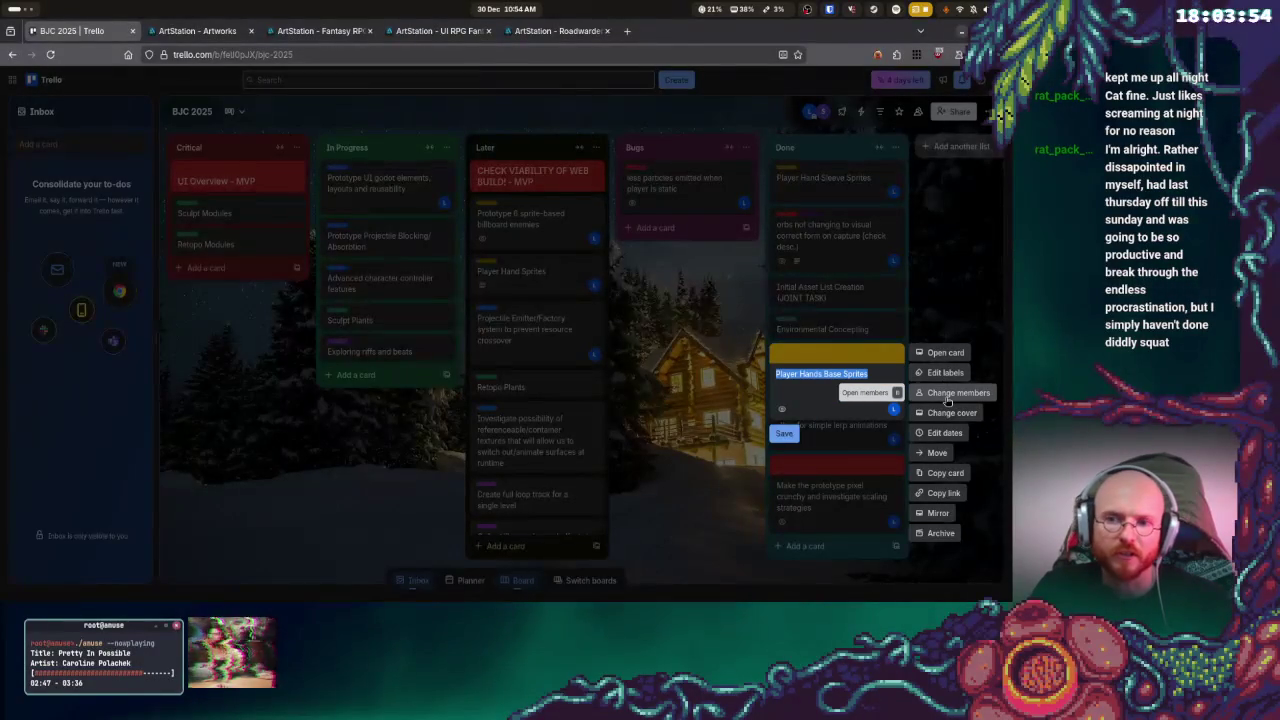
# - Remove the cover from the Player Hands Base Sprites card
pyautogui.click(948, 412)
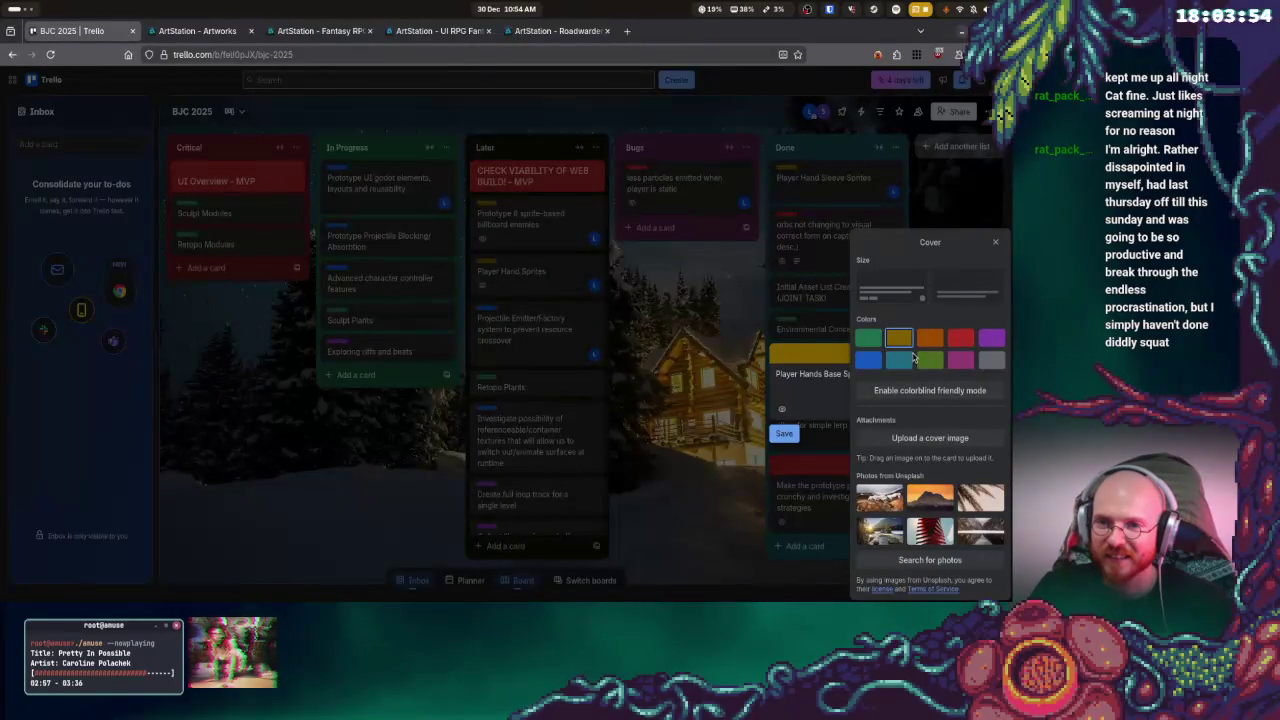
pyautogui.click(928, 342)
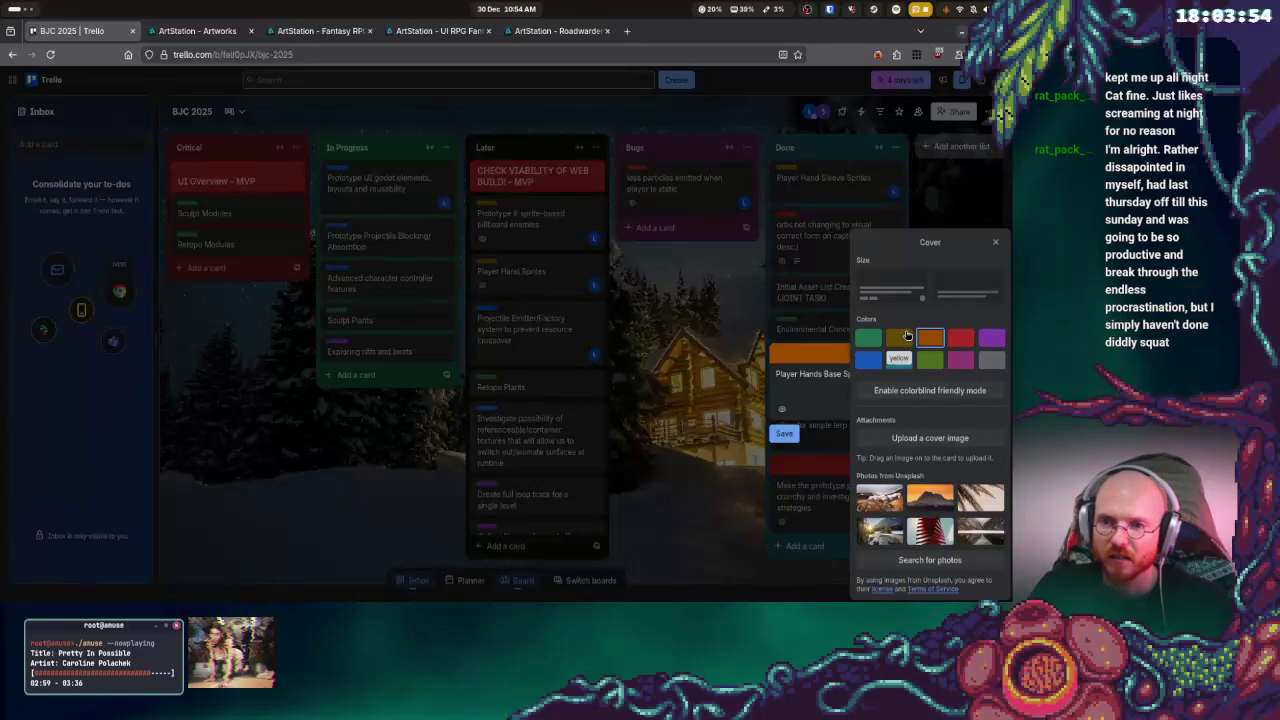
pyautogui.click(945, 302)
pyautogui.press('Escape')
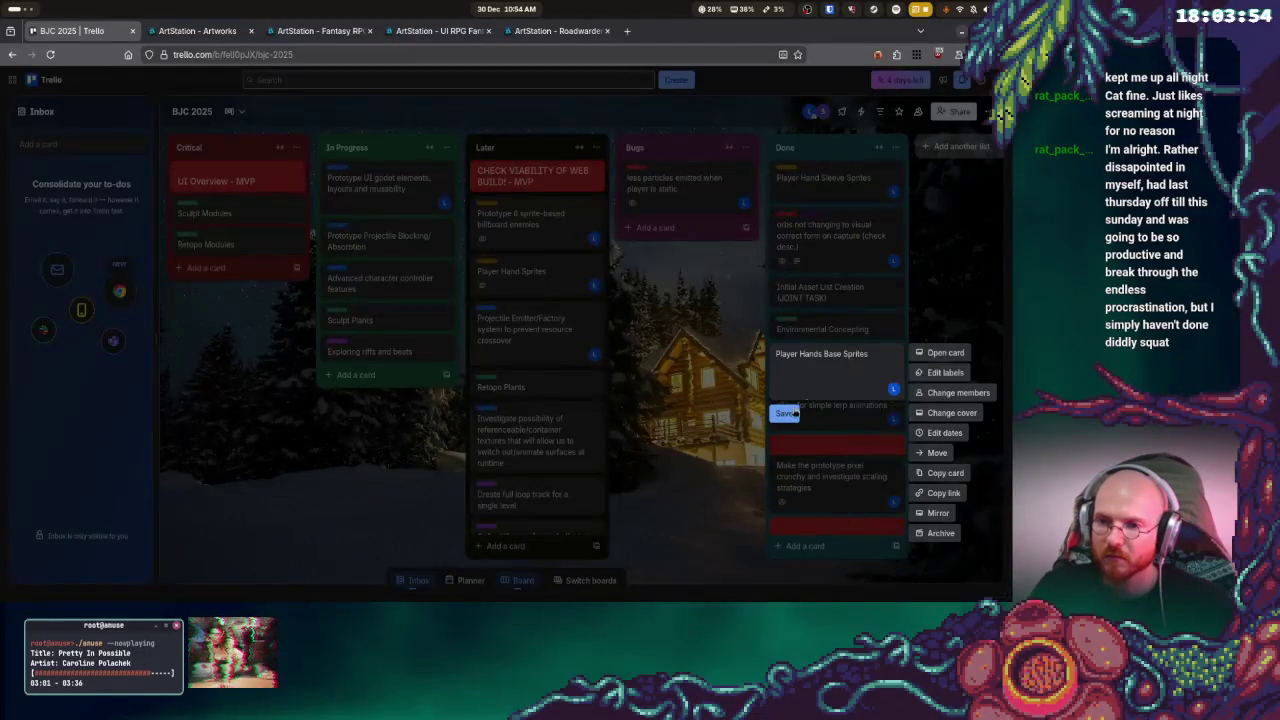
pyautogui.press('Escape')
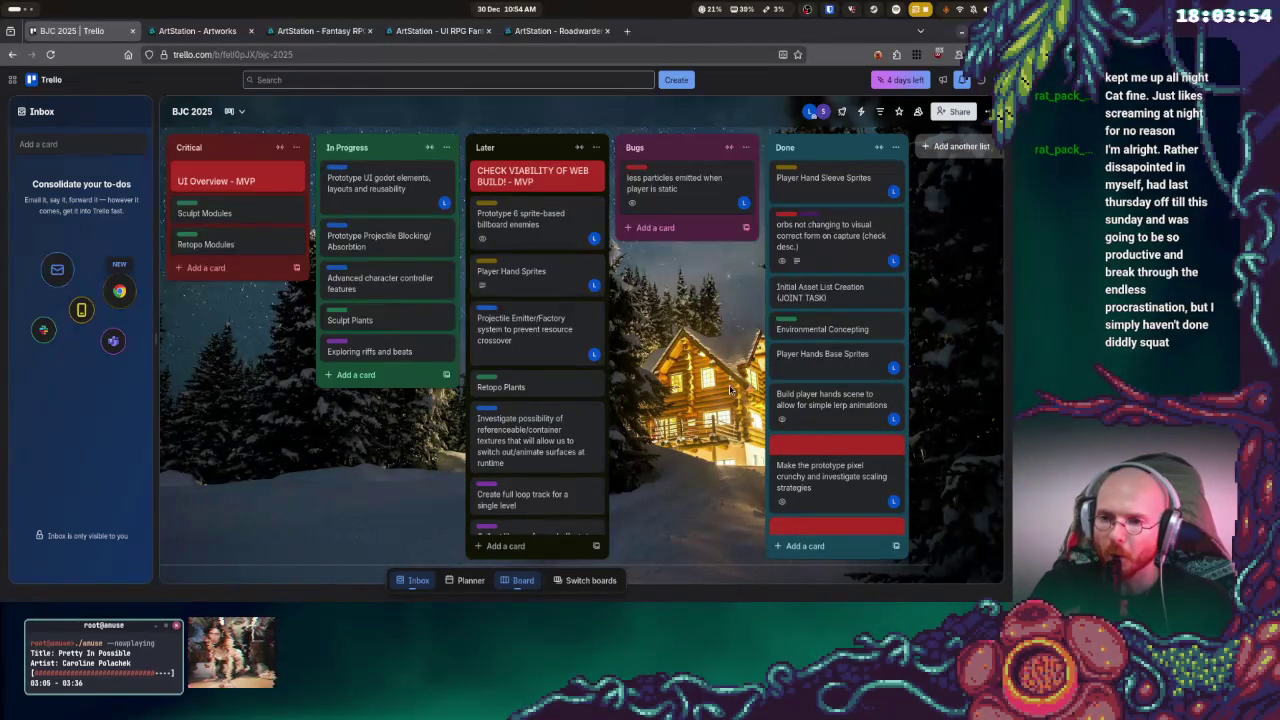
# - Apply the 2D PIXEL label to the Player Hands Base Sprites and player hands scene cards
pyautogui.click(893, 358)
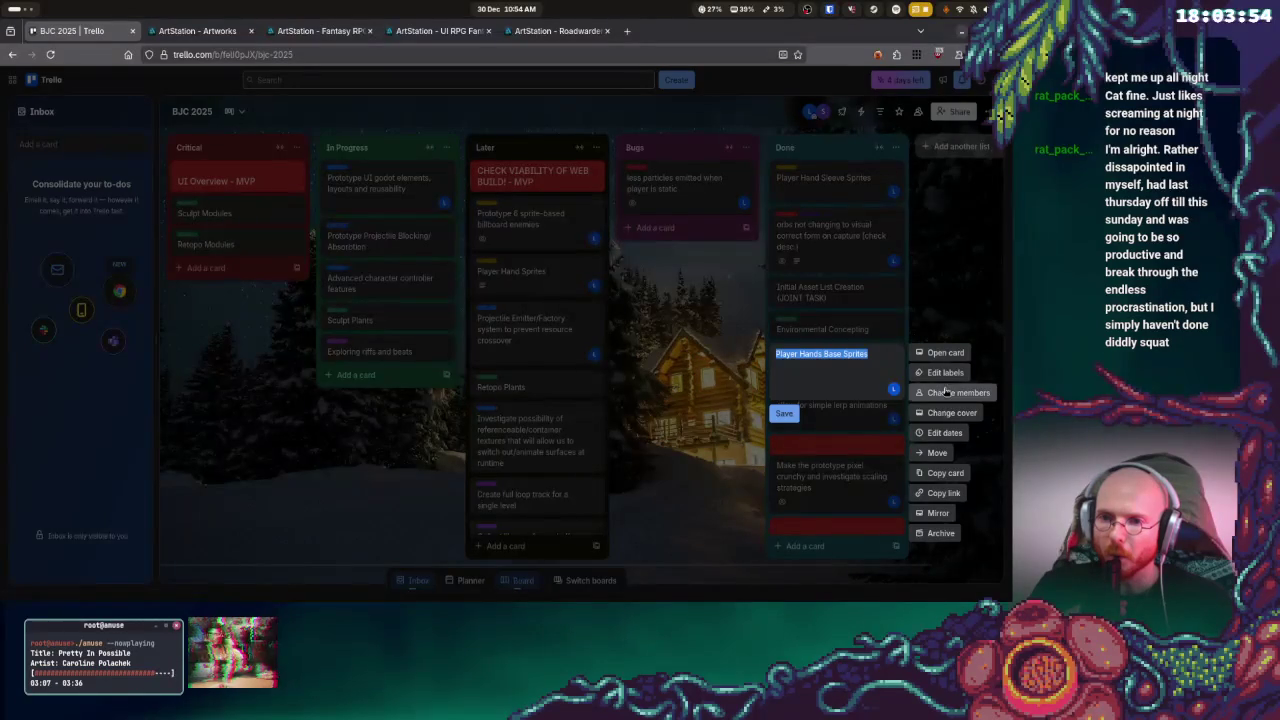
pyautogui.click(940, 390)
pyautogui.click(939, 380)
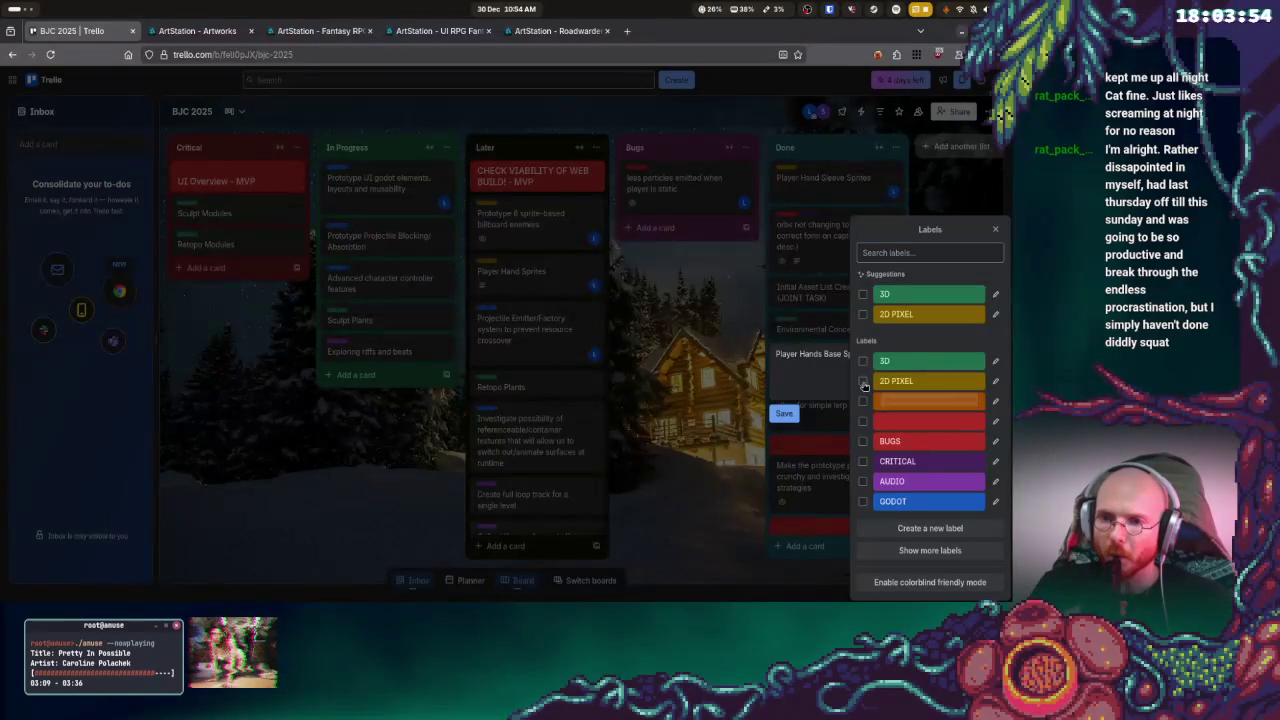
pyautogui.click(740, 393)
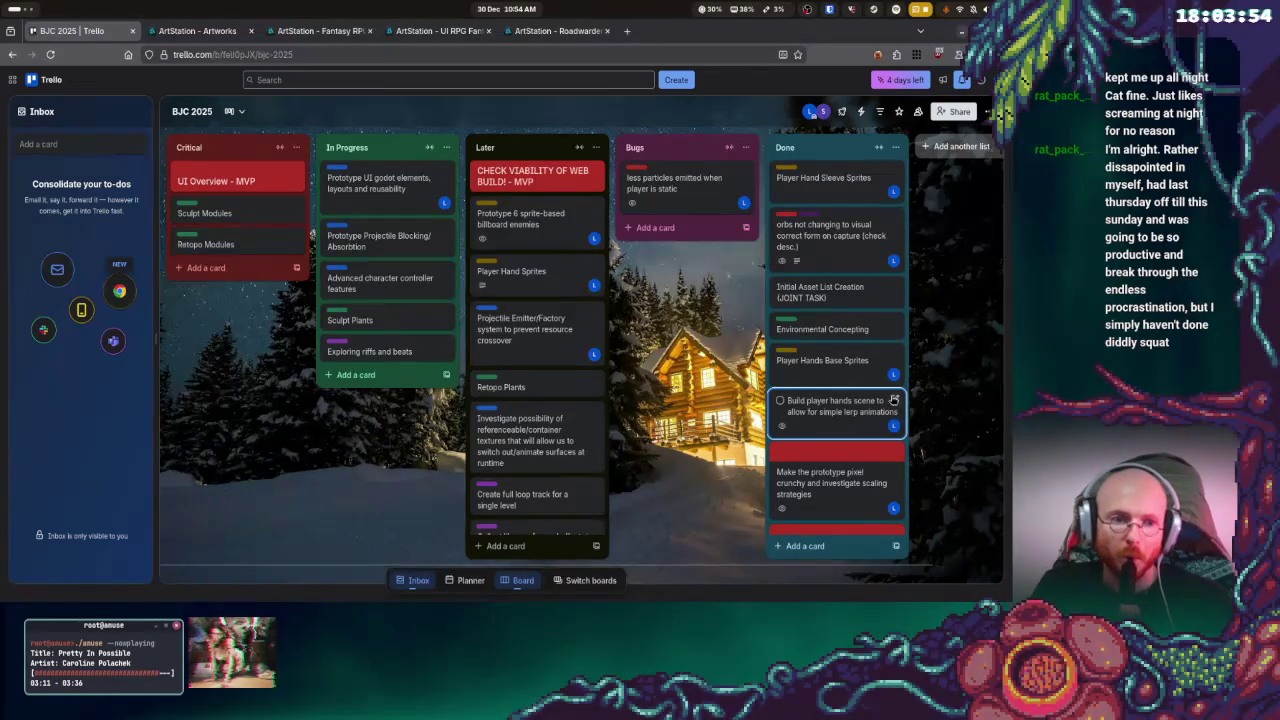
pyautogui.click(893, 401)
pyautogui.click(918, 415)
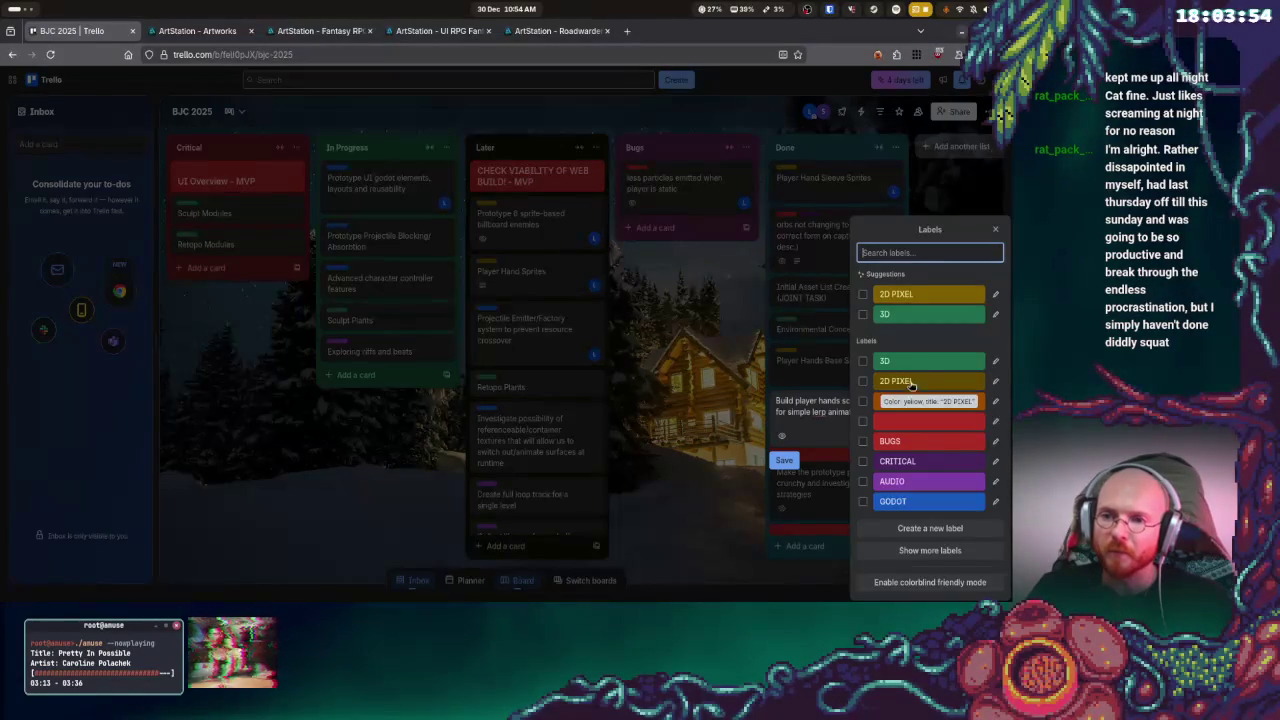
pyautogui.click(917, 381)
pyautogui.click(722, 382)
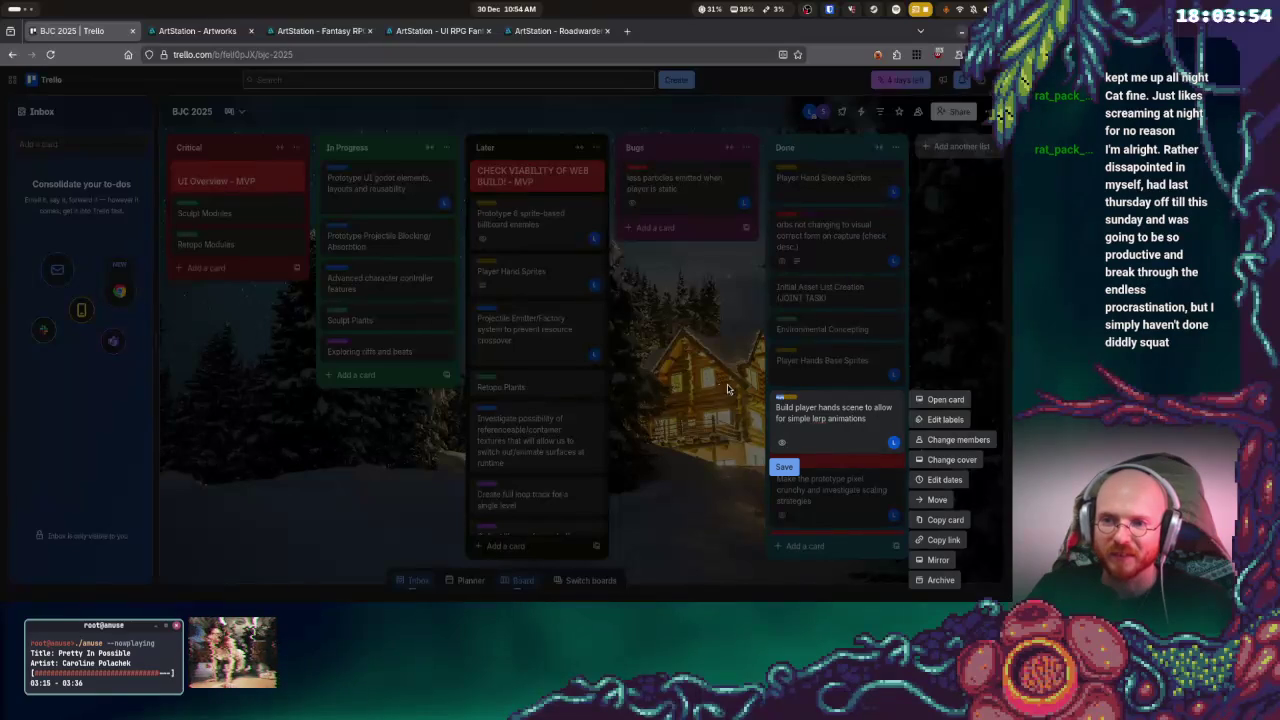
pyautogui.press('Escape')
pyautogui.scroll(-1, 866, 412)
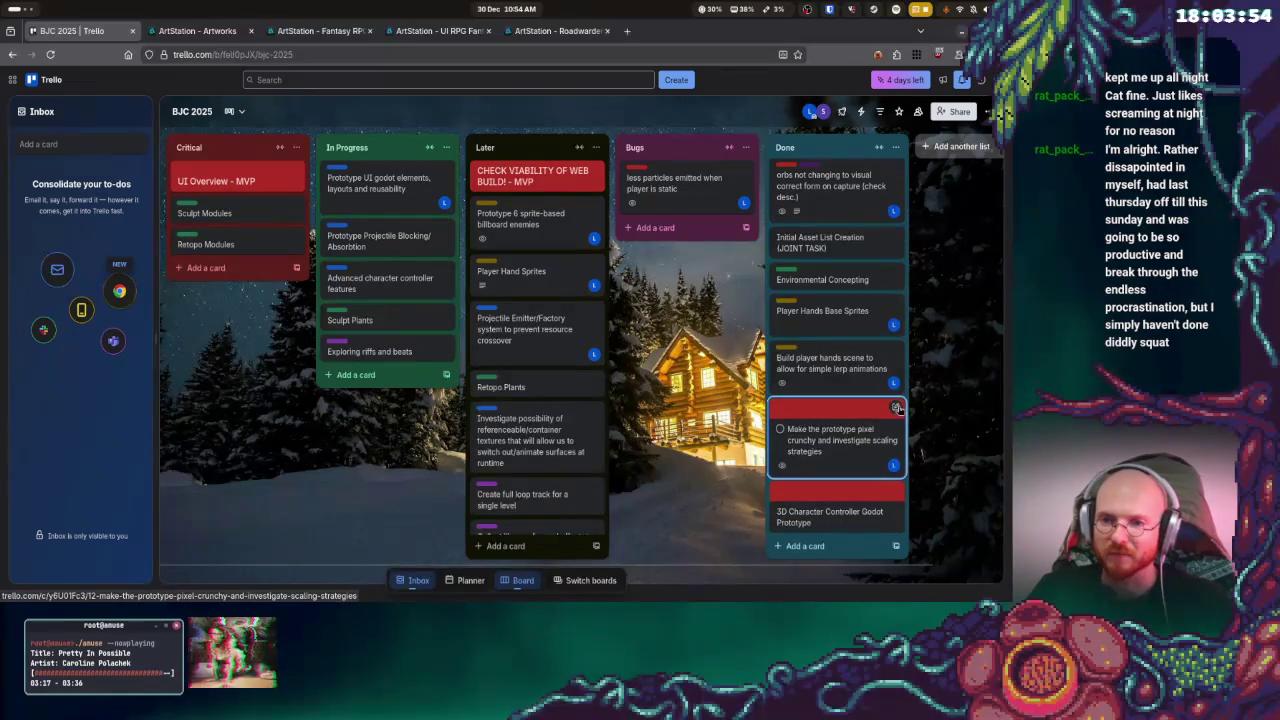
# - Apply the GODOT label to the 'Make the prototype pixel crunchy' card
pyautogui.click(896, 410)
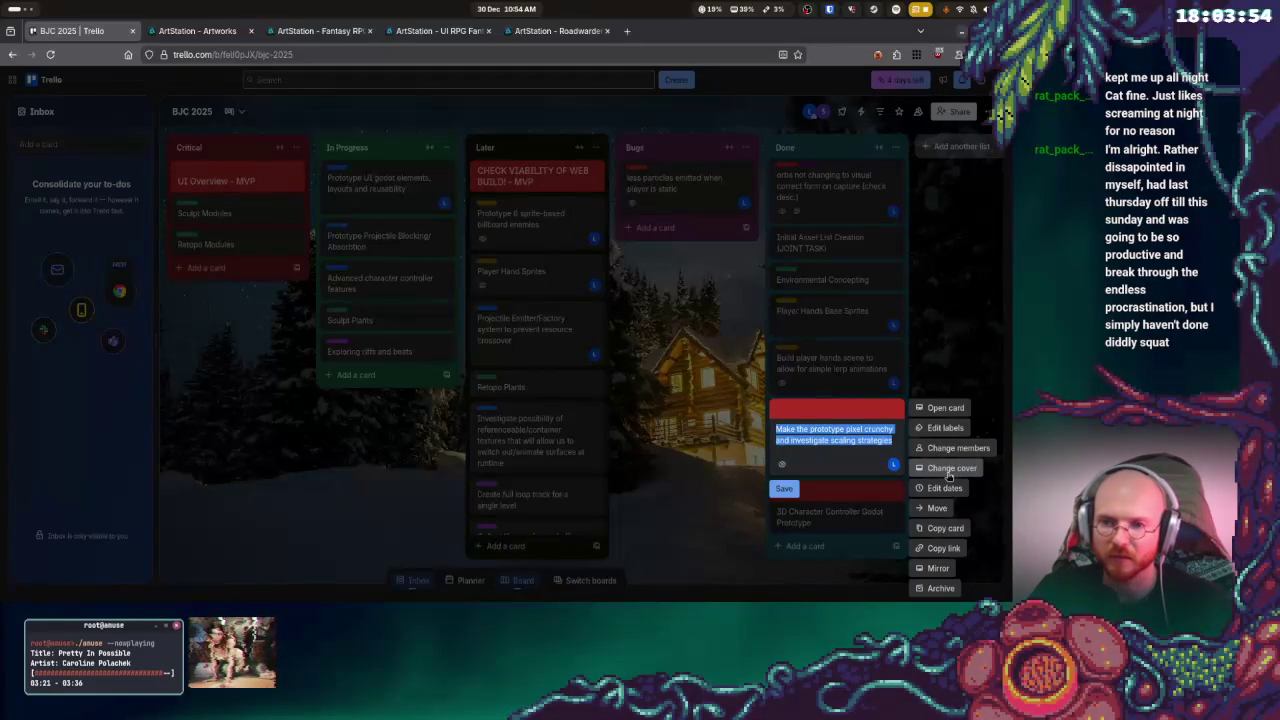
pyautogui.click(949, 470)
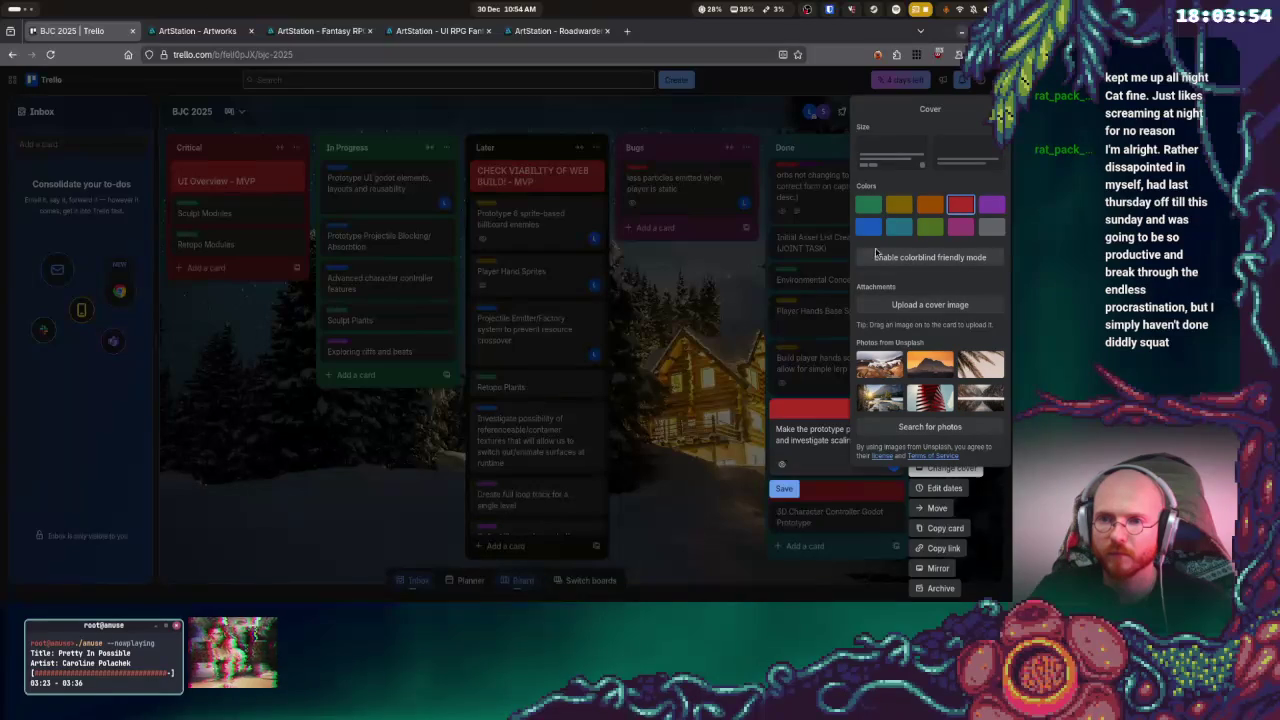
pyautogui.click(702, 384)
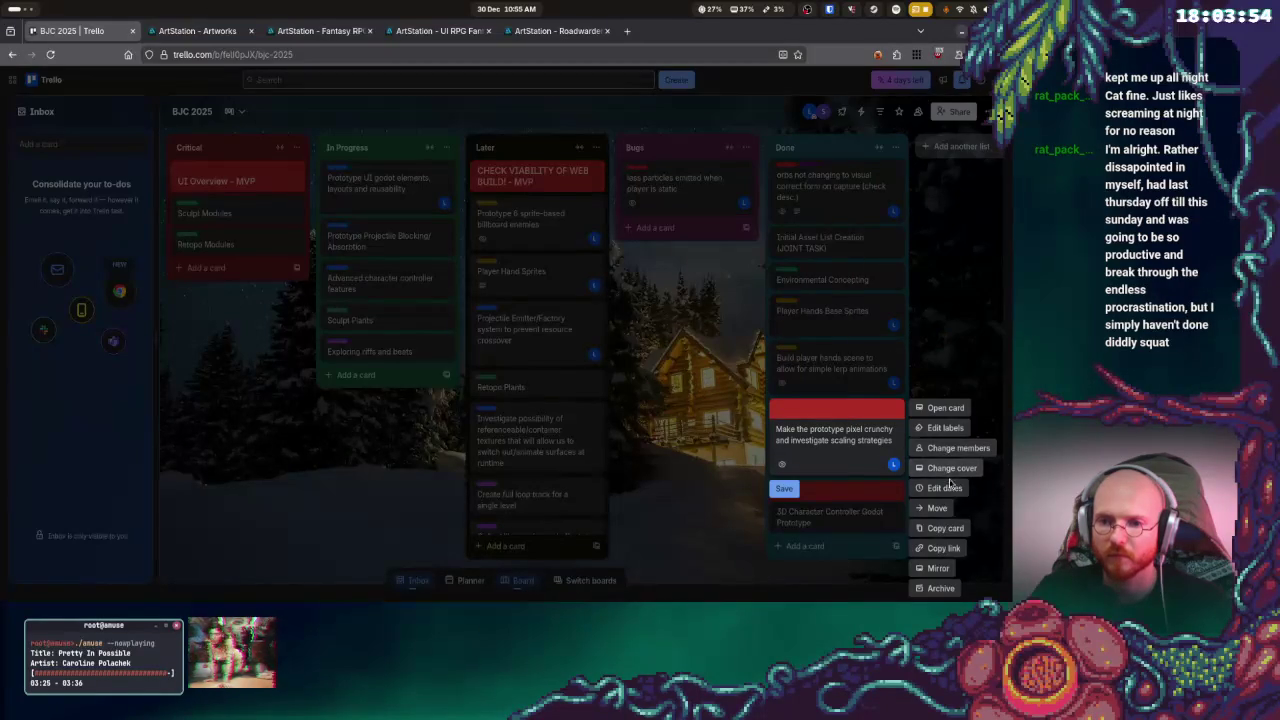
pyautogui.click(944, 430)
pyautogui.click(863, 441)
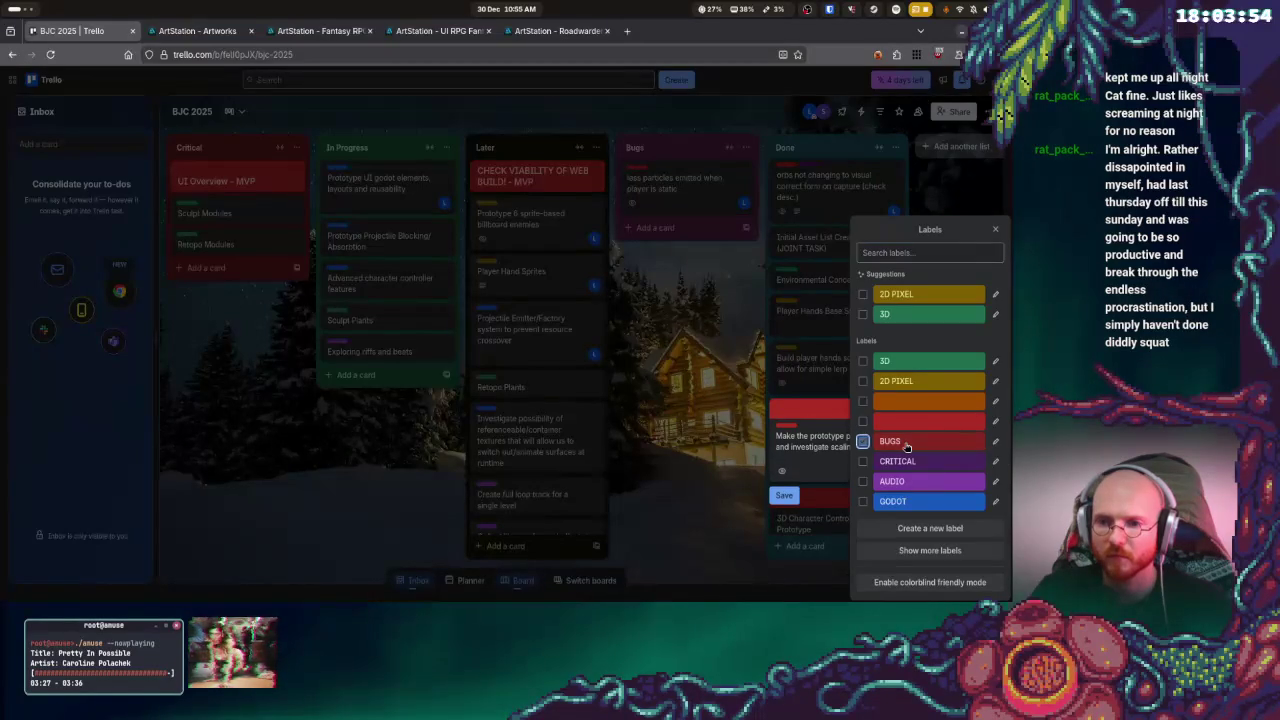
pyautogui.click(863, 501)
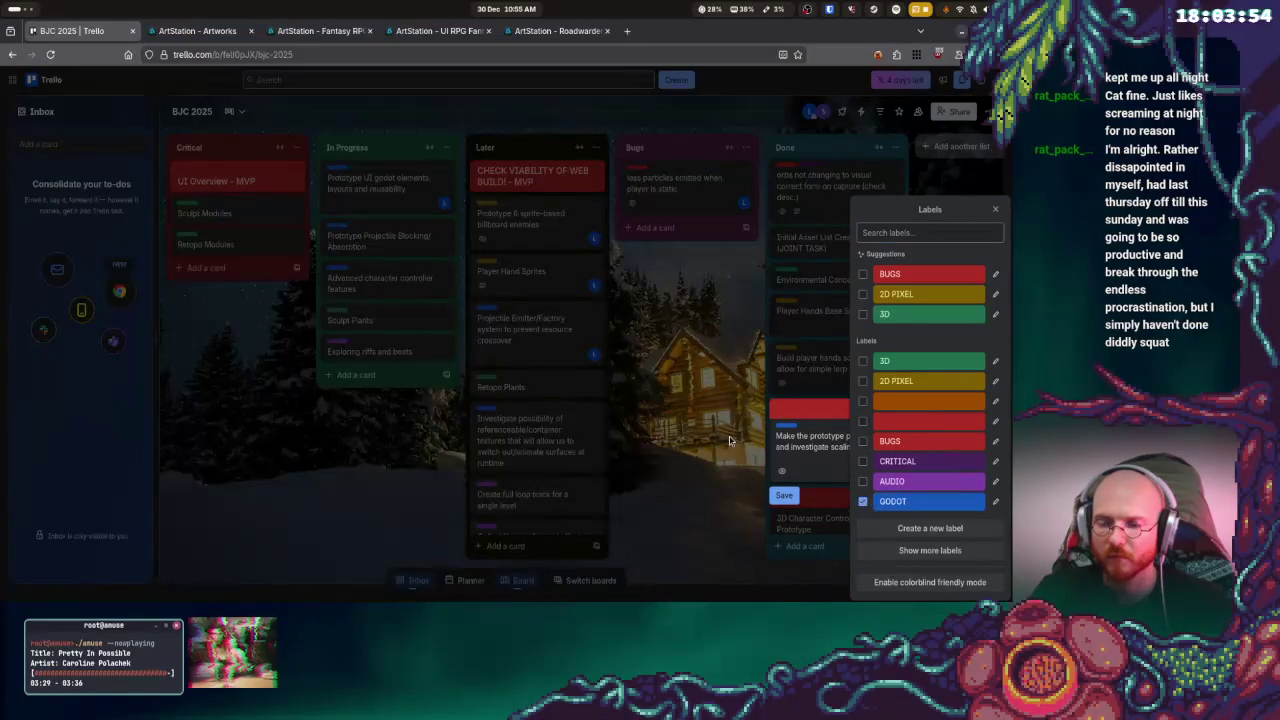
pyautogui.press('Escape')
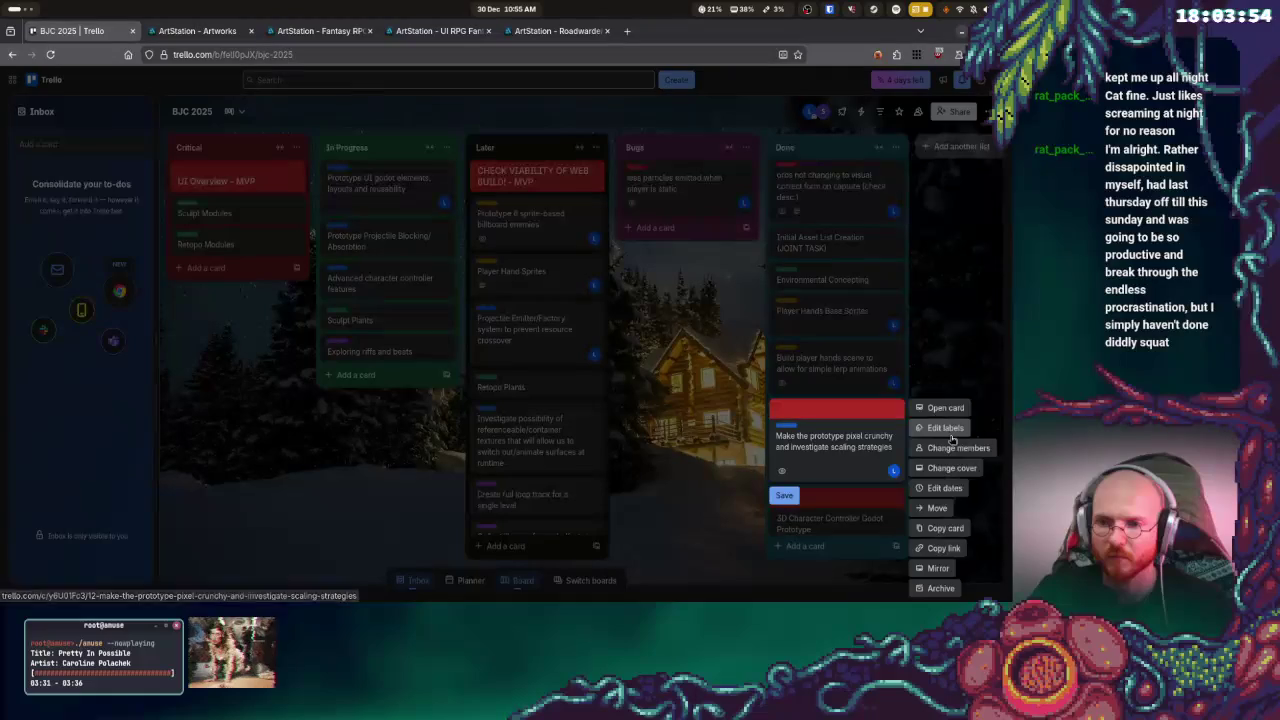
pyautogui.click(942, 428)
pyautogui.press('Escape')
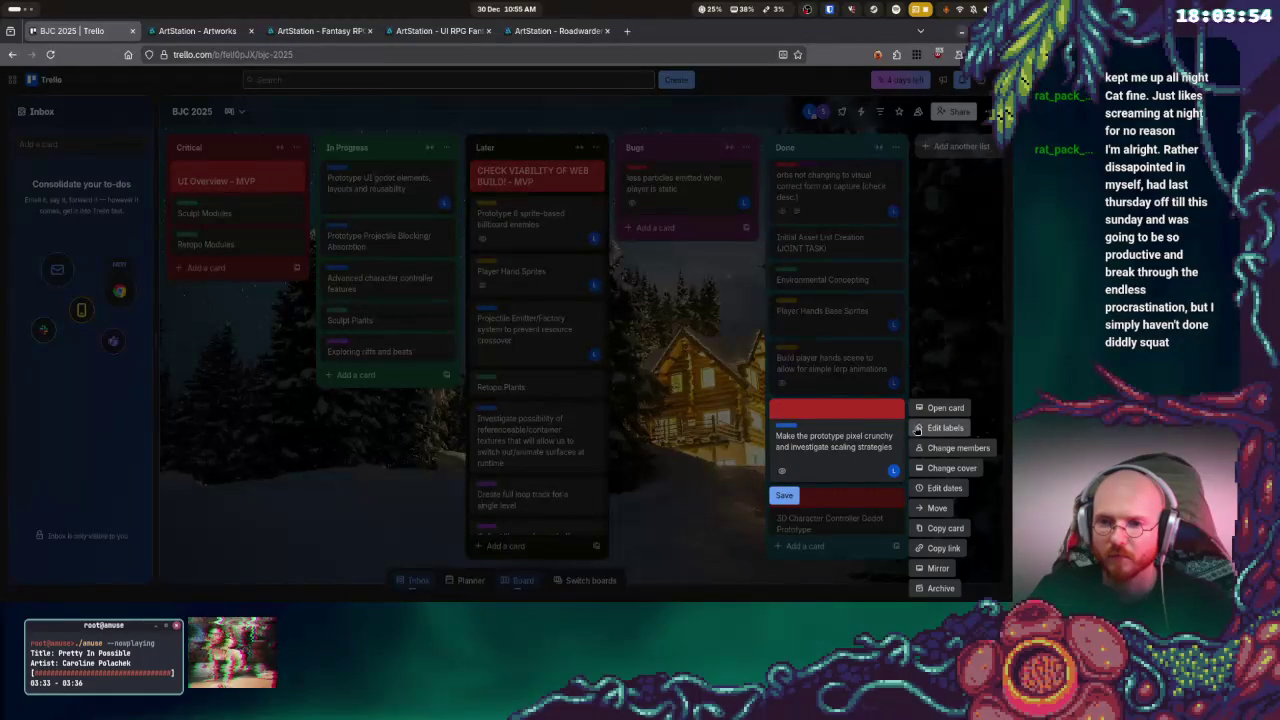
# - Remove that card's red cover and save it
pyautogui.click(940, 466)
pyautogui.click(930, 296)
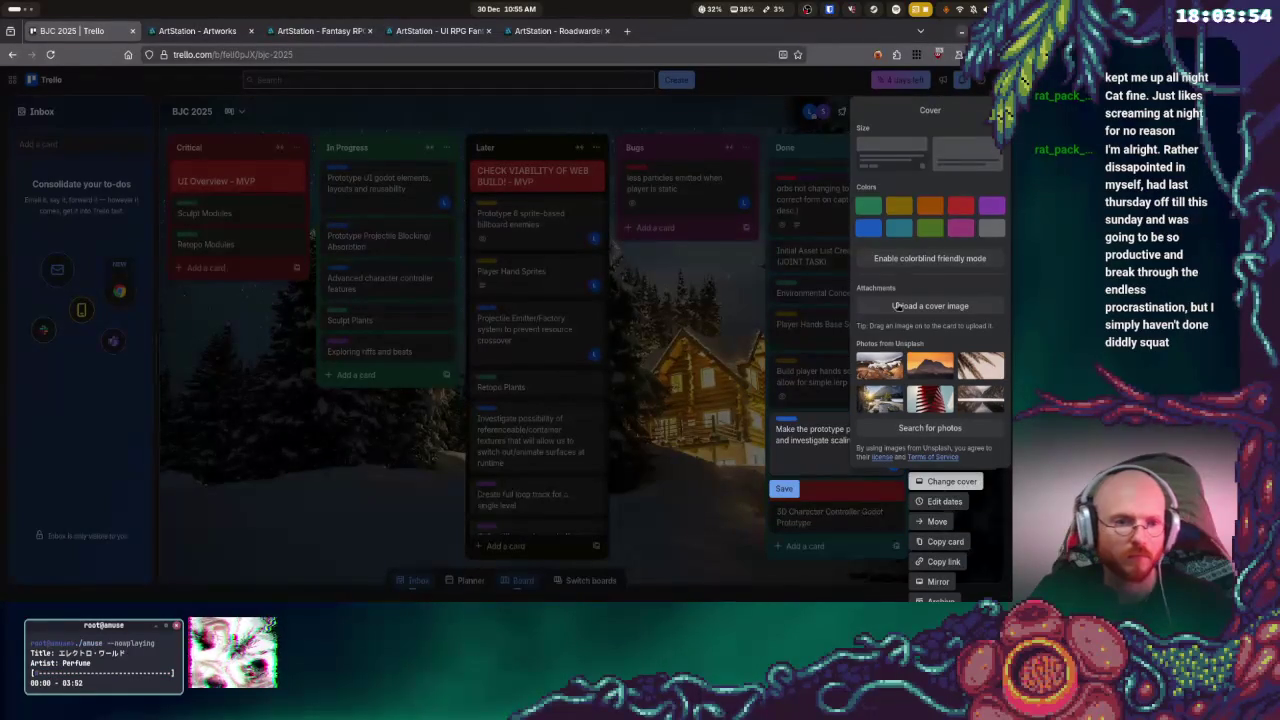
pyautogui.click(860, 425)
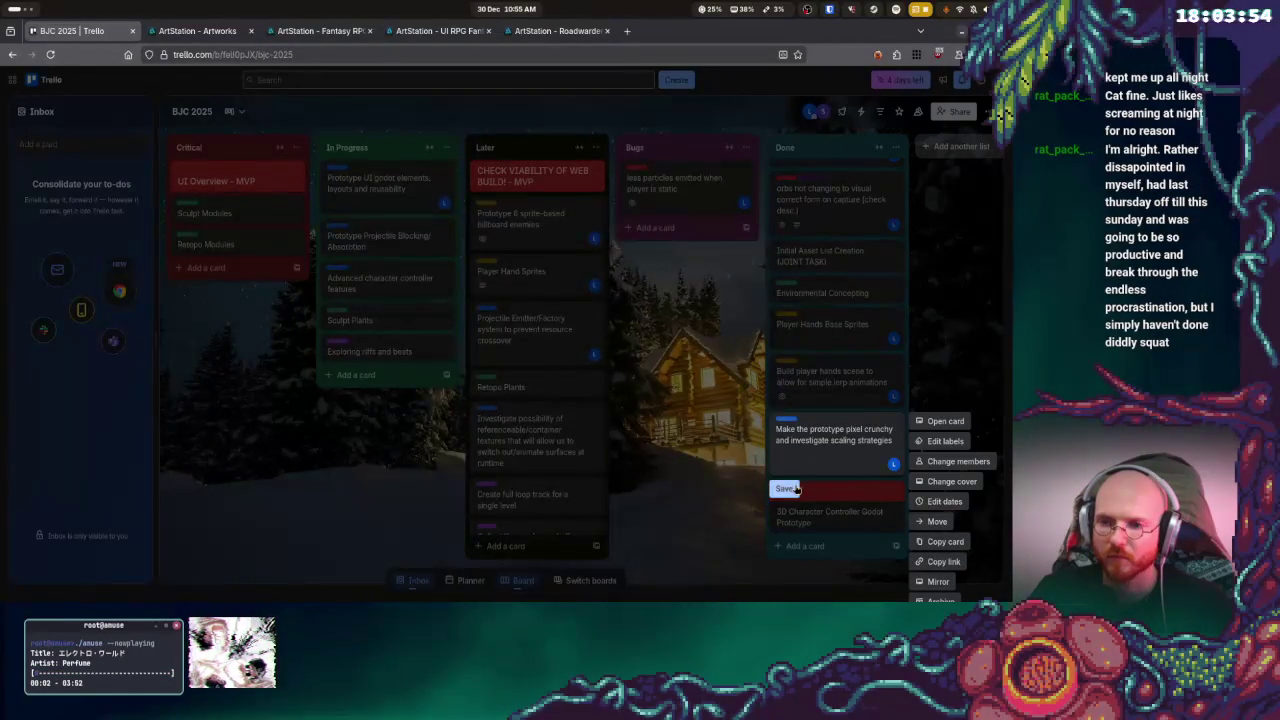
pyautogui.click(786, 488)
pyautogui.click(896, 492)
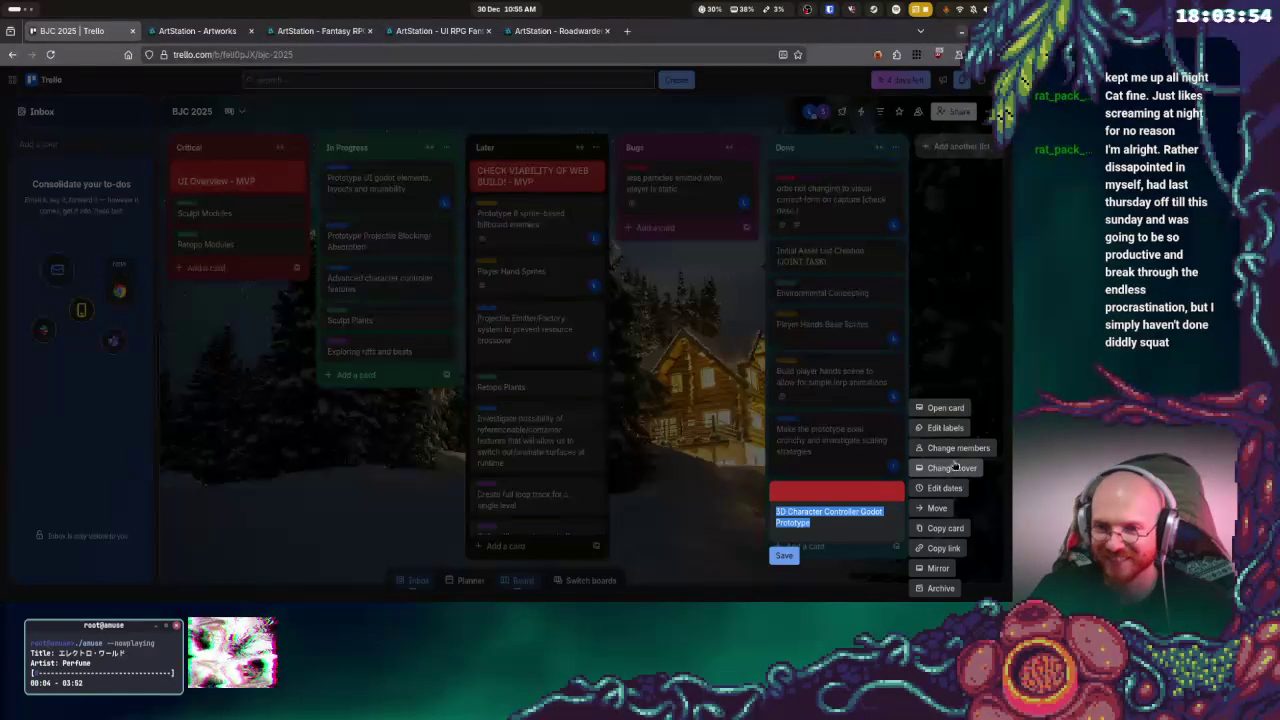
# - Tag the 3D Character Controller Godot Prototype card with GODOT, leaving its members unchanged
pyautogui.click(950, 448)
pyautogui.click(888, 541)
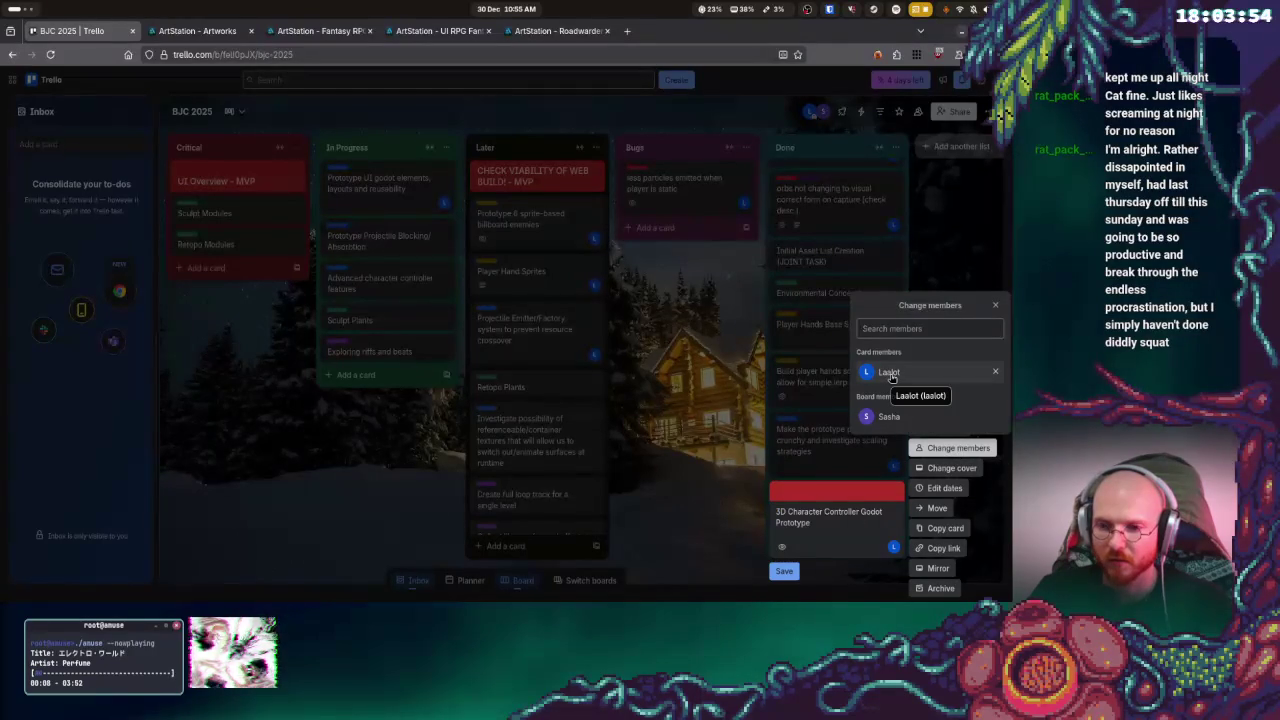
pyautogui.click(974, 382)
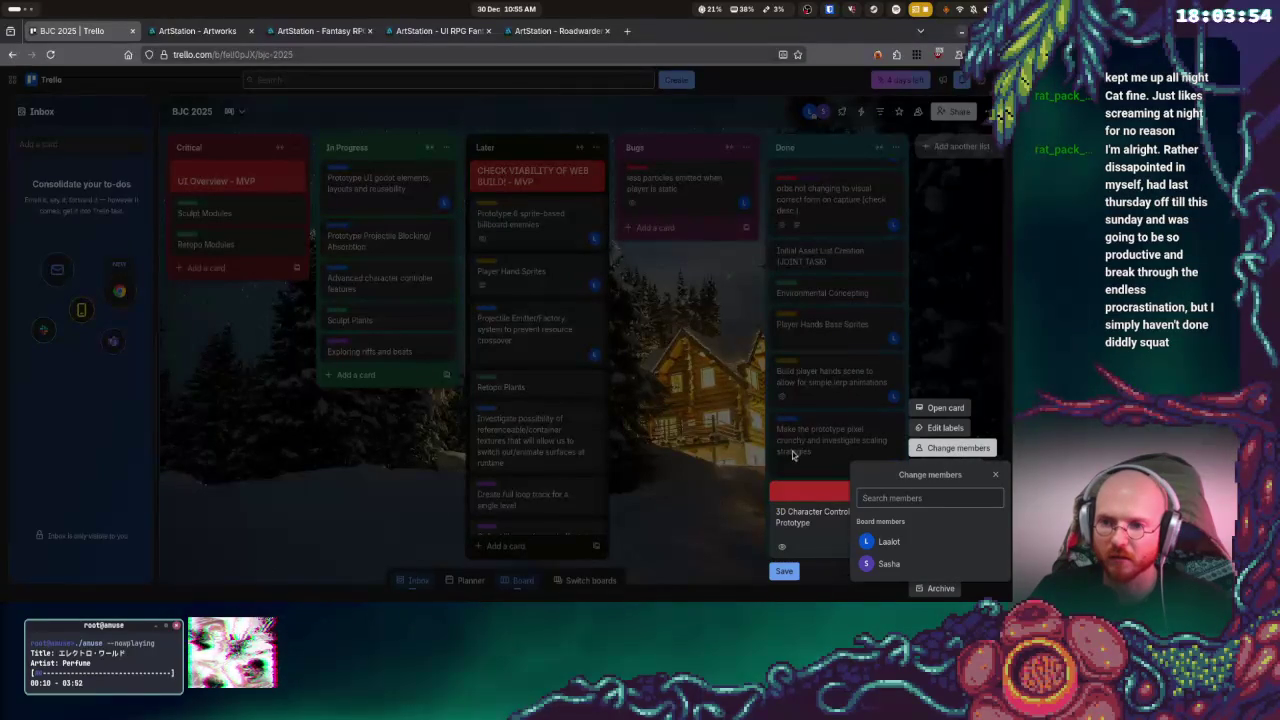
pyautogui.press('Escape')
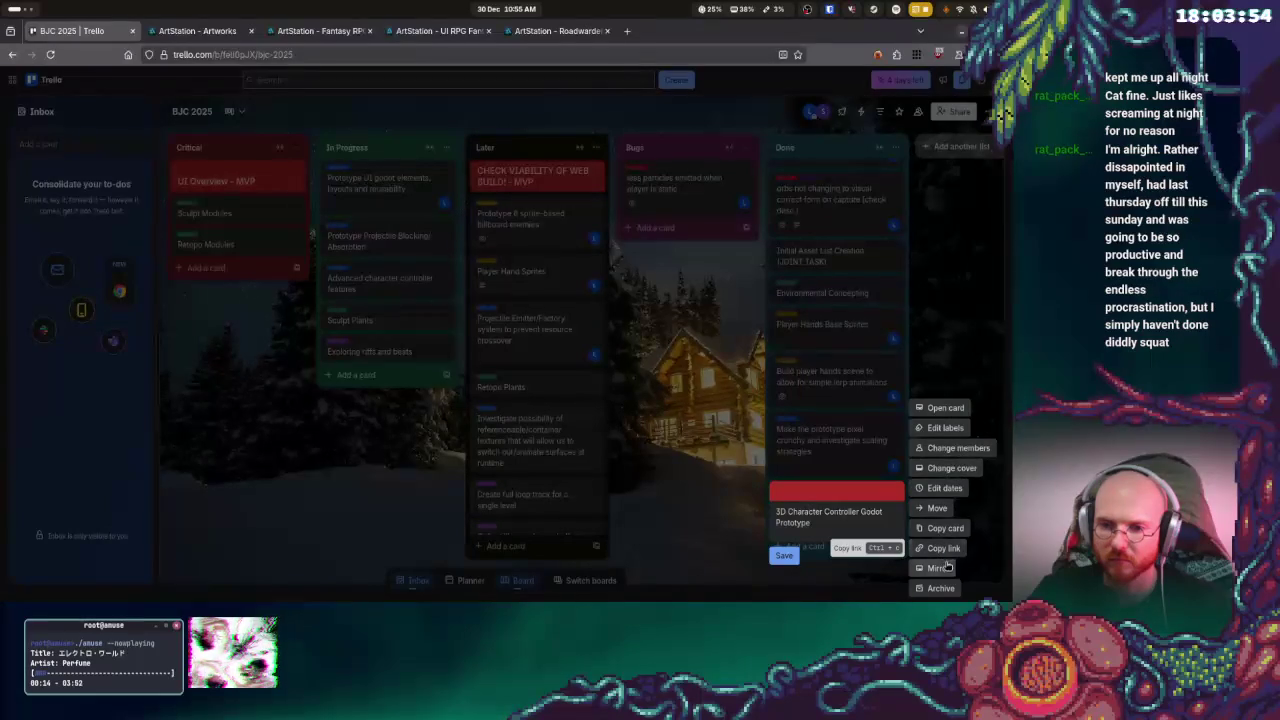
pyautogui.click(942, 428)
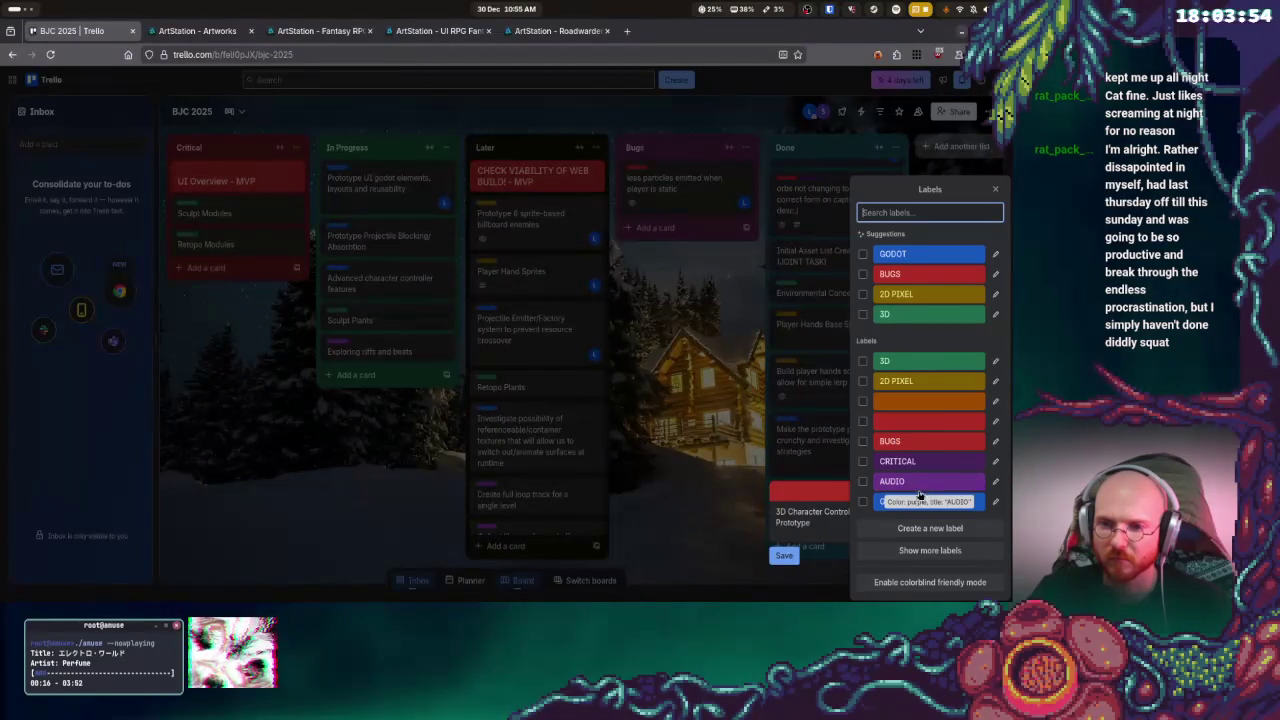
pyautogui.click(863, 501)
pyautogui.press('Escape')
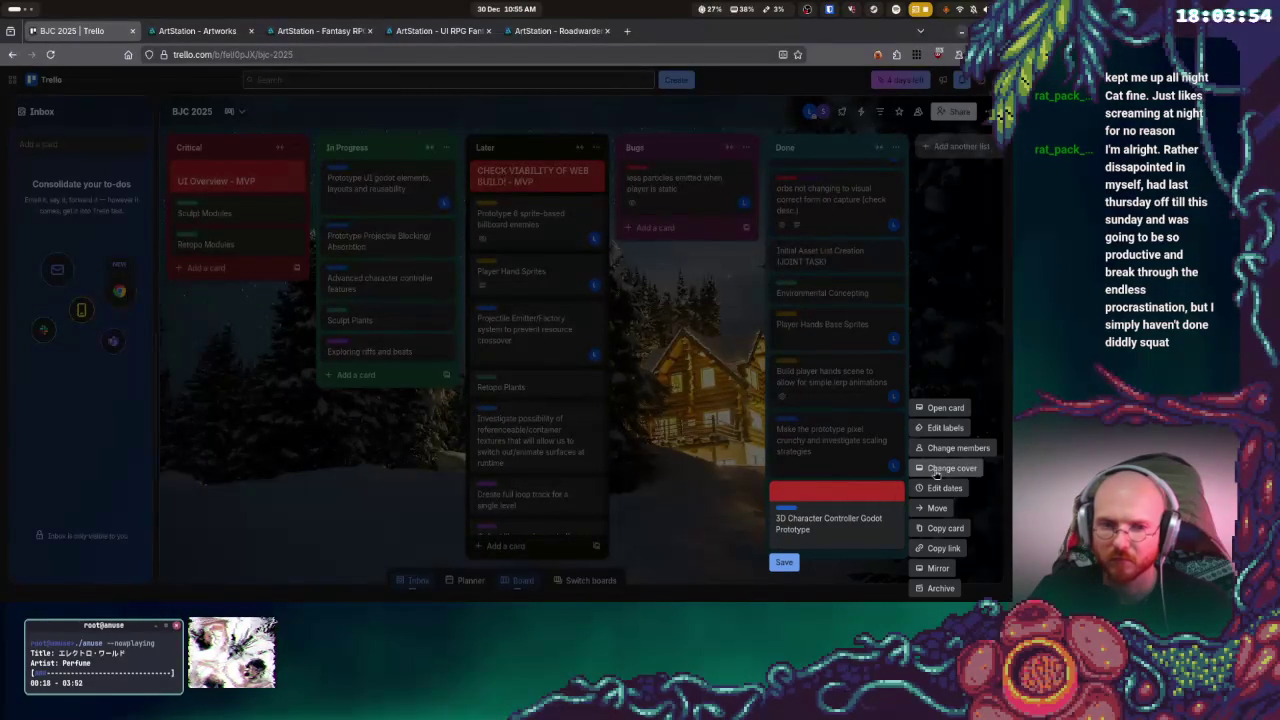
# - Remove the card's red cover and bring up the window overview
pyautogui.click(945, 468)
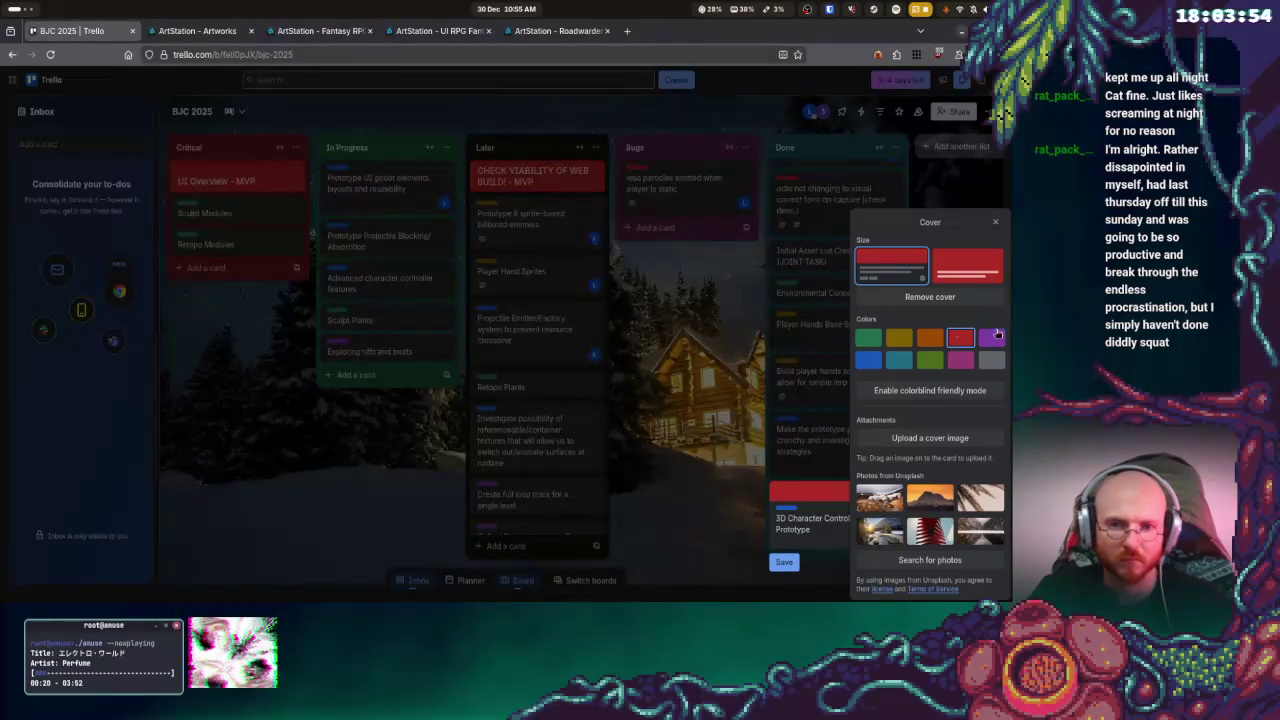
pyautogui.click(925, 298)
pyautogui.press('Escape')
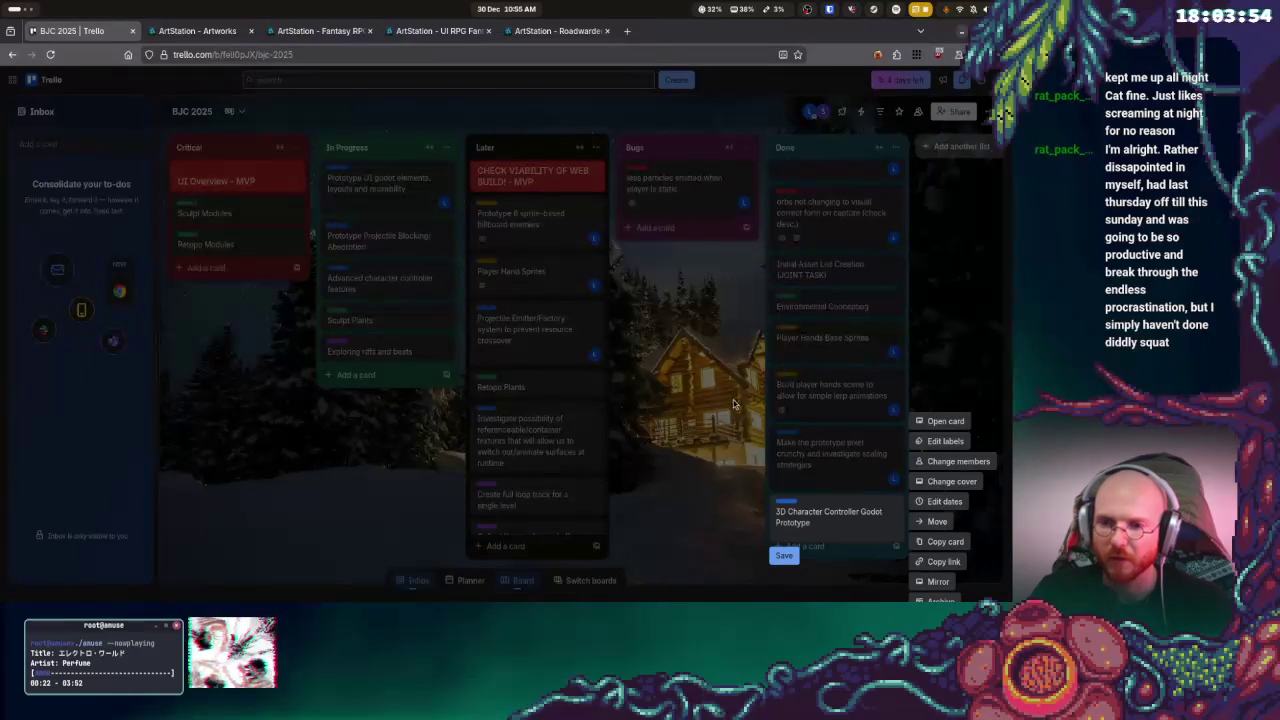
pyautogui.press('super')
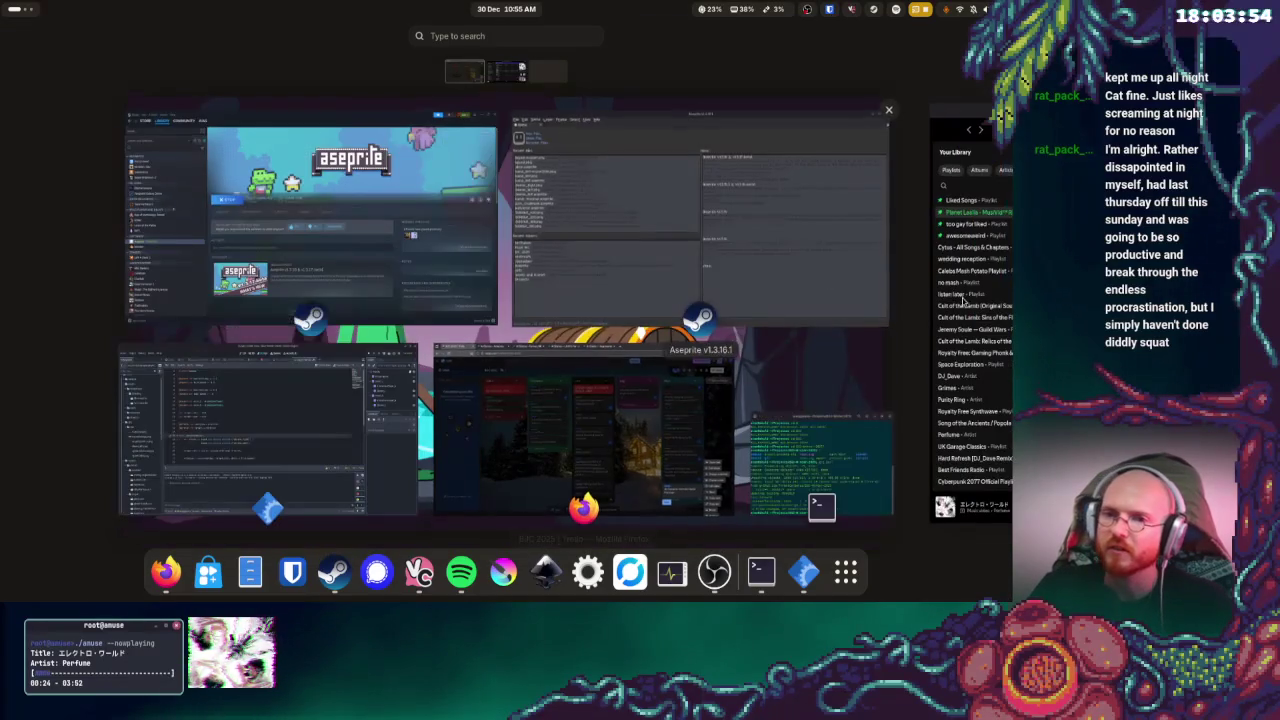
# - Play Window by Now, Now in Spotify and nudge the volume up
pyautogui.click(946, 305)
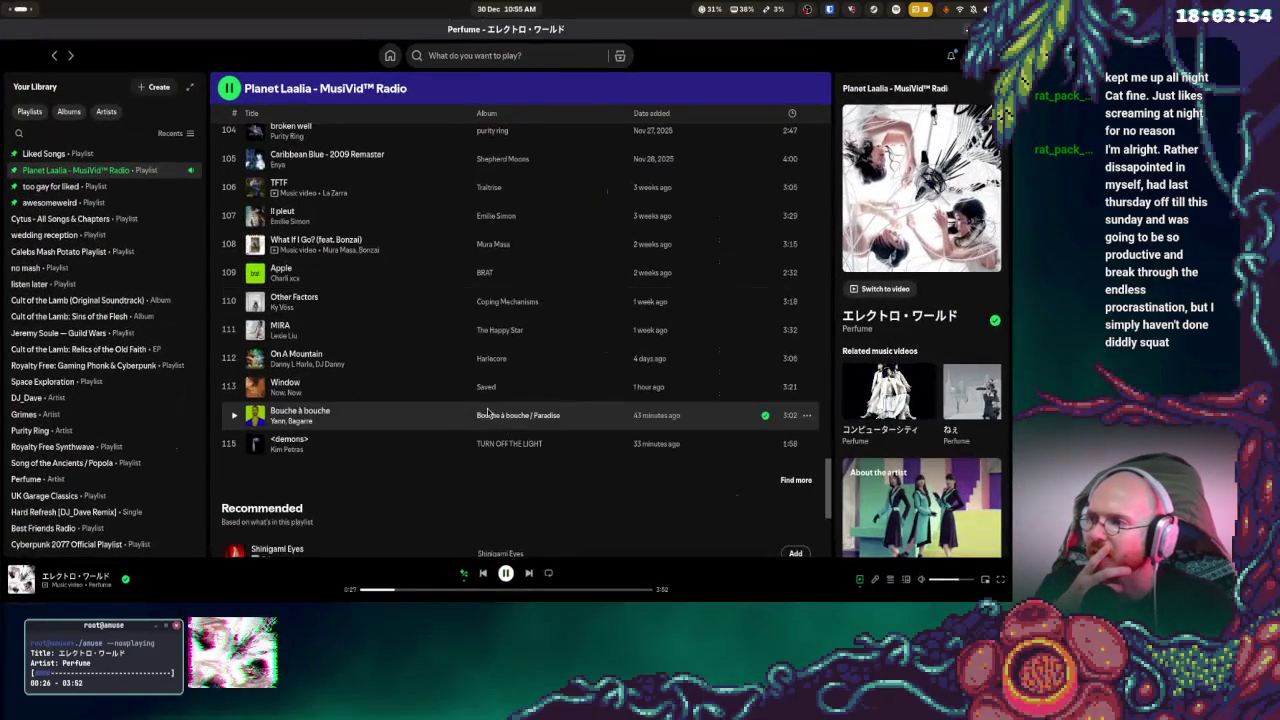
pyautogui.doubleClick(402, 431)
pyautogui.doubleClick(397, 390)
pyautogui.moveTo(960, 583); pyautogui.dragTo(965, 583)
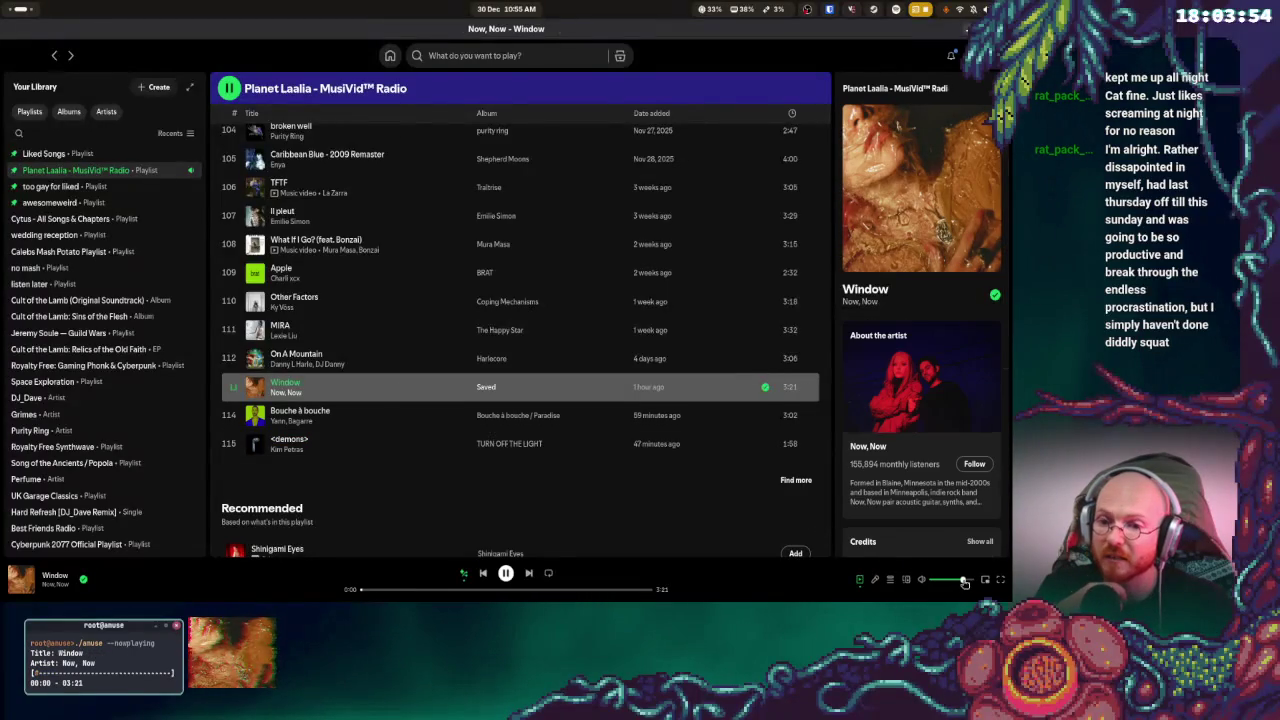
# - Bring the Firefox Trello board back to the front
pyautogui.press('super')
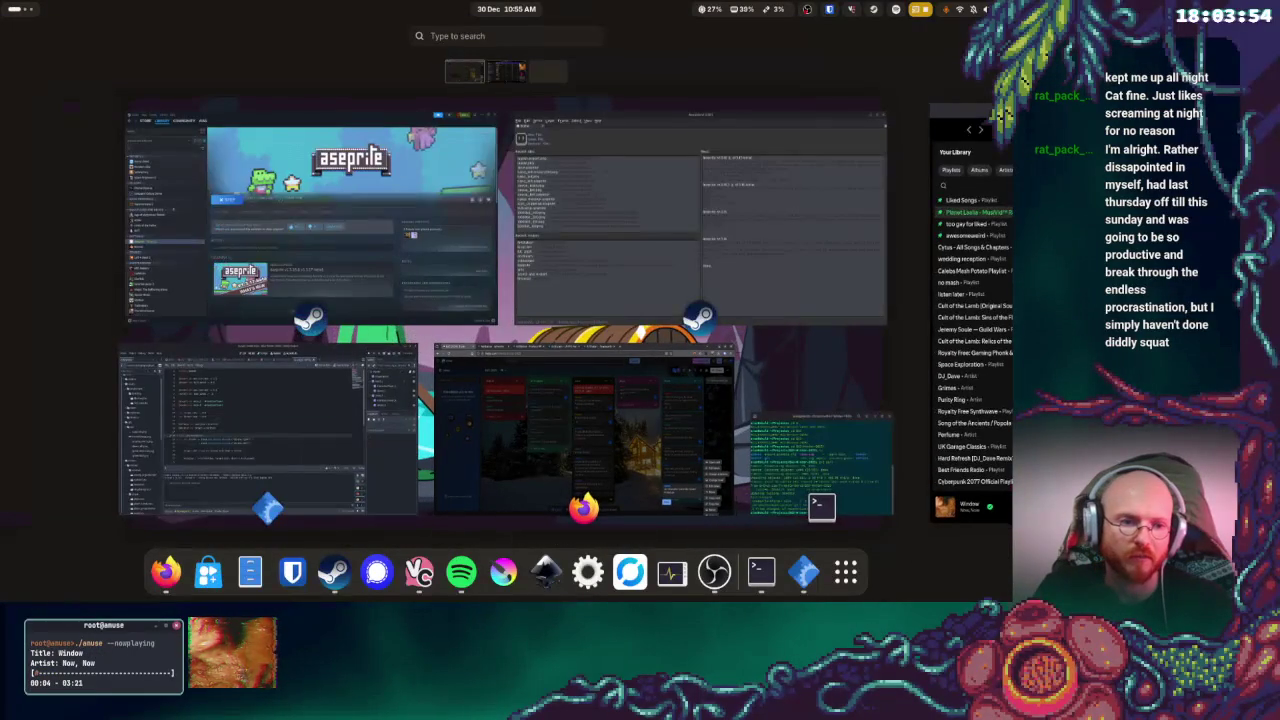
pyautogui.click(500, 430)
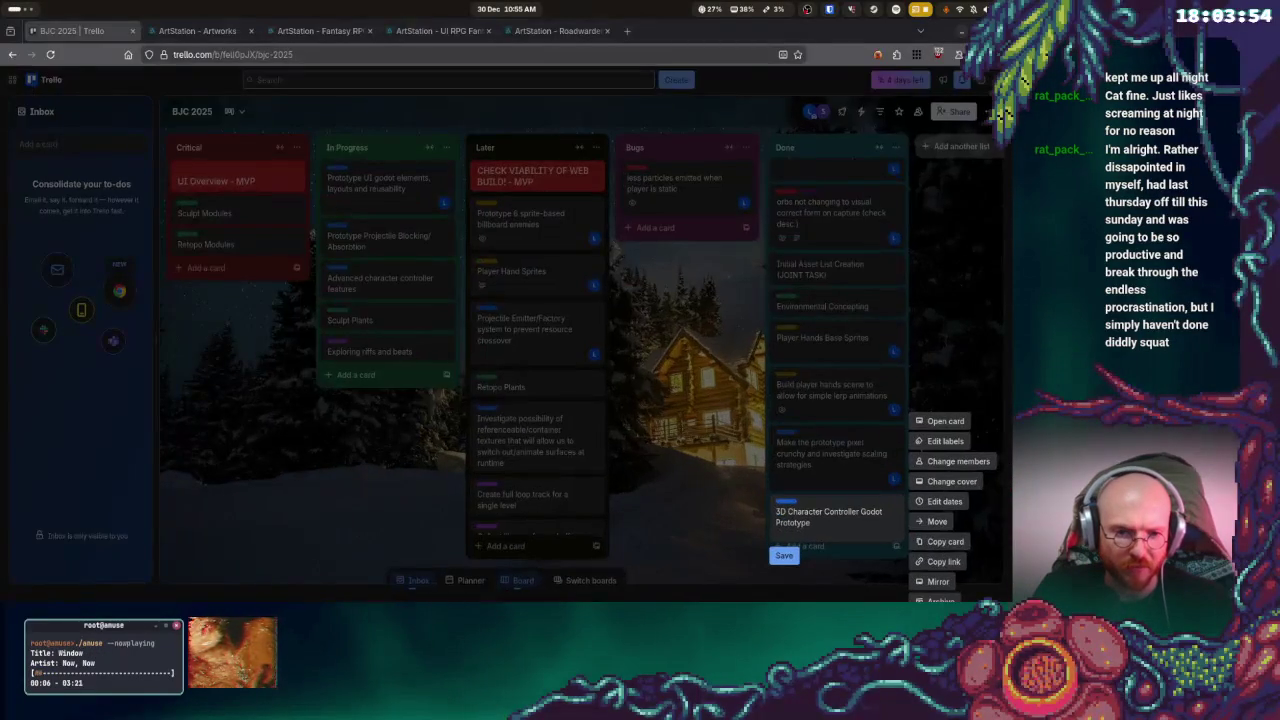
pyautogui.press('super')
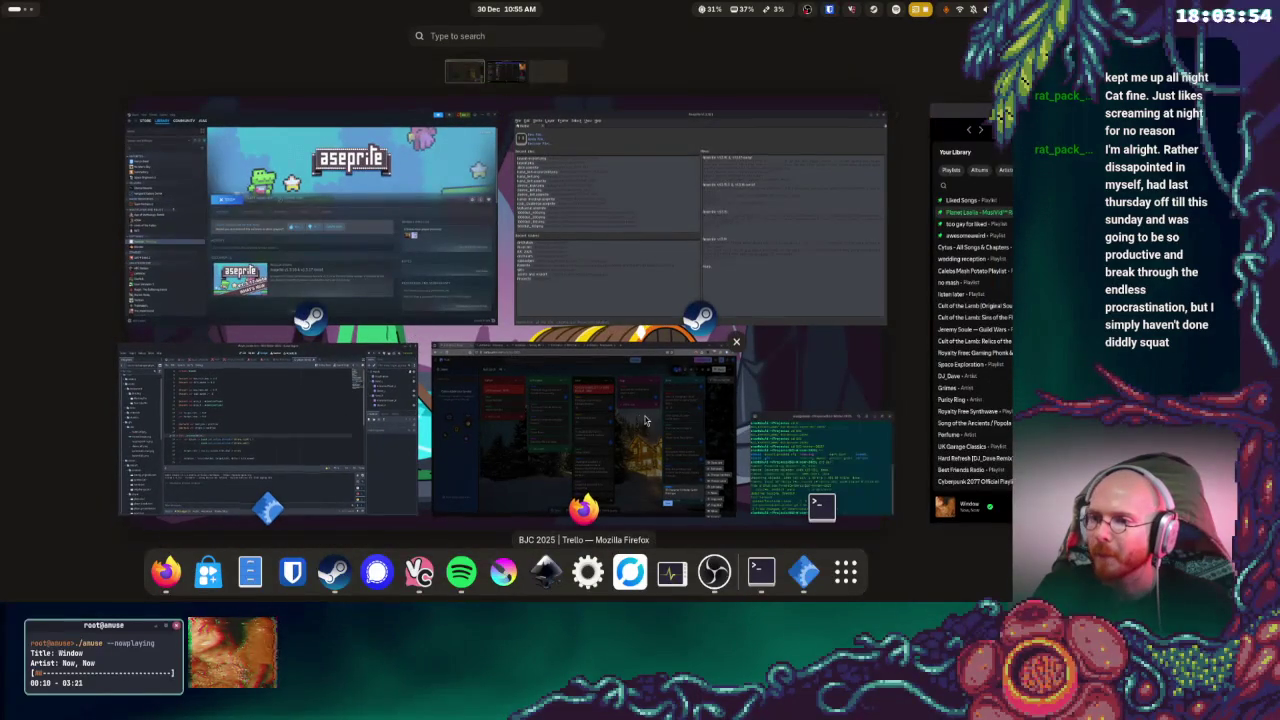
pyautogui.click(690, 402)
pyautogui.press('super')
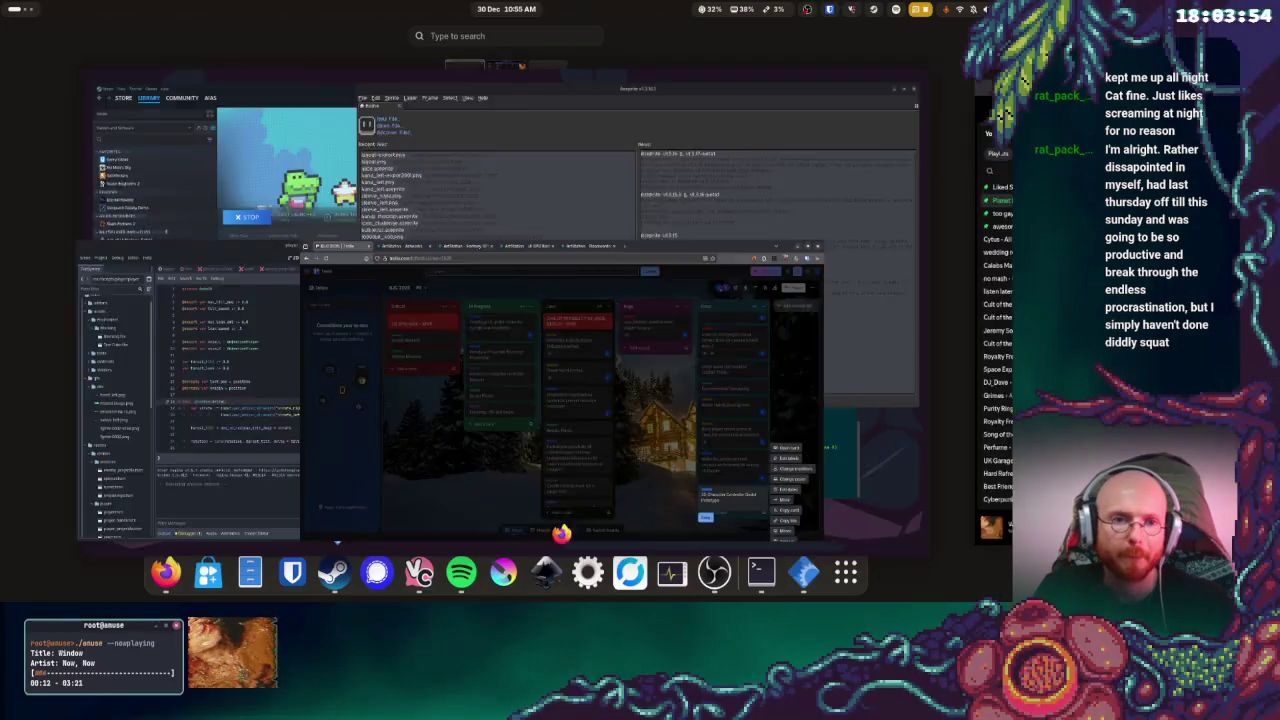
pyautogui.press('super')
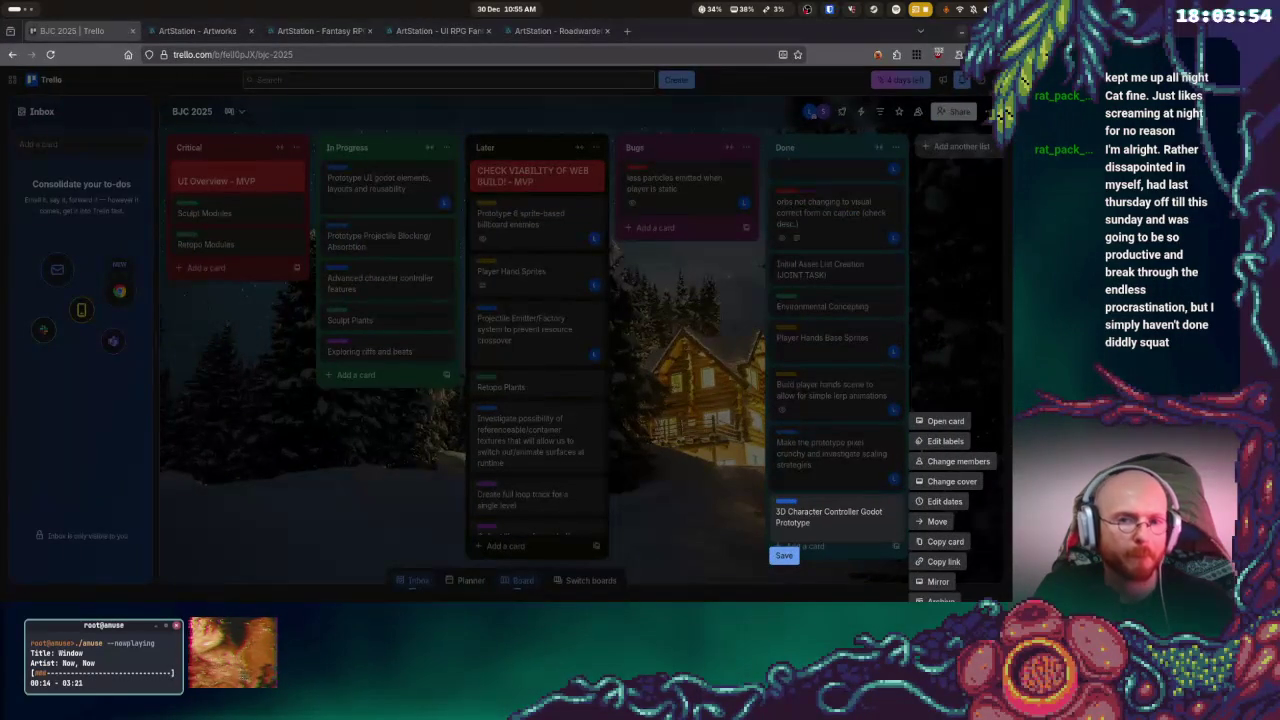
# - Add the 2D PIXEL and 3D labels to the Initial Asset List Creation (JOINT TASK) card, then show the overview
pyautogui.click(937, 251)
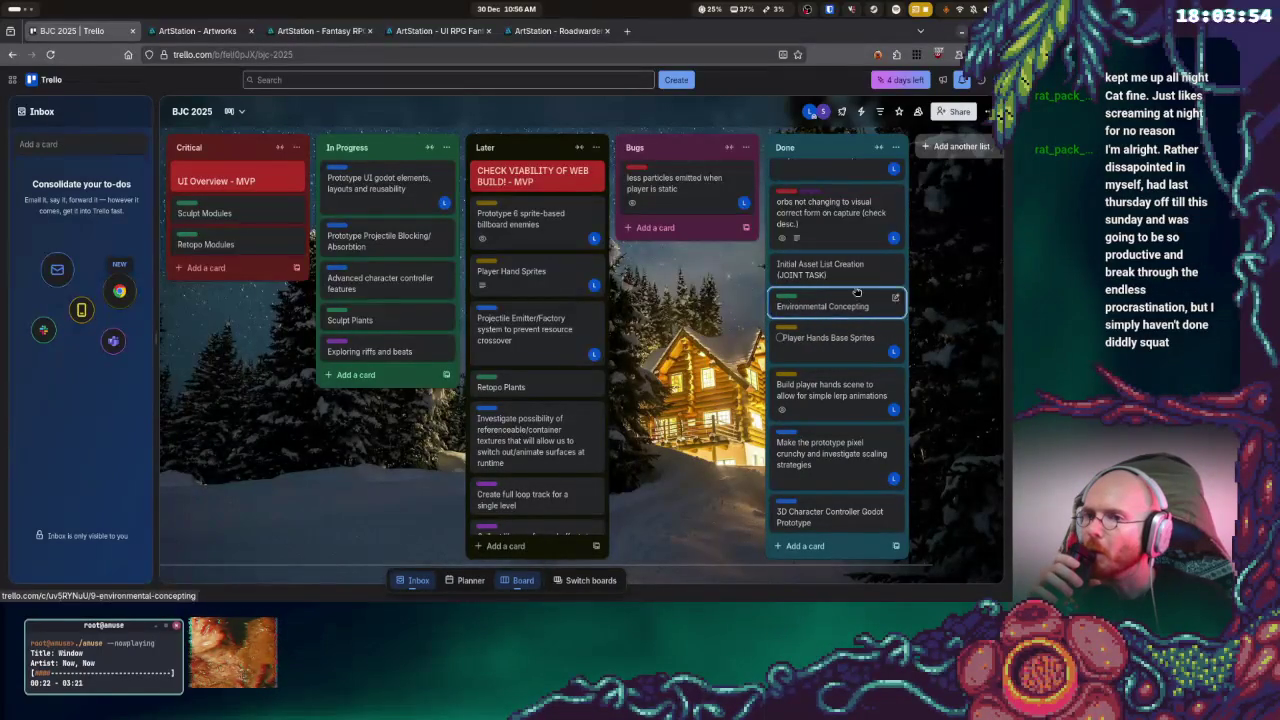
pyautogui.click(895, 263)
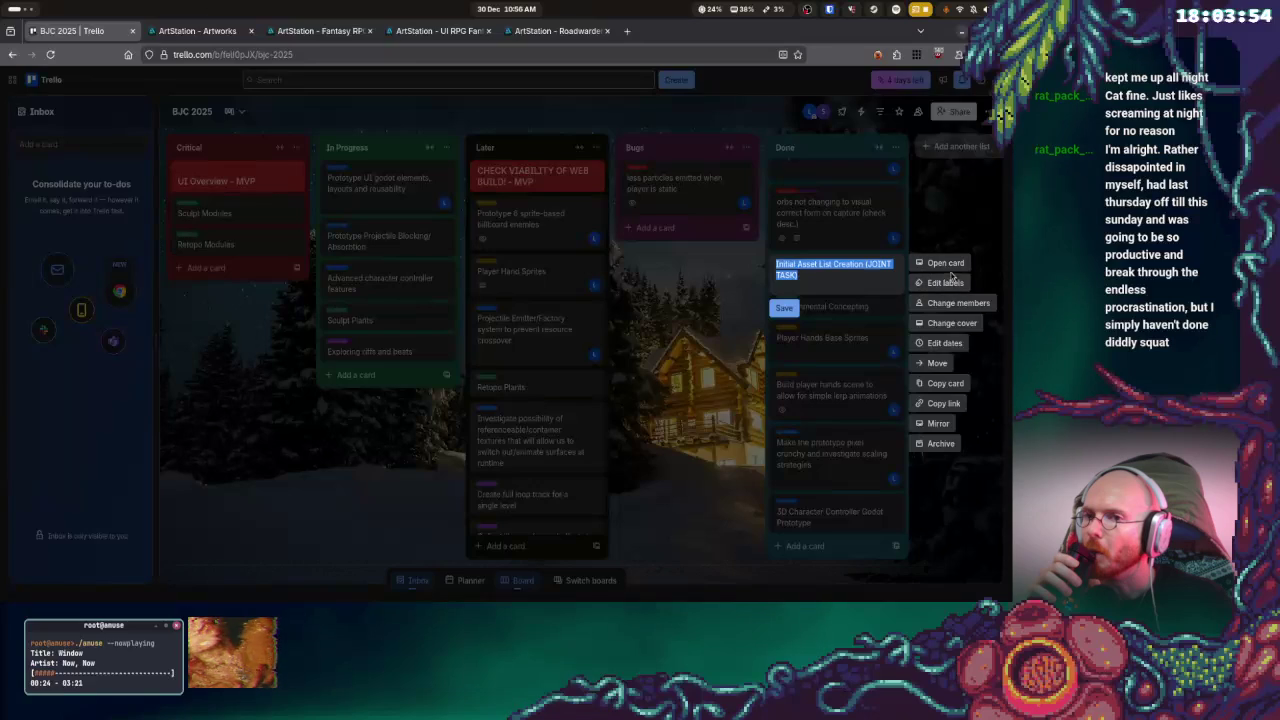
pyautogui.click(945, 283)
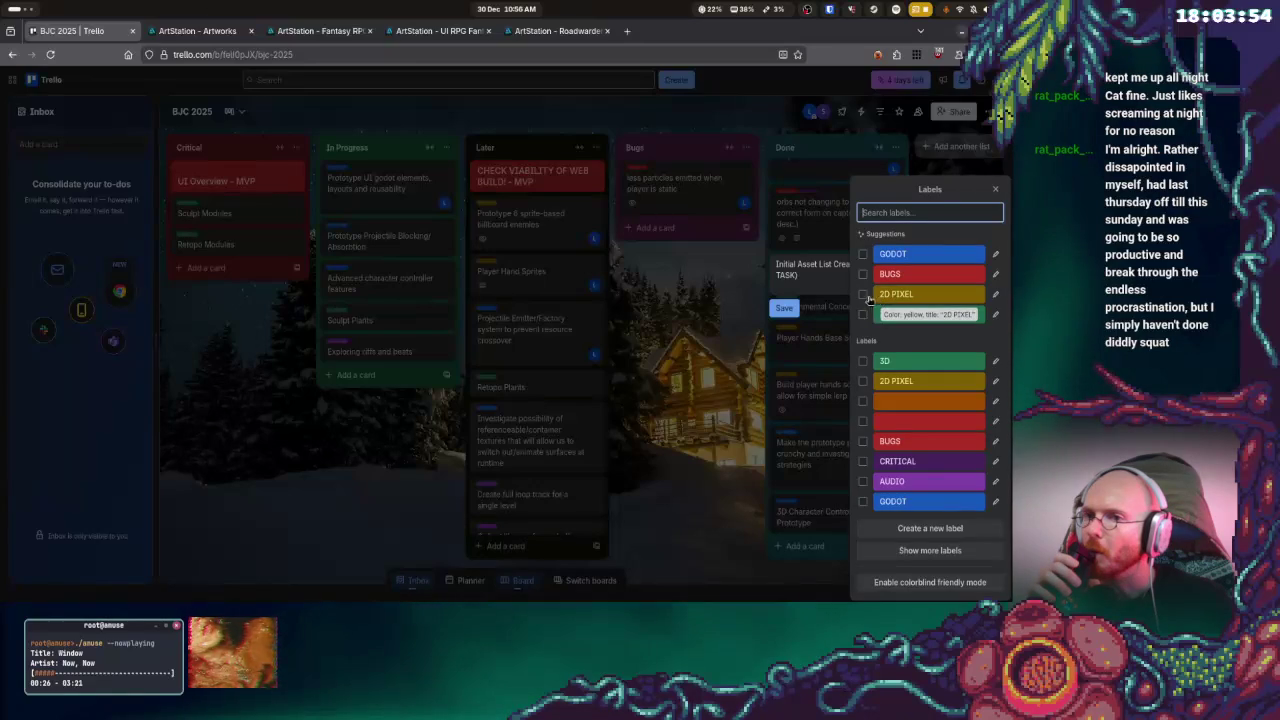
pyautogui.click(864, 294)
pyautogui.click(864, 314)
pyautogui.click(699, 349)
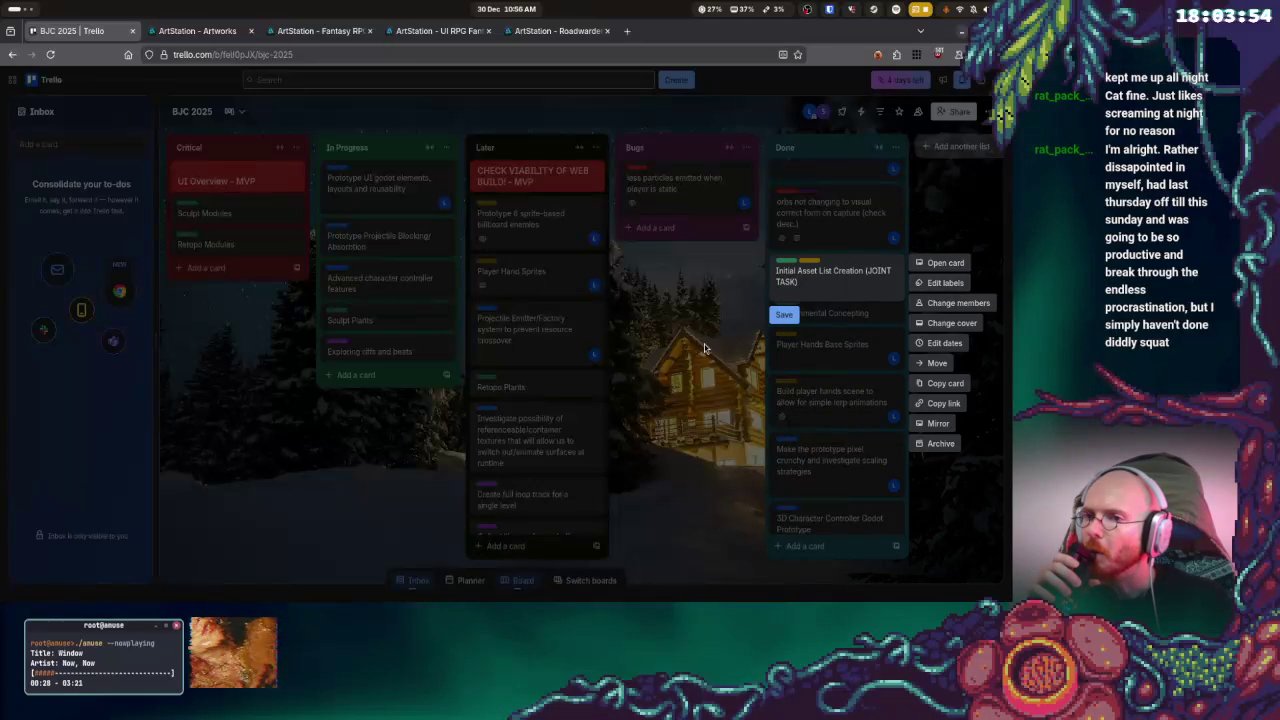
pyautogui.click(699, 349)
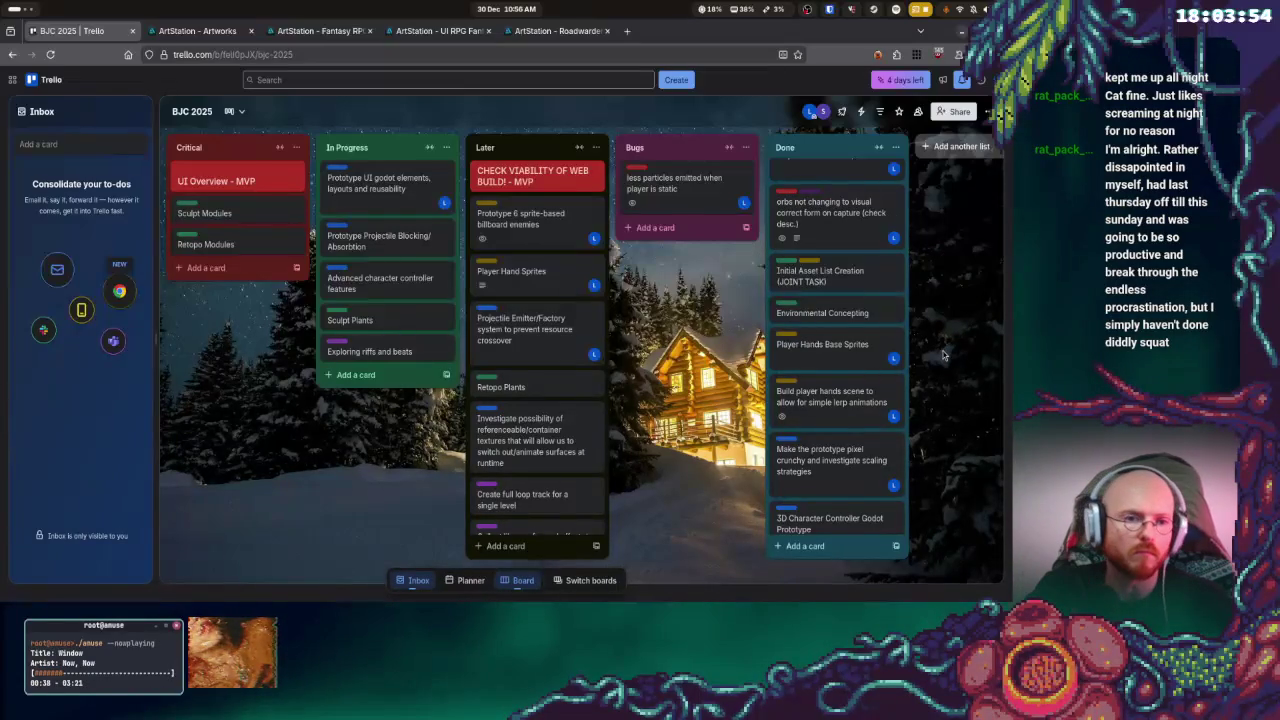
pyautogui.press('super')
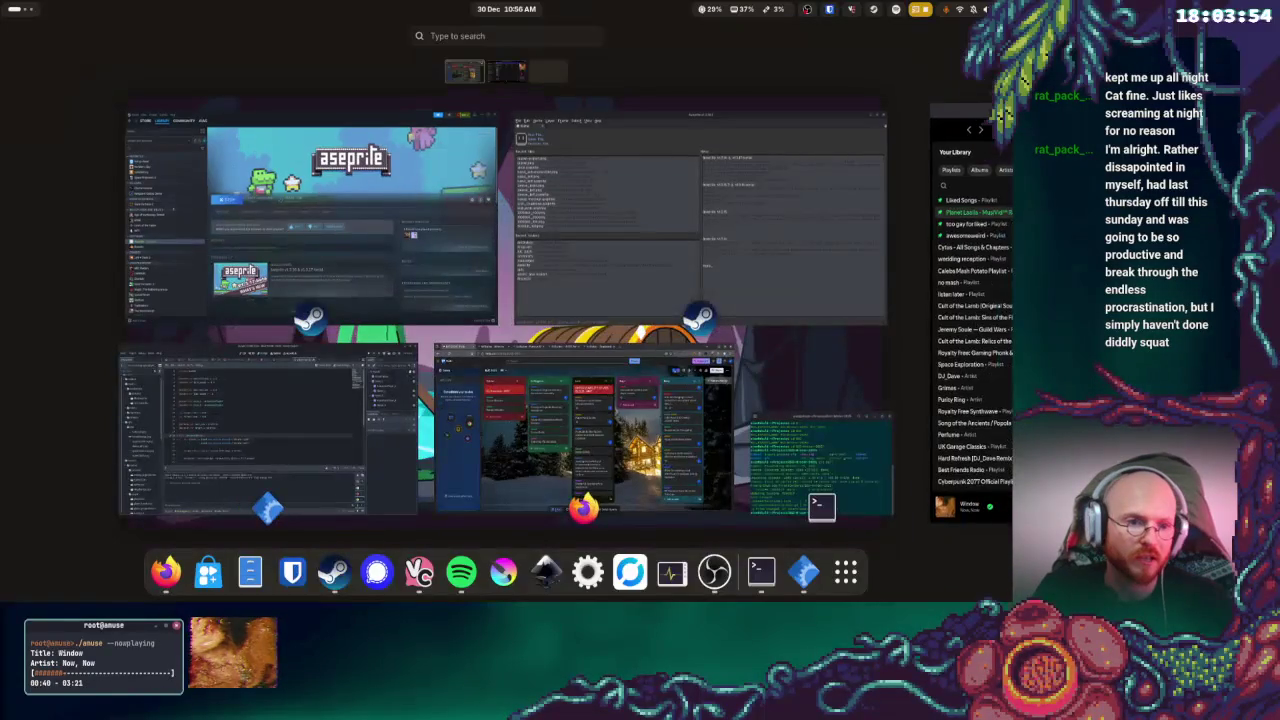
pyautogui.click(1000, 115)
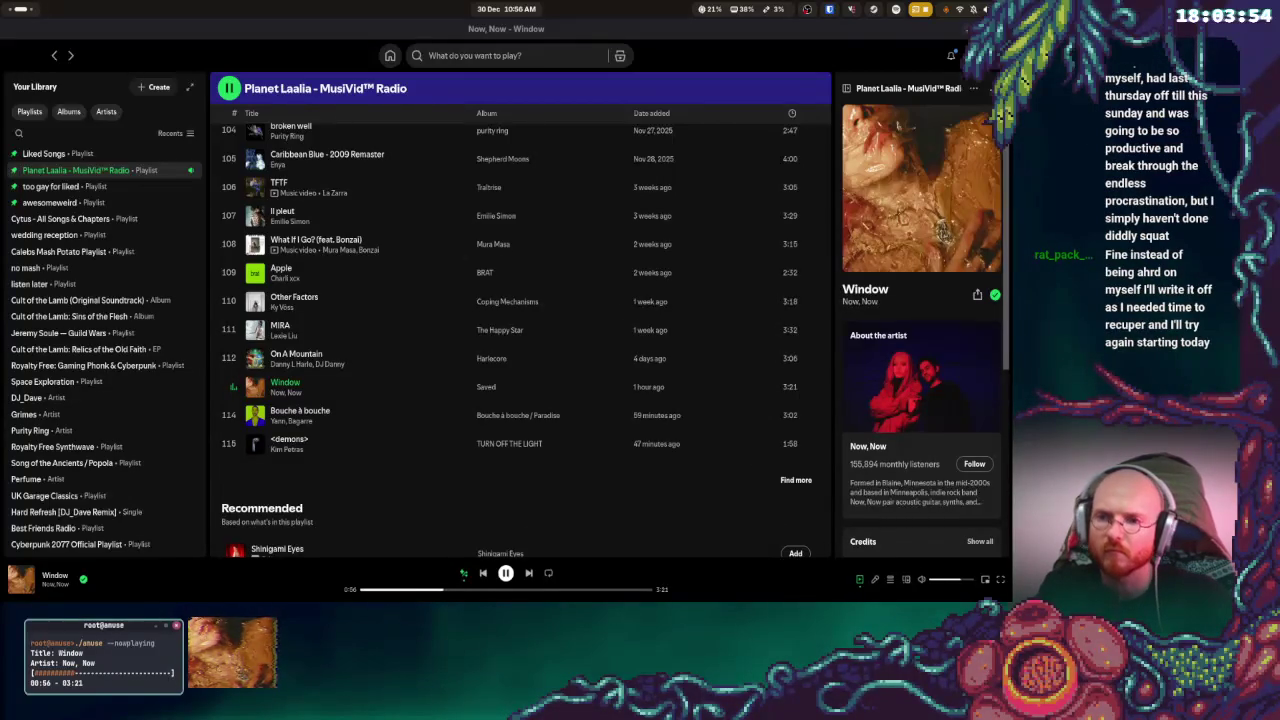
pyautogui.press('super')
pyautogui.click(553, 418)
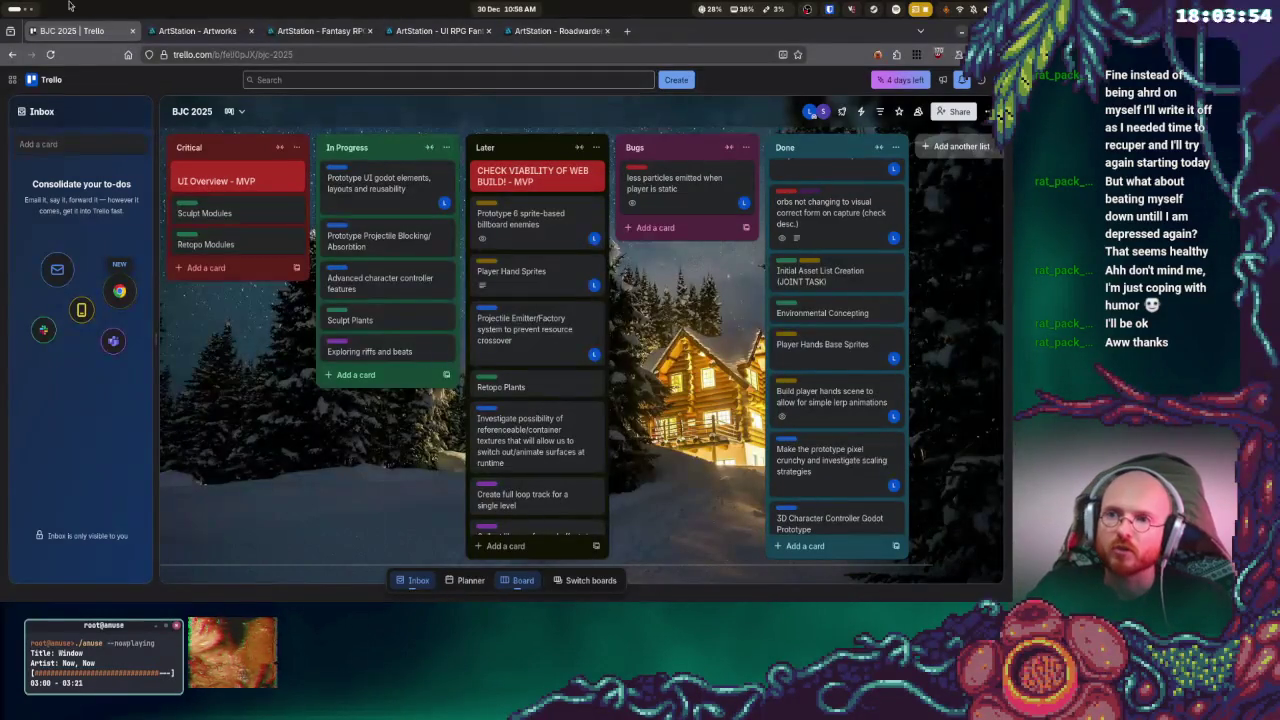
pyautogui.press('super')
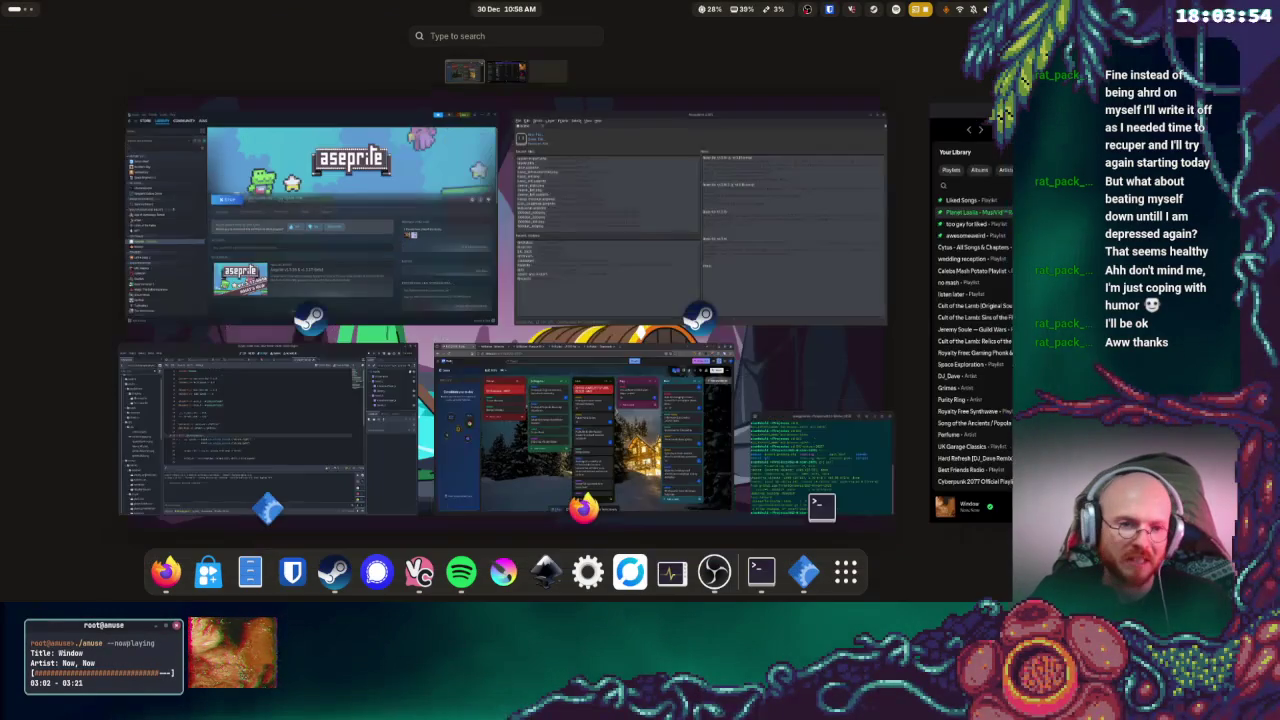
# - Cycle through Spotify and Aseprite, then bring up Steam and exit it
pyautogui.click(1000, 115)
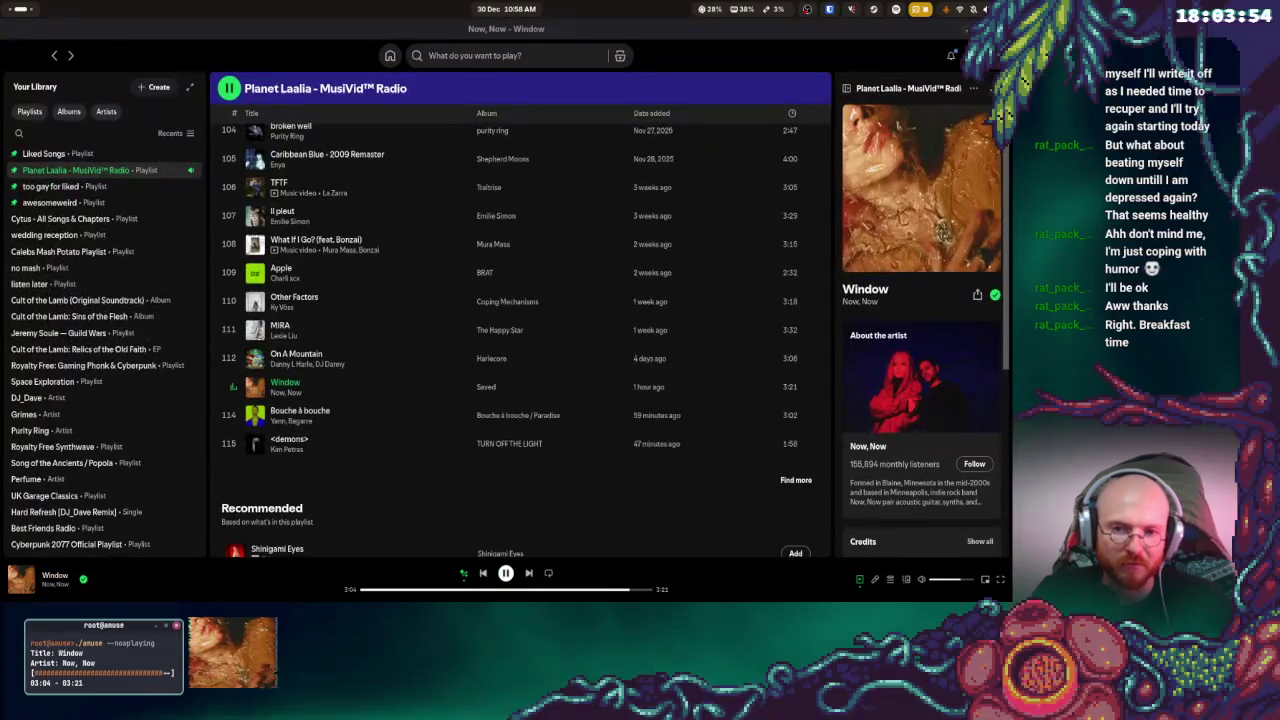
pyautogui.press('super')
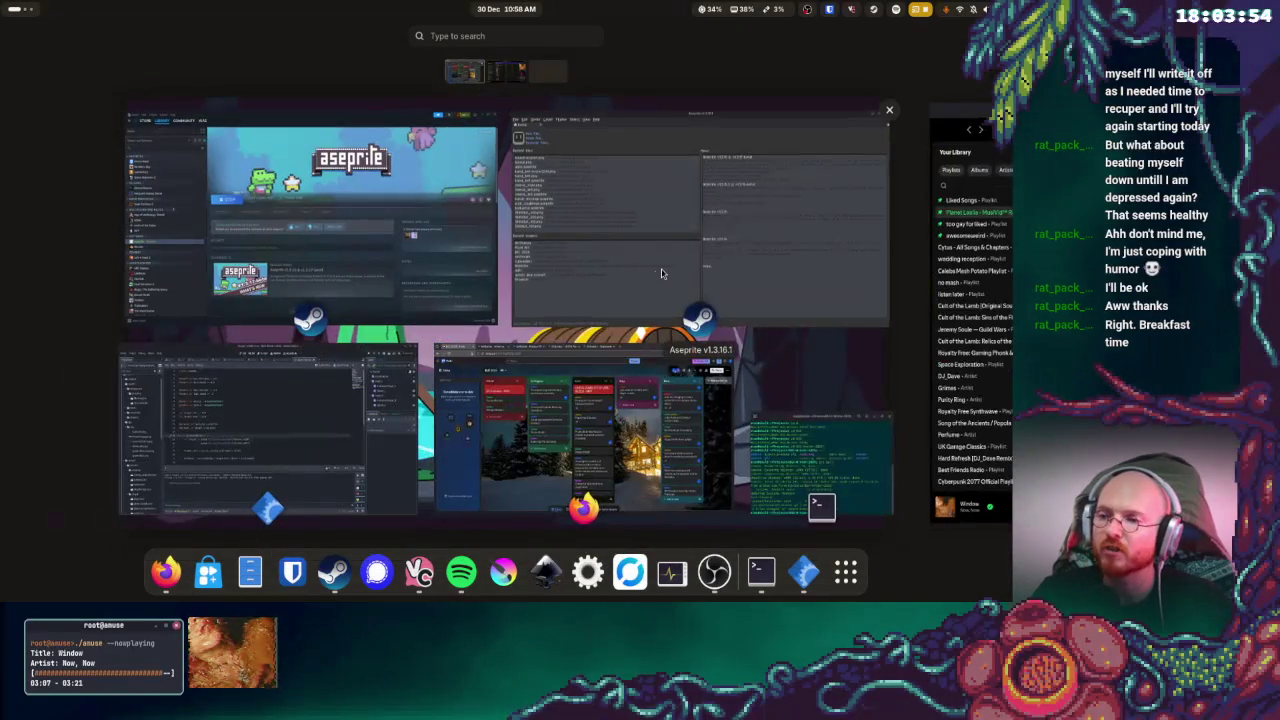
pyautogui.click(660, 273)
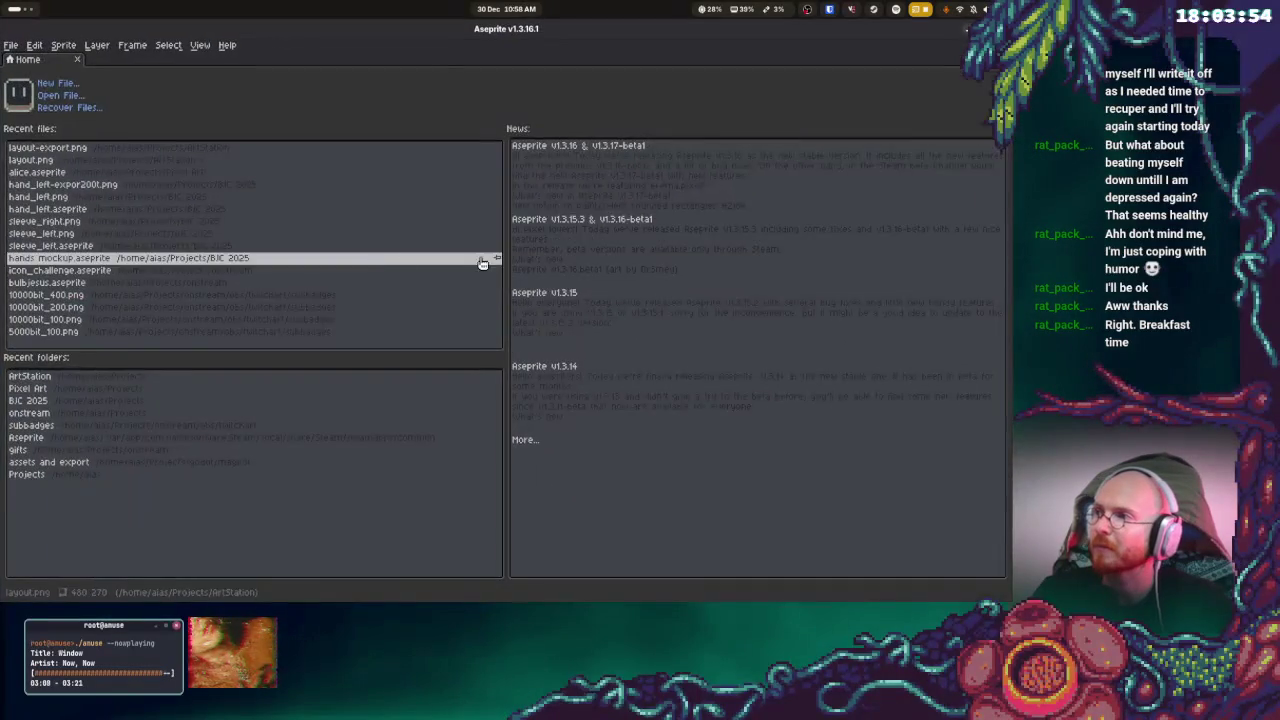
pyautogui.press('super')
pyautogui.click(682, 195)
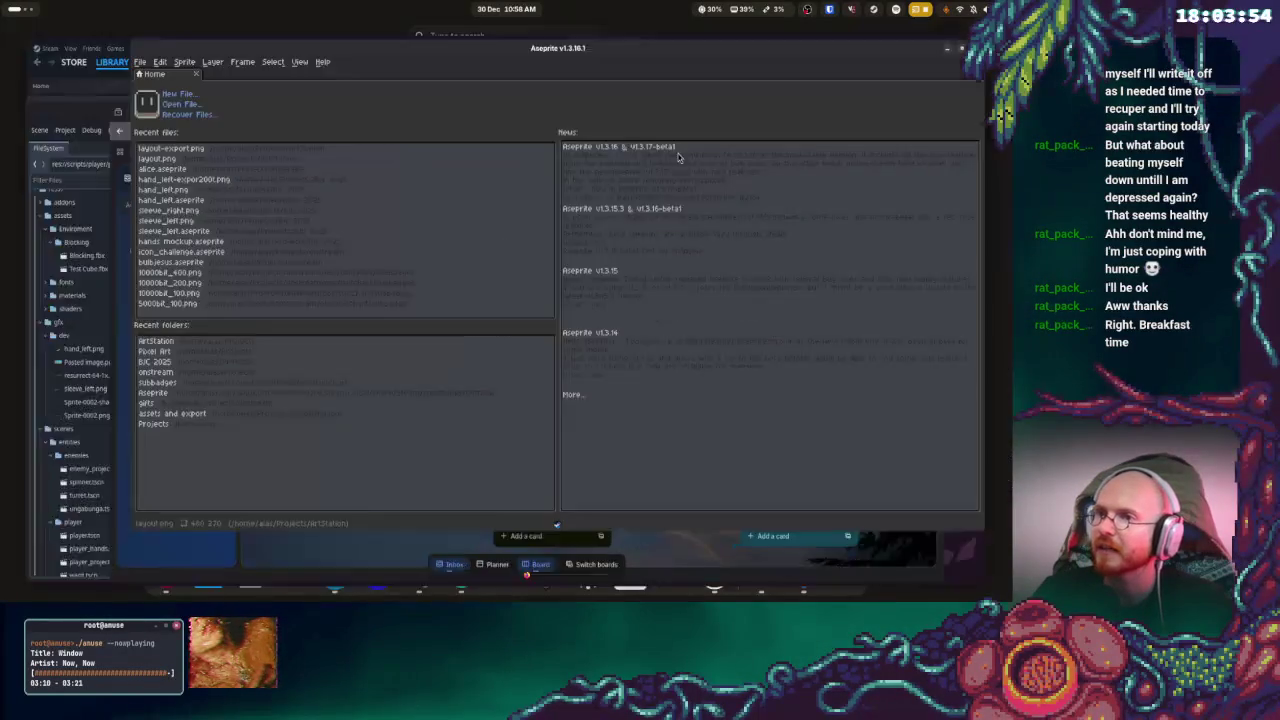
pyautogui.hotkey('alt', 'Tab')
pyautogui.press('super')
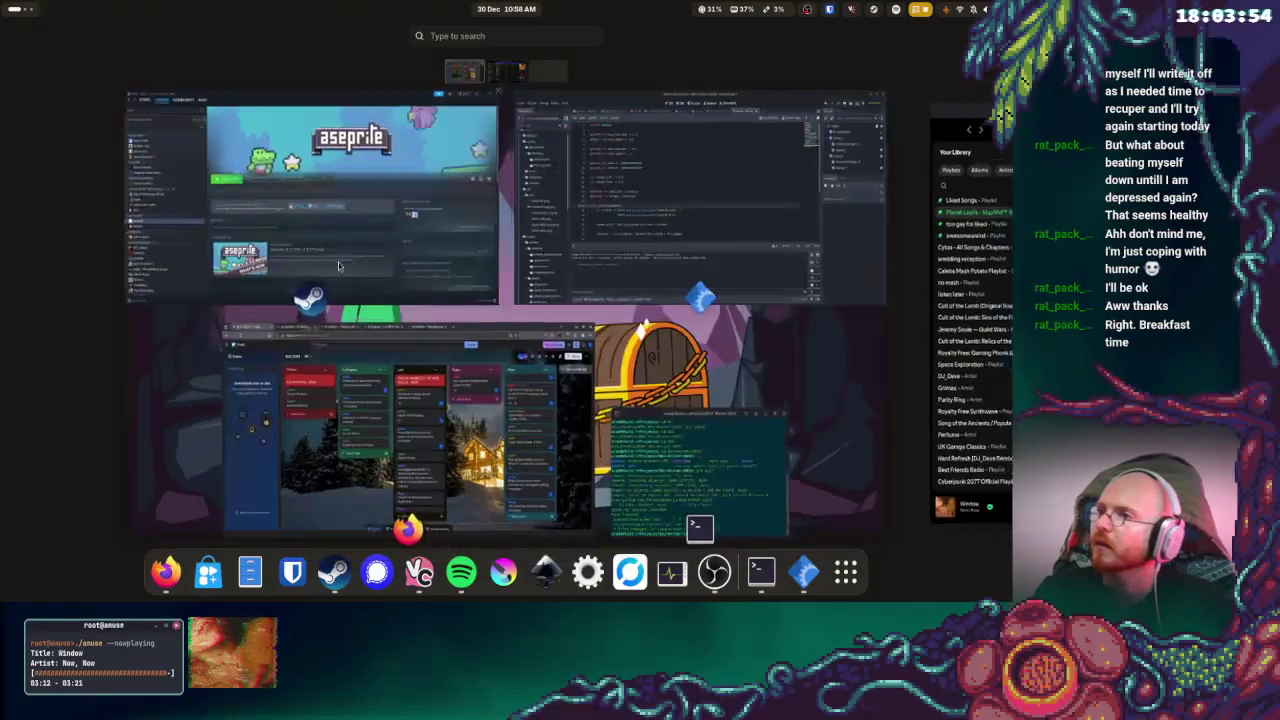
pyautogui.click(315, 200)
pyautogui.click(25, 29)
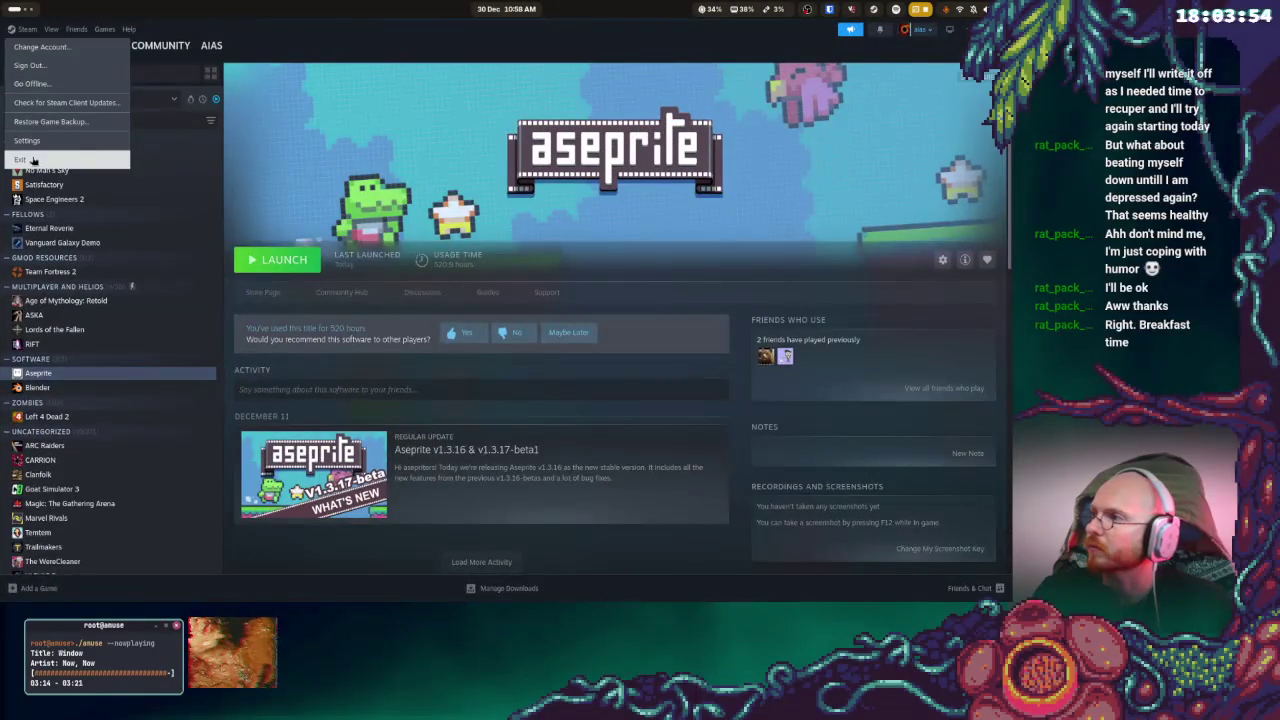
pyautogui.click(36, 157)
# - Bring the Godot editor forward, then put the terminal in front of it
pyautogui.press('super')
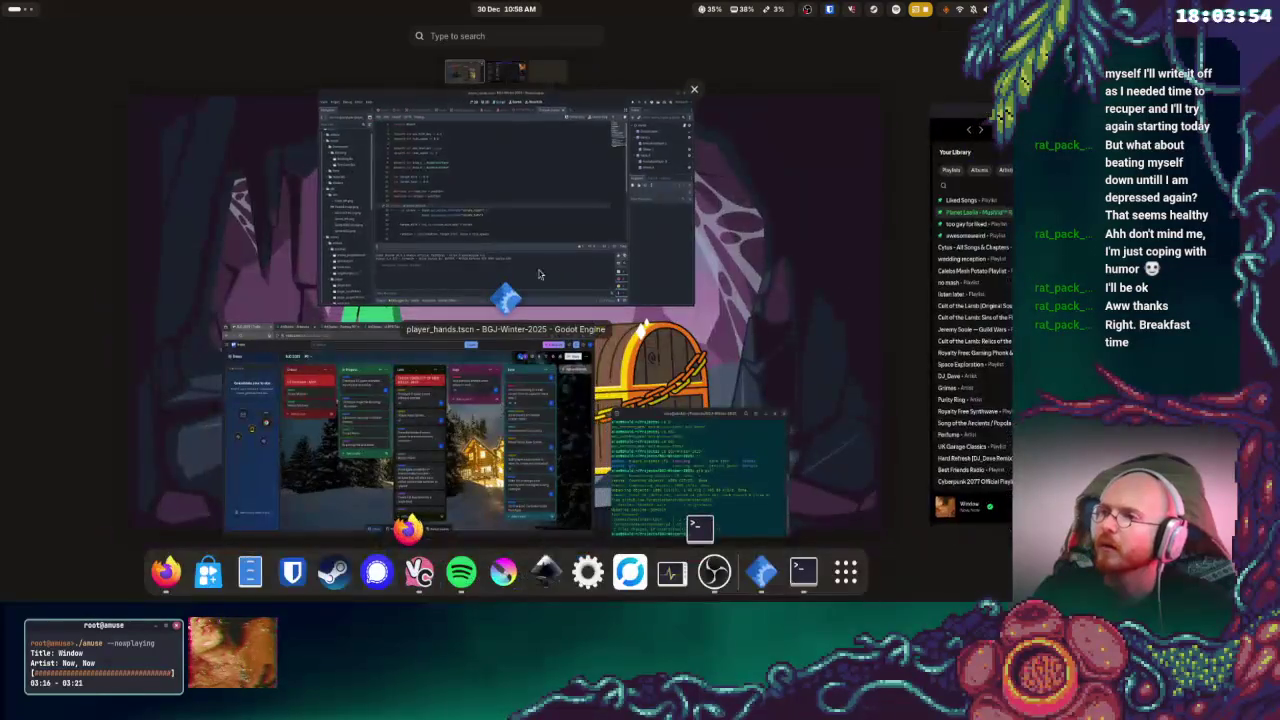
pyautogui.click(548, 265)
pyautogui.click(602, 200)
pyautogui.press('super')
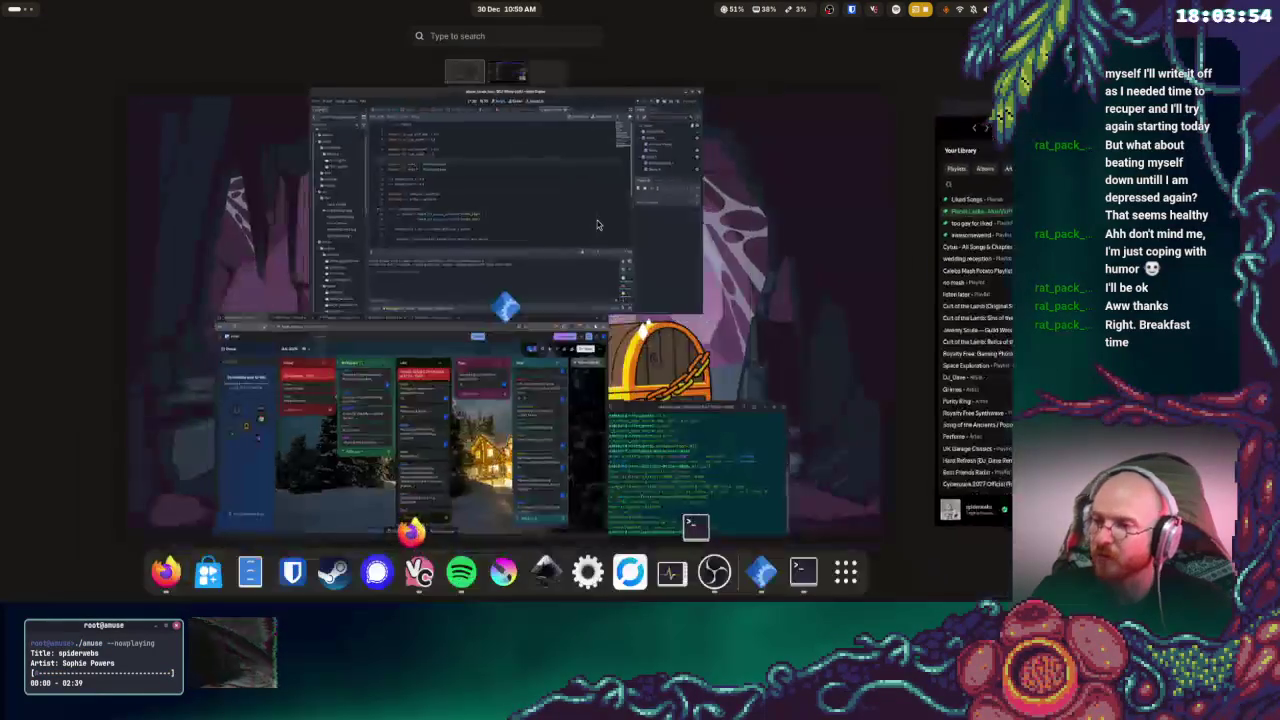
pyautogui.click(700, 442)
# - Run git pull for BGJ-Winter-2025, then refocus the Godot script editor
pyautogui.write('git pull')
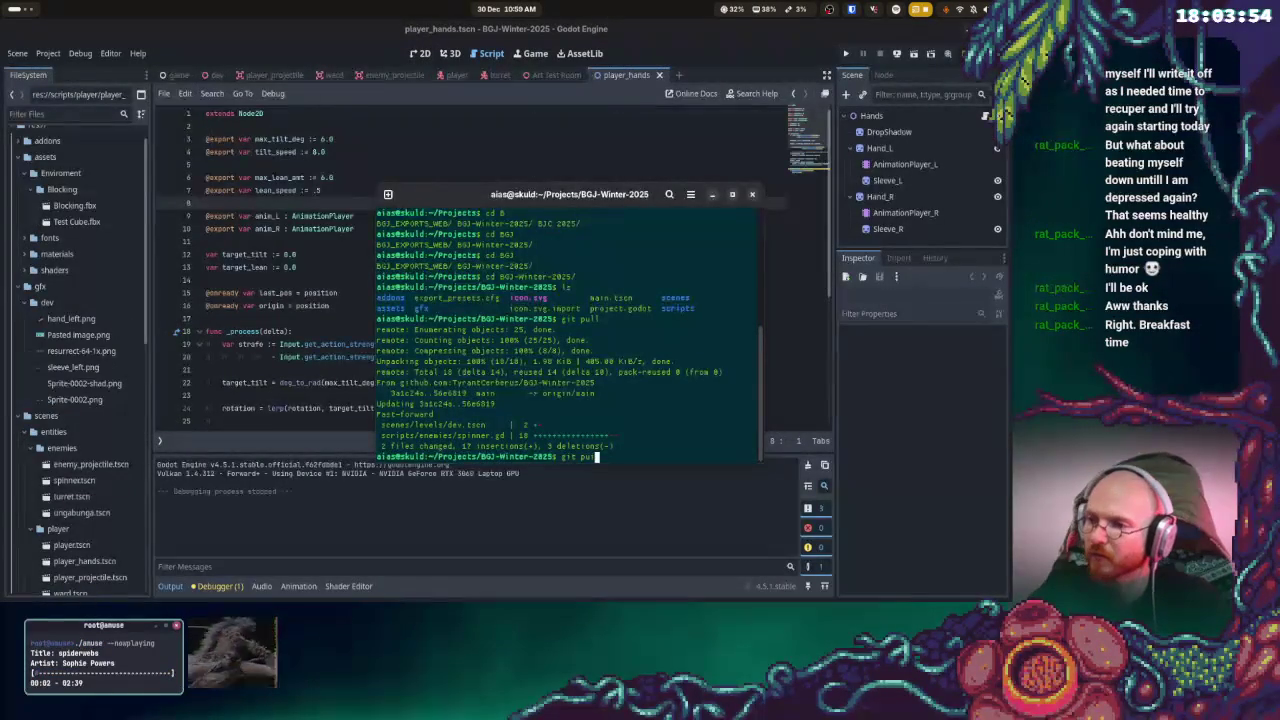
pyautogui.press('Return')
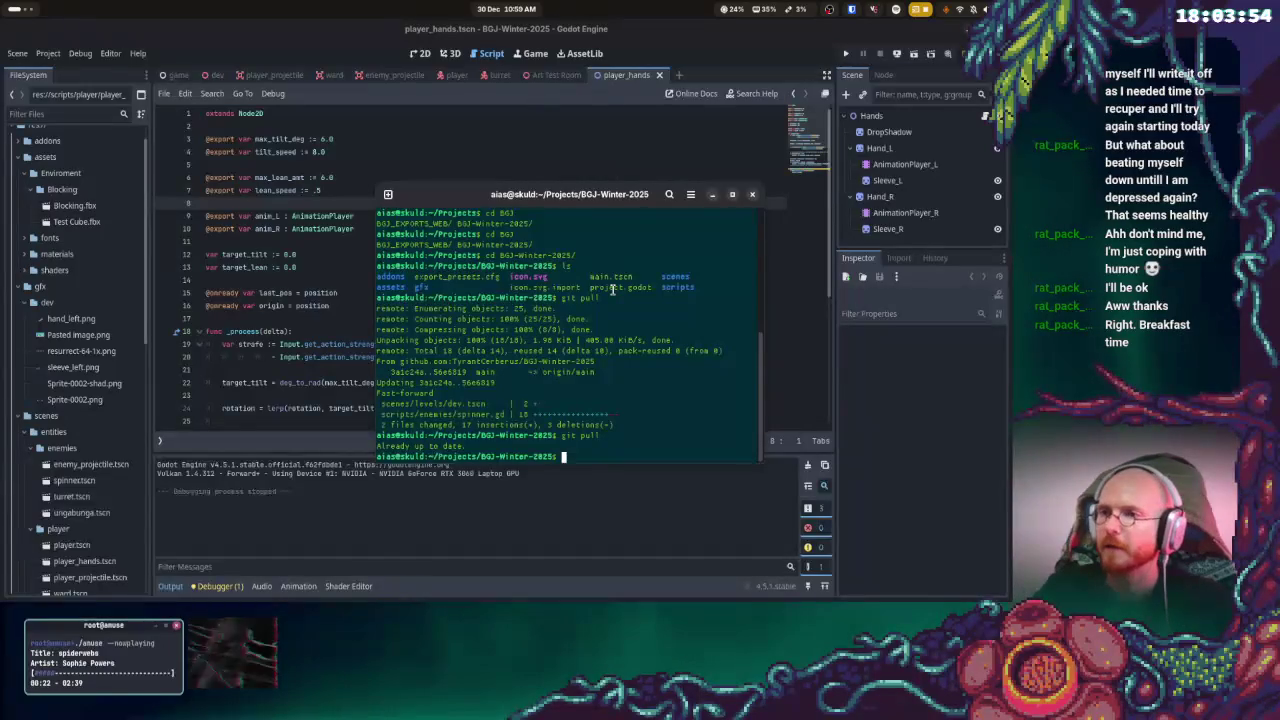
pyautogui.click(344, 315)
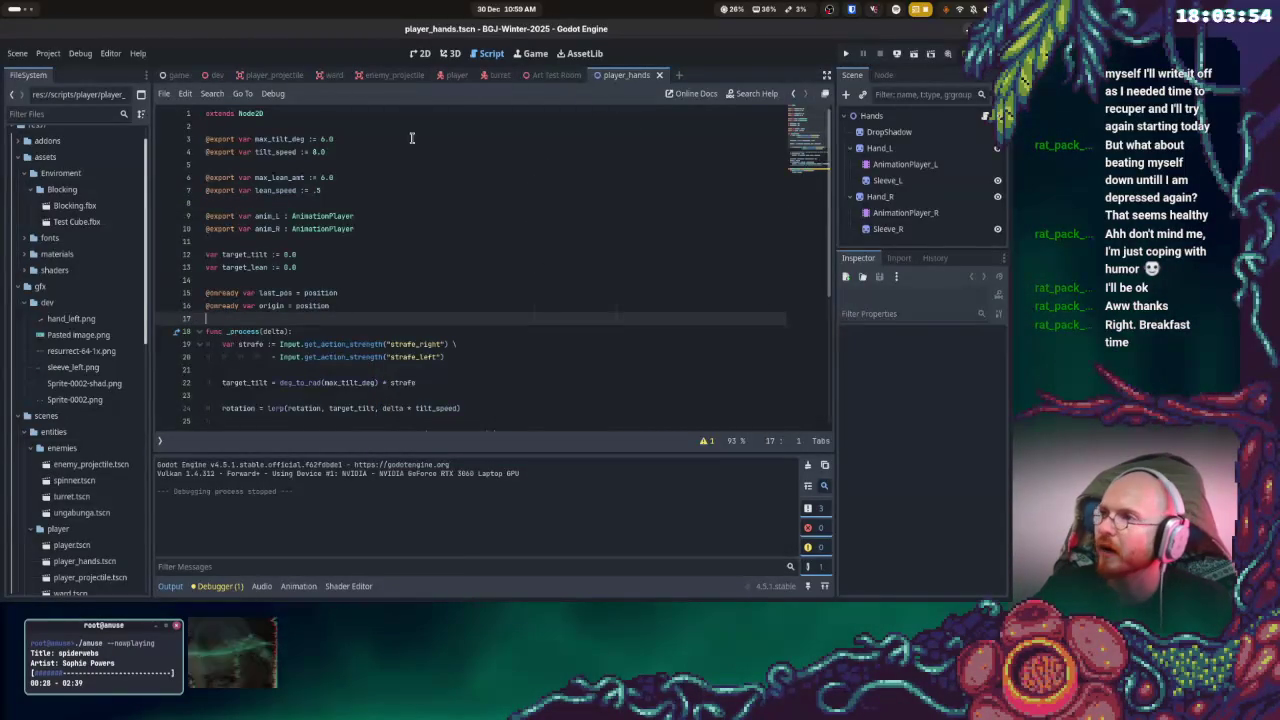
# - Open scripts/player/player.gd from the FileSystem dock and scroll to its top
pyautogui.scroll(-3, 104, 390)
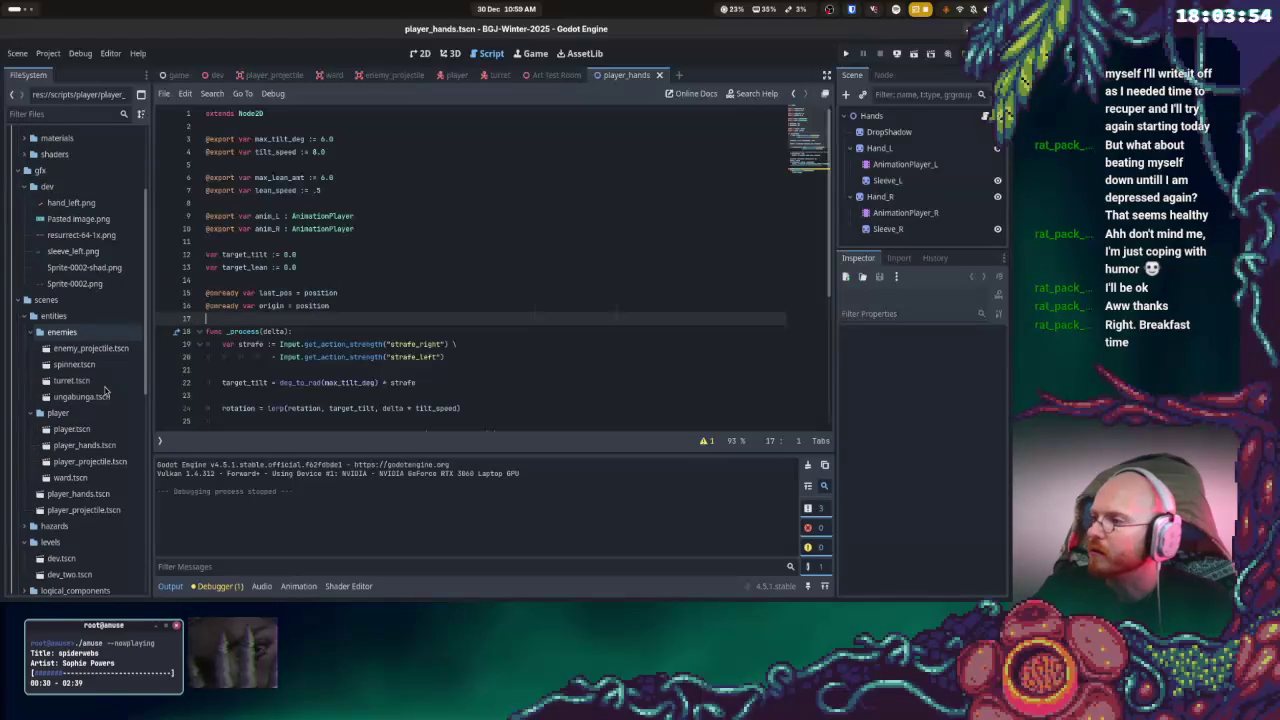
pyautogui.scroll(-9, 104, 390)
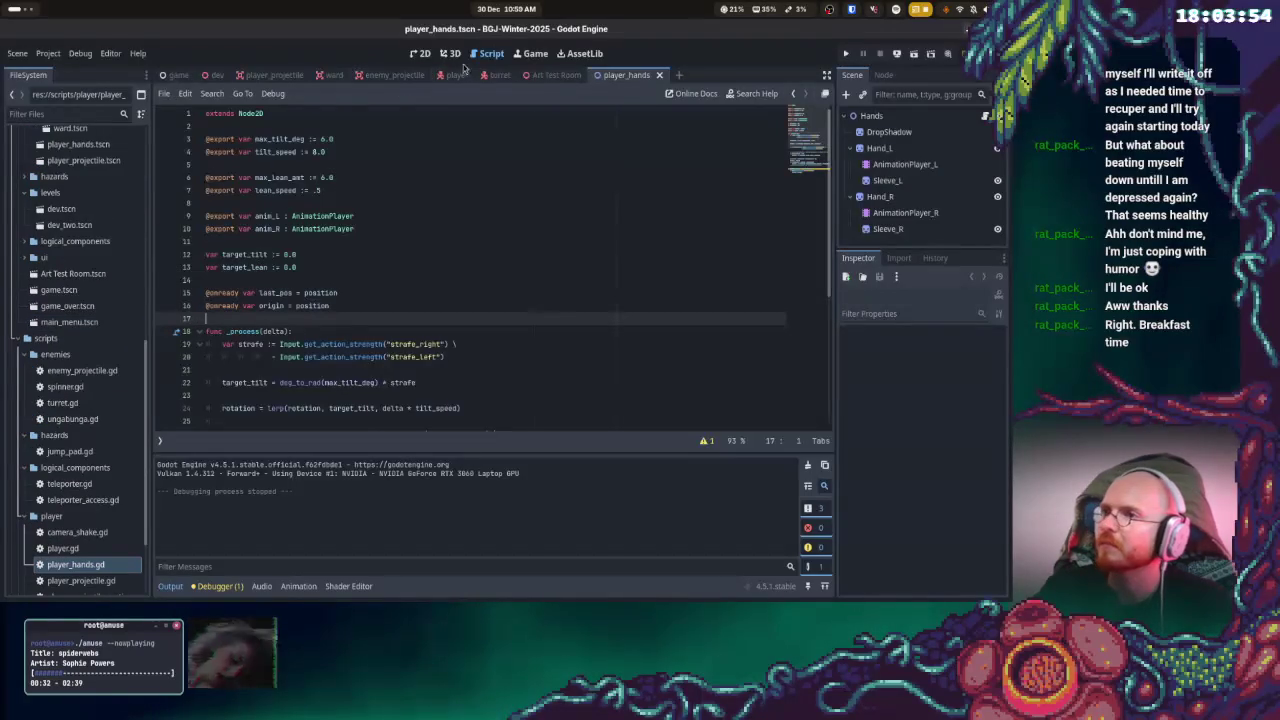
pyautogui.scroll(-3, 86, 357)
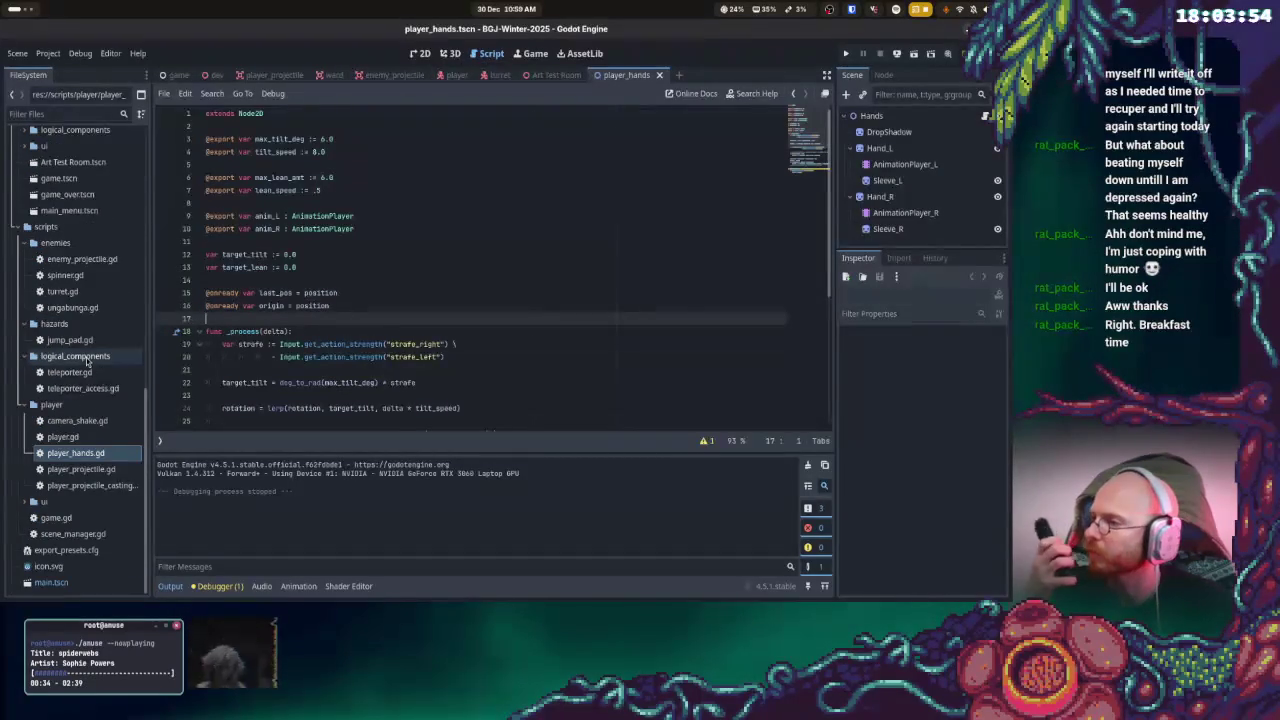
pyautogui.click(62, 437)
pyautogui.scroll(5, 497, 342)
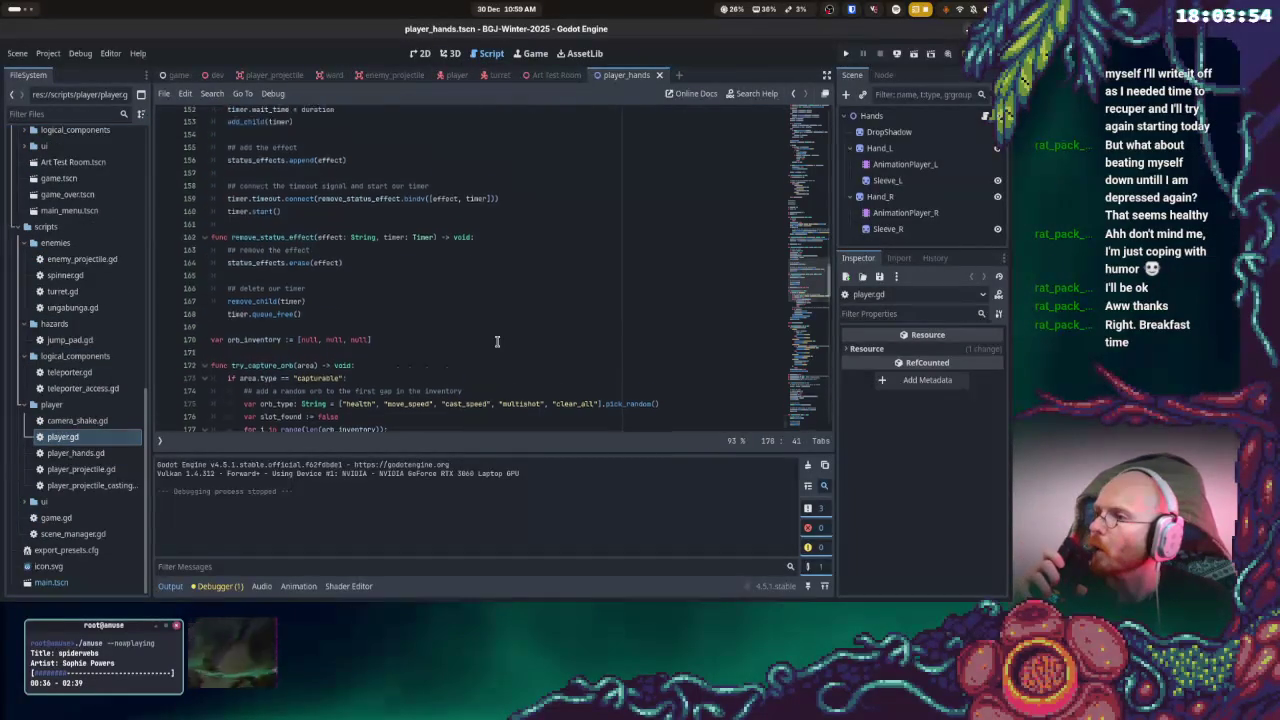
pyautogui.scroll(20, 497, 342)
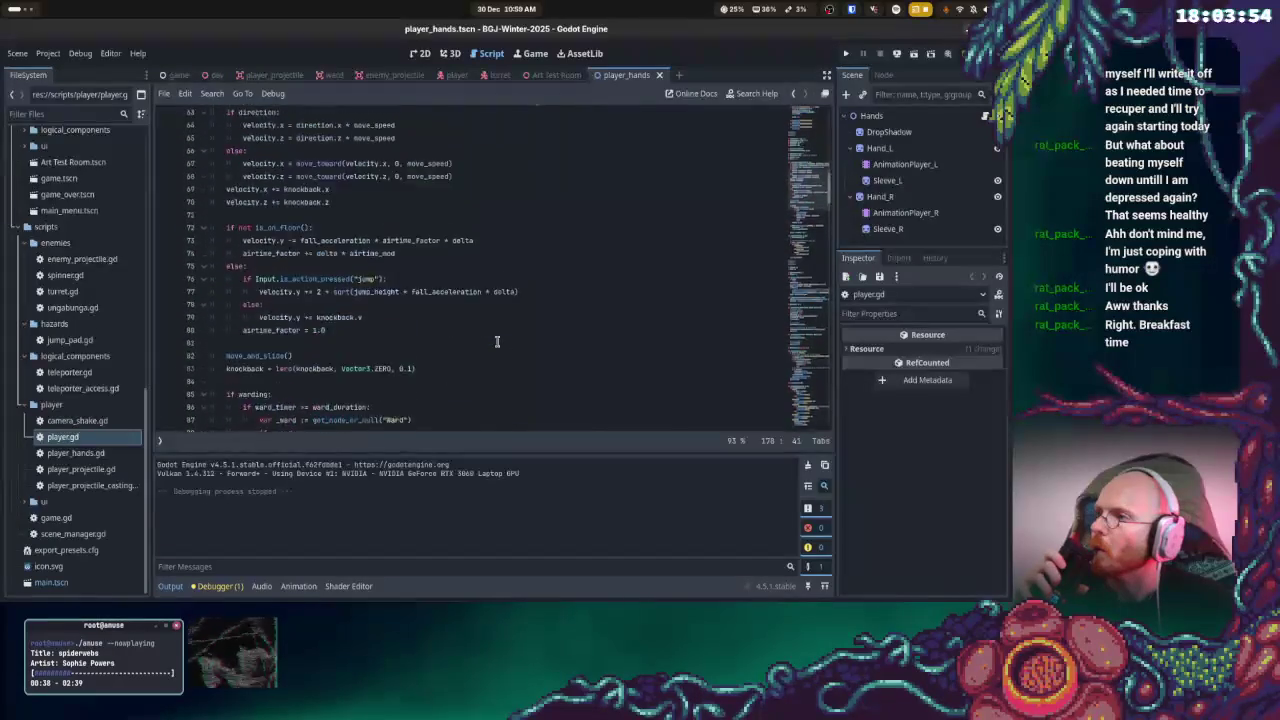
pyautogui.scroll(3, 497, 342)
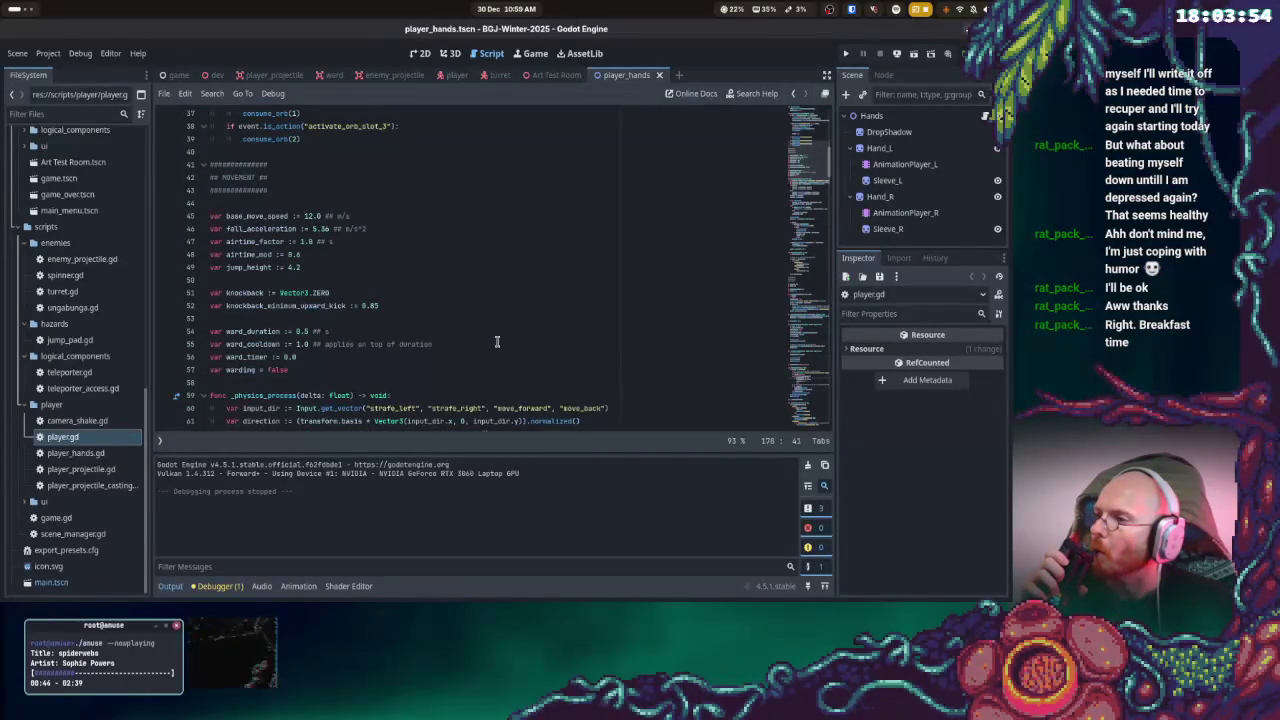
pyautogui.scroll(-1, 497, 342)
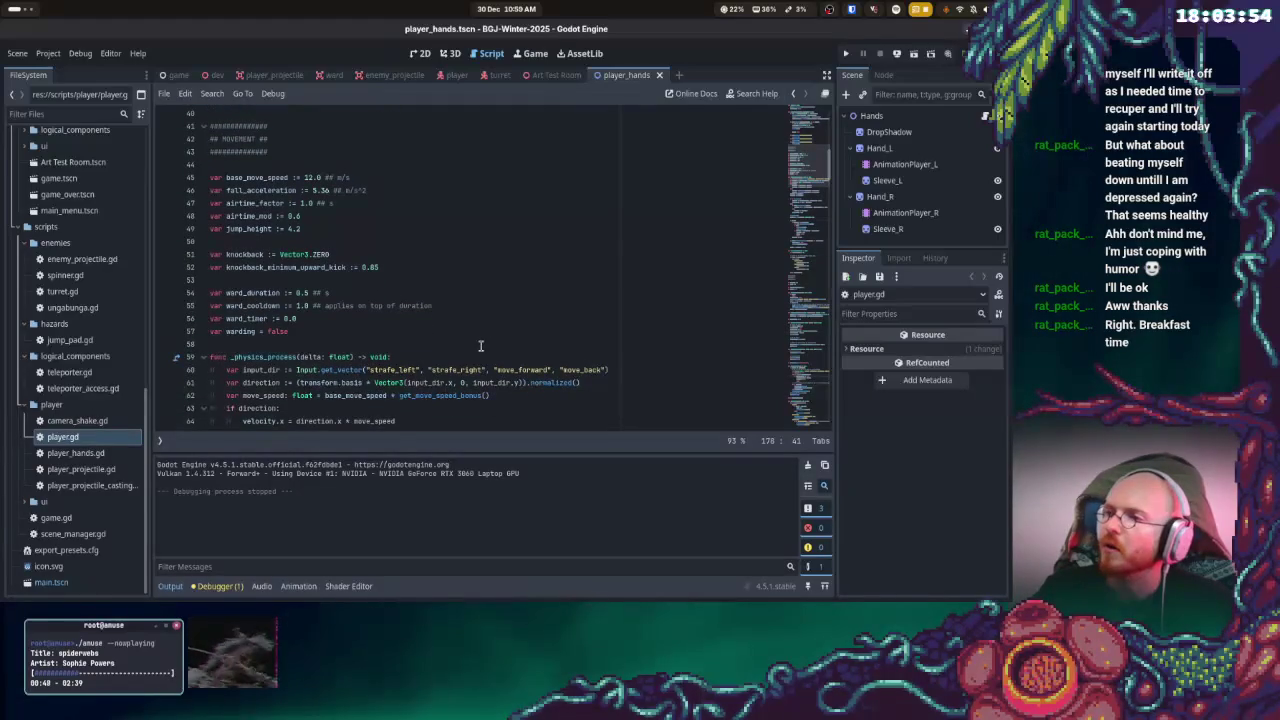
# - Read down player.gd past the line 55 duration comment to the take_damage and try_capture_orb code
pyautogui.moveTo(326, 306); pyautogui.dragTo(409, 312)
pyautogui.click(409, 318)
pyautogui.scroll(-3, 409, 320)
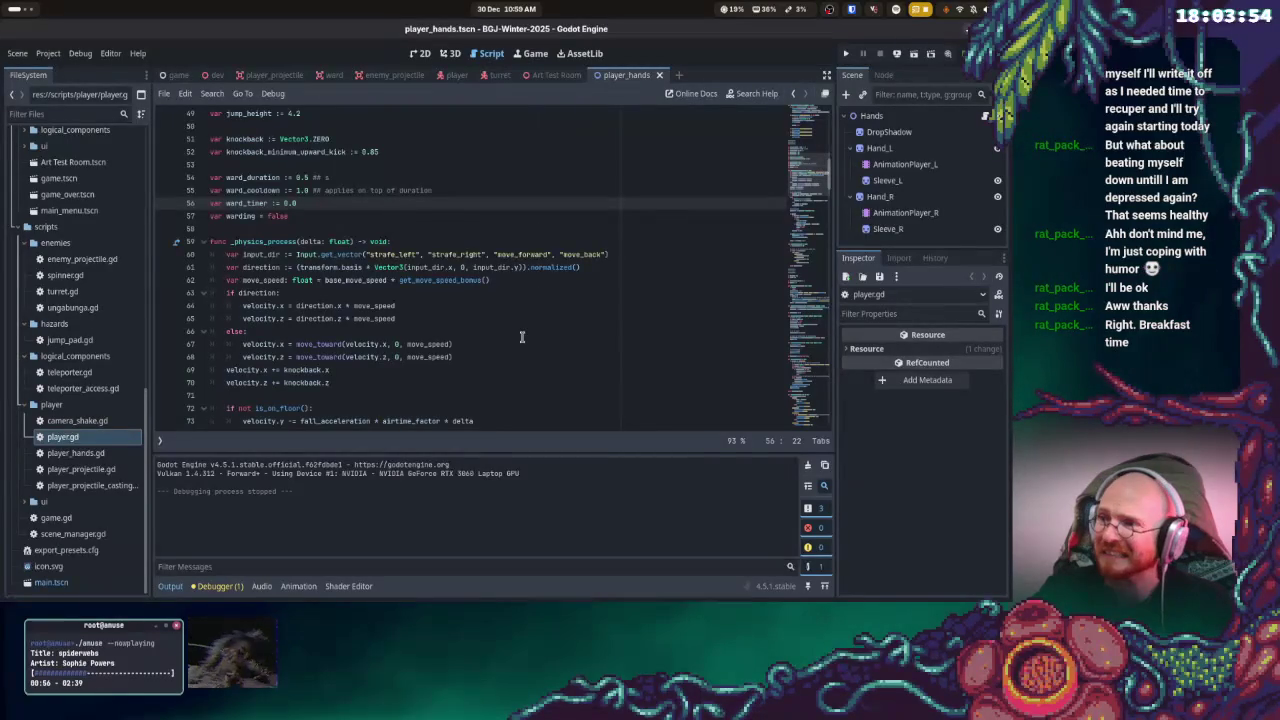
pyautogui.scroll(-1, 521, 337)
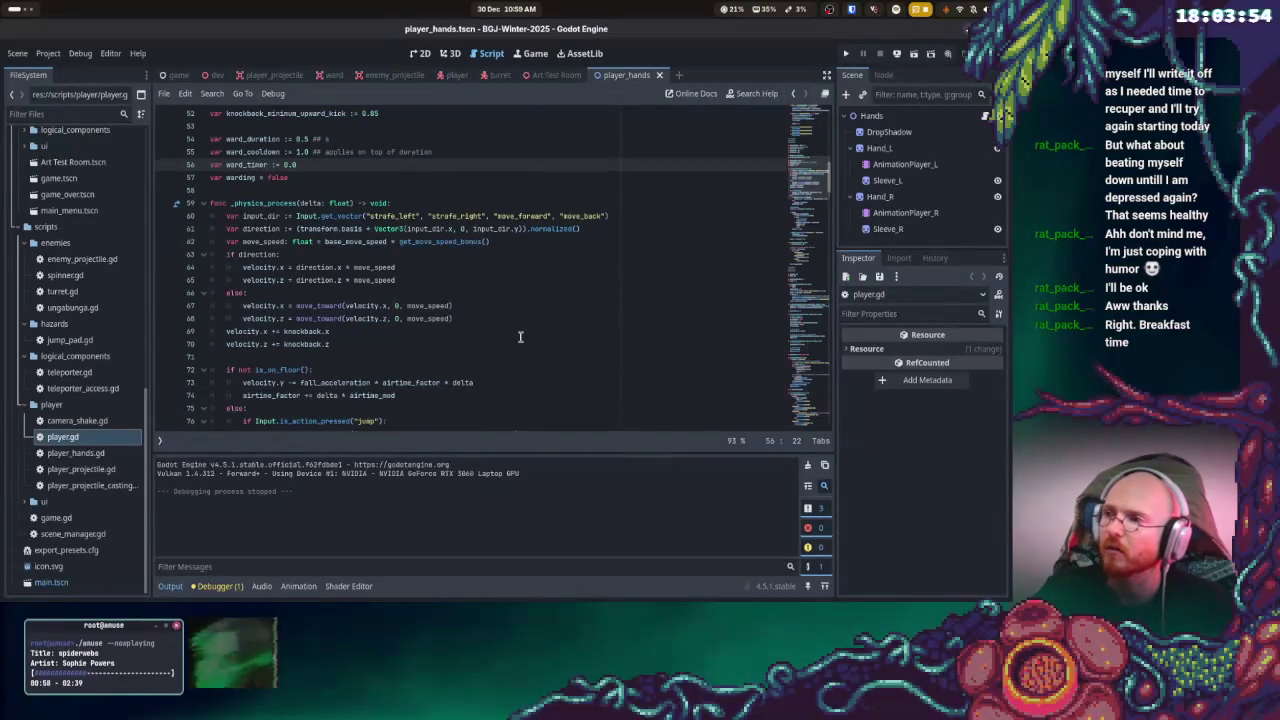
pyautogui.scroll(-12, 520, 337)
pyautogui.scroll(-6, 498, 340)
pyautogui.scroll(-3, 494, 339)
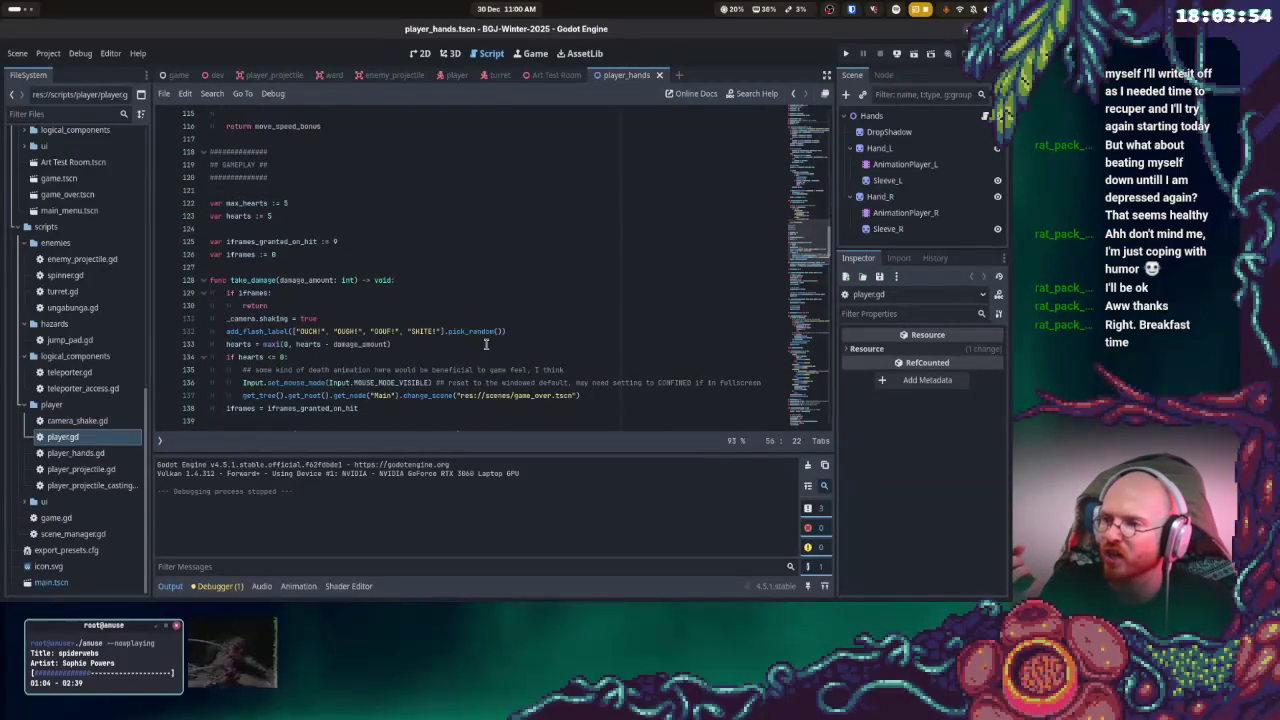
pyautogui.scroll(-3, 486, 344)
pyautogui.scroll(-1, 486, 344)
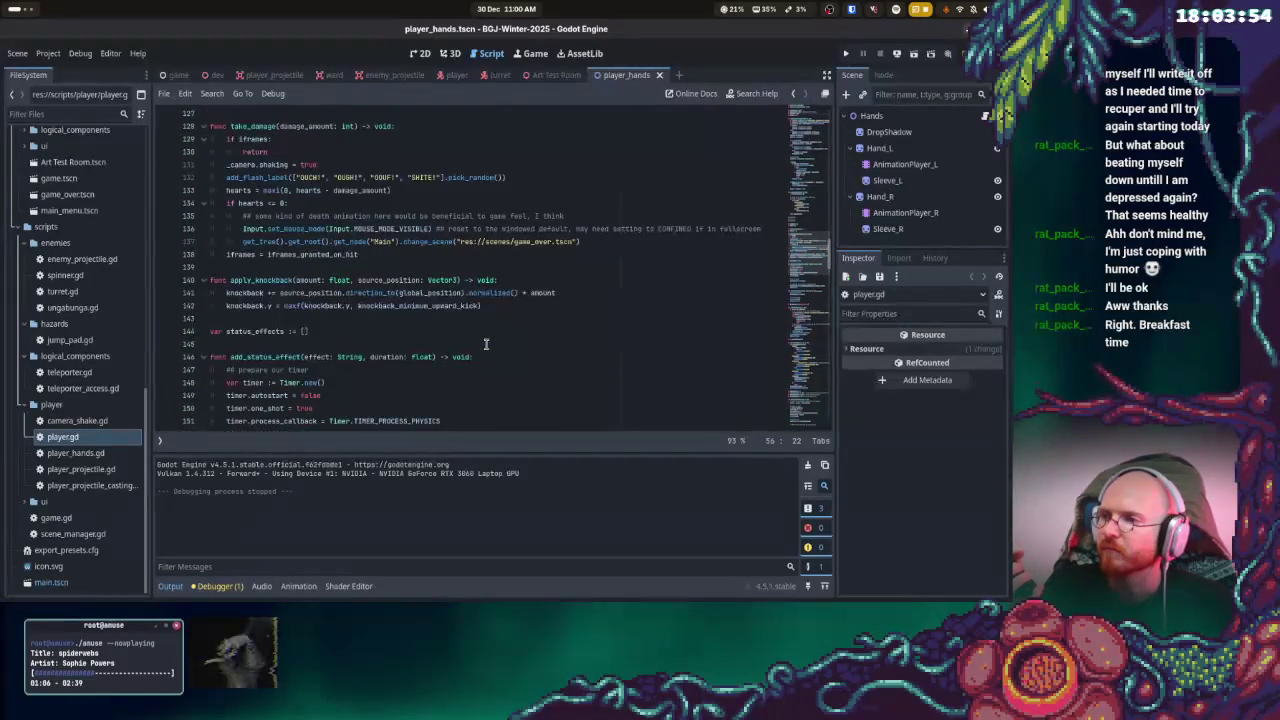
pyautogui.scroll(-4, 486, 344)
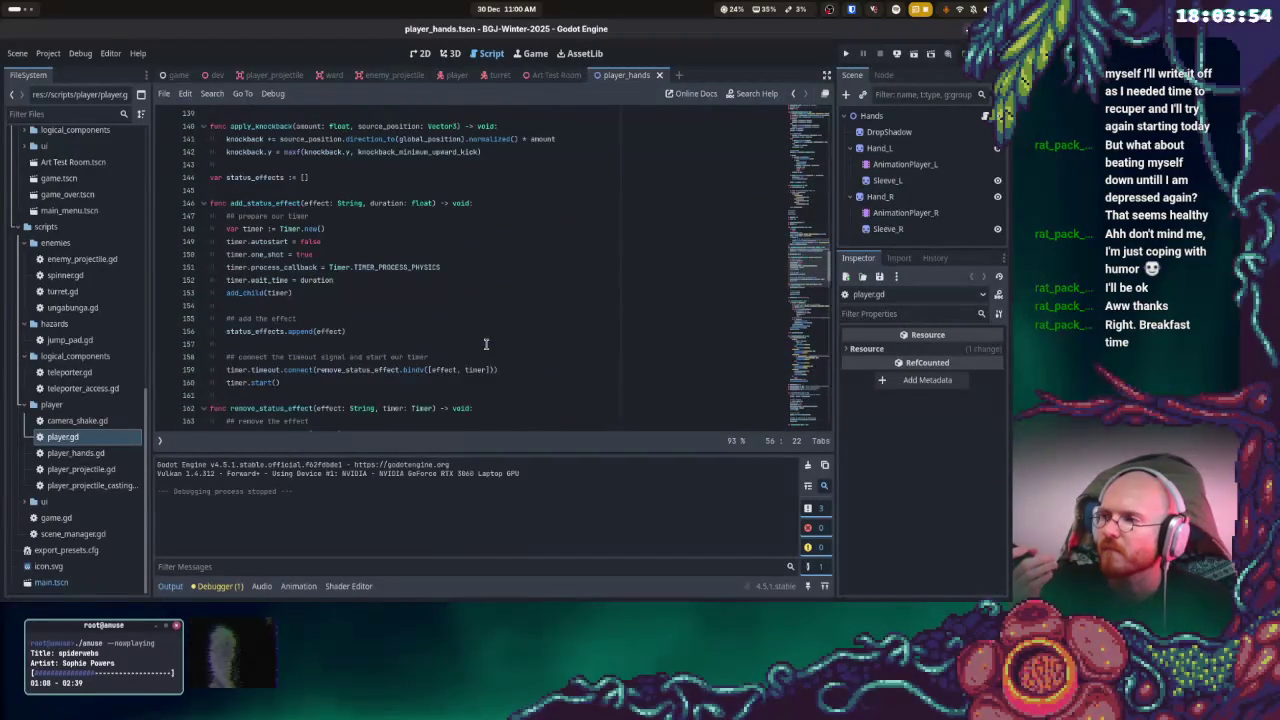
pyautogui.scroll(-6, 484, 345)
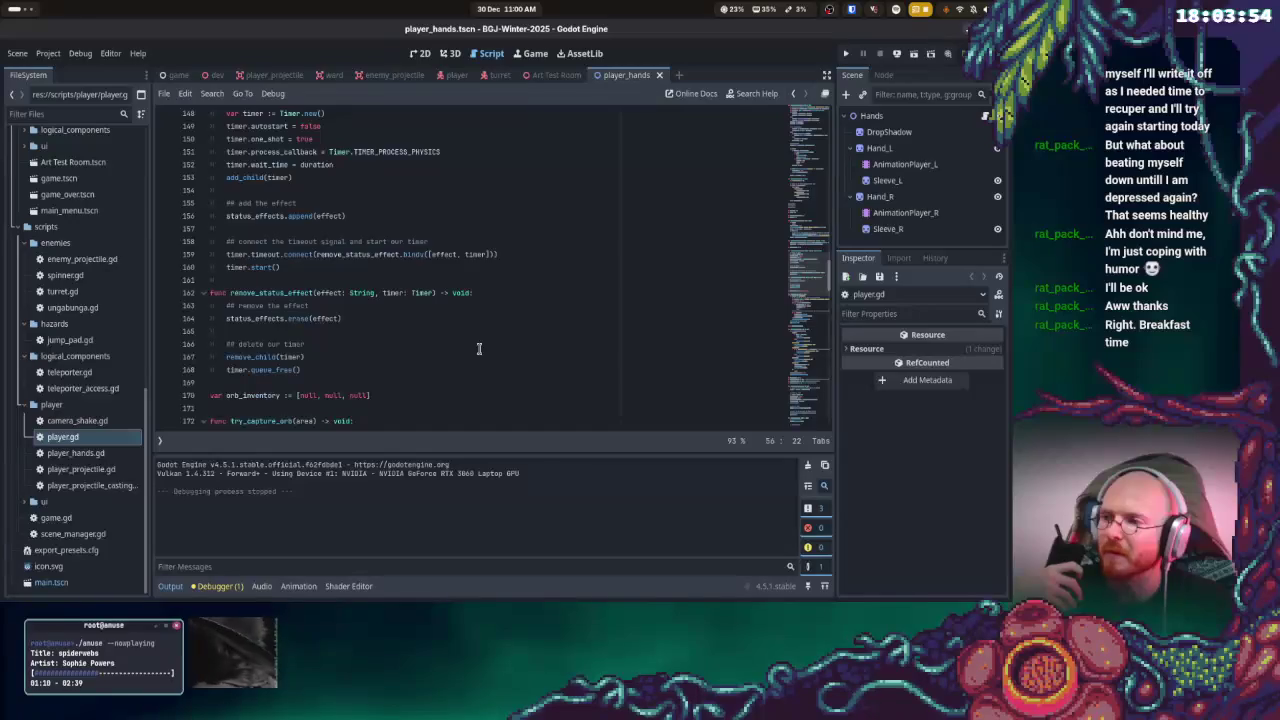
pyautogui.scroll(-3, 478, 350)
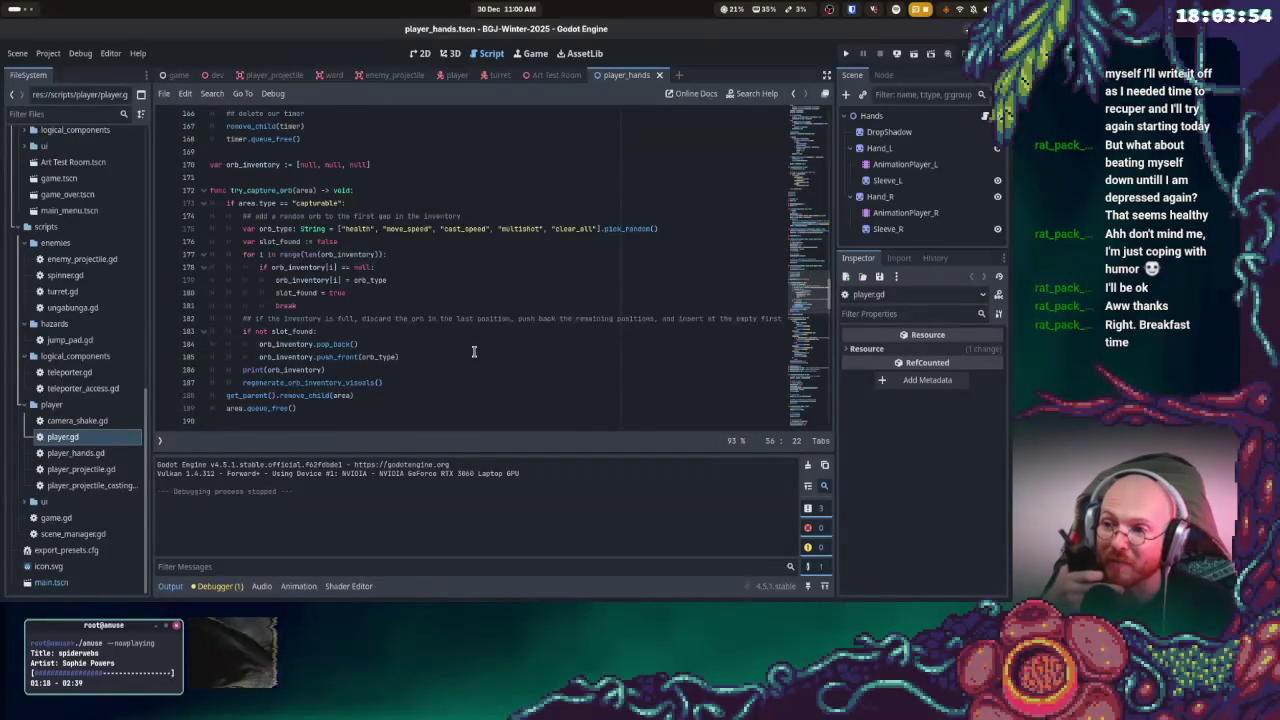
pyautogui.scroll(-7, 472, 348)
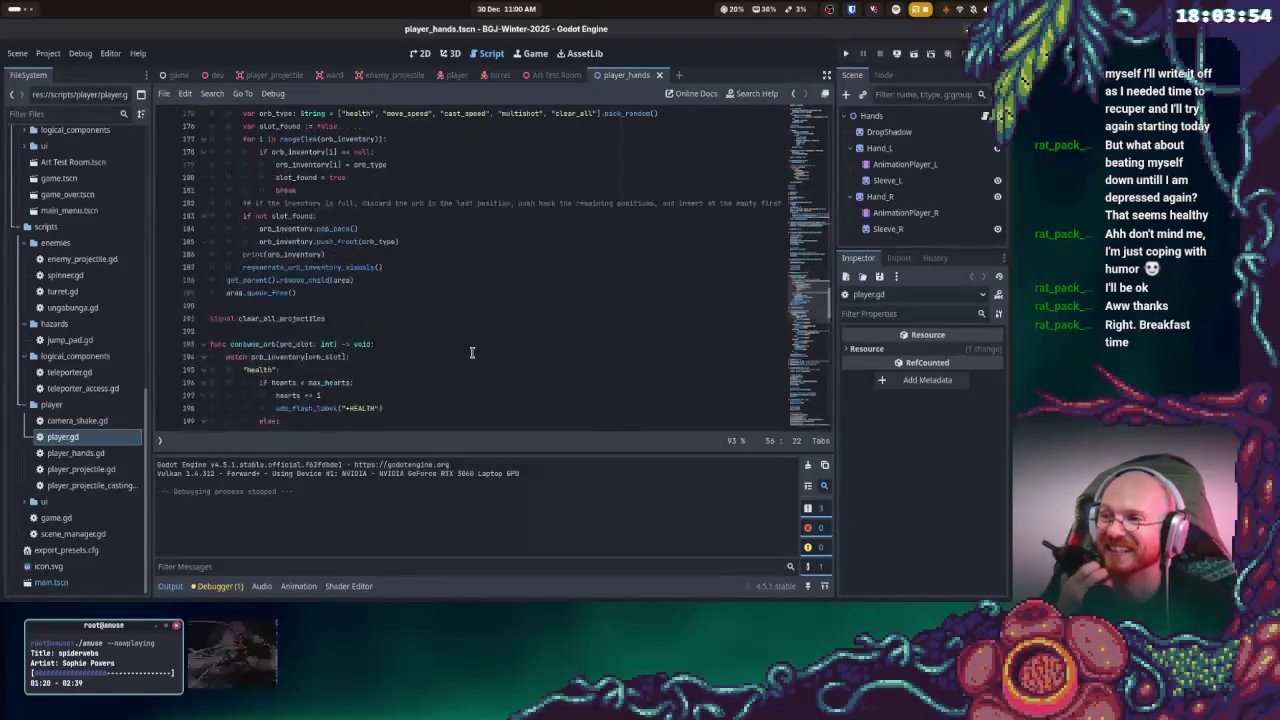
pyautogui.scroll(-1, 466, 342)
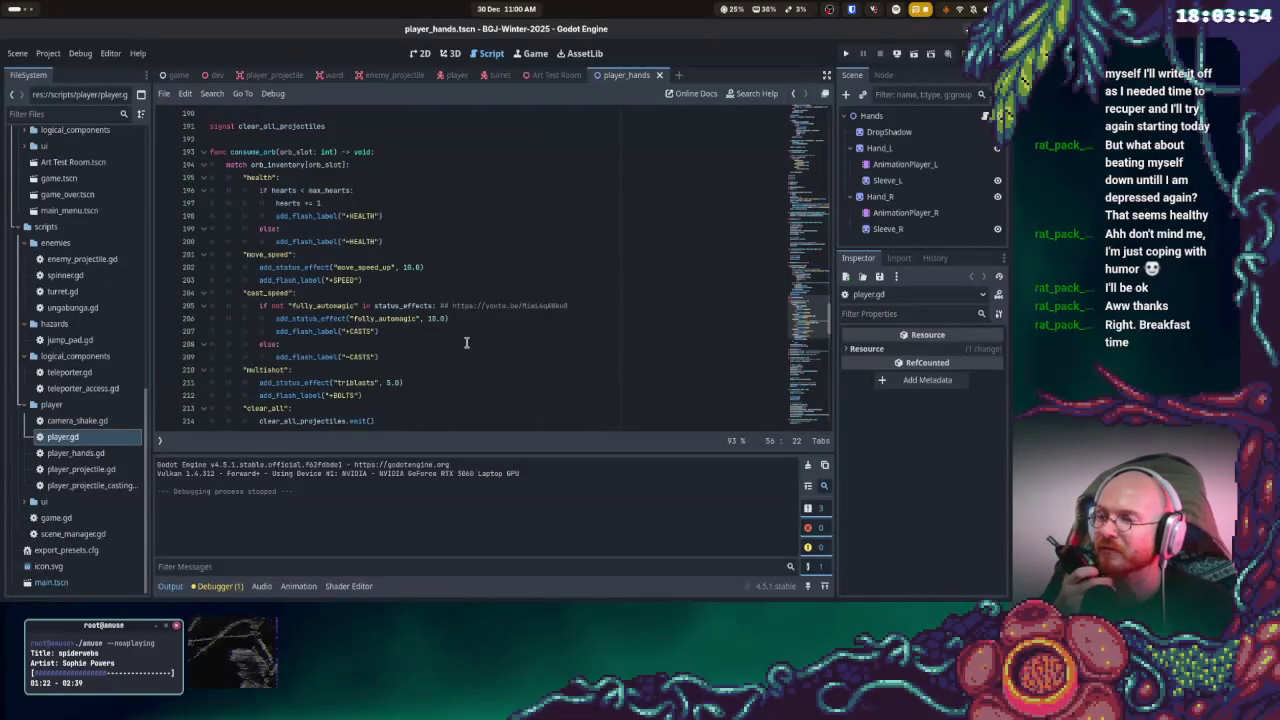
pyautogui.doubleClick(492, 305)
pyautogui.click(570, 305)
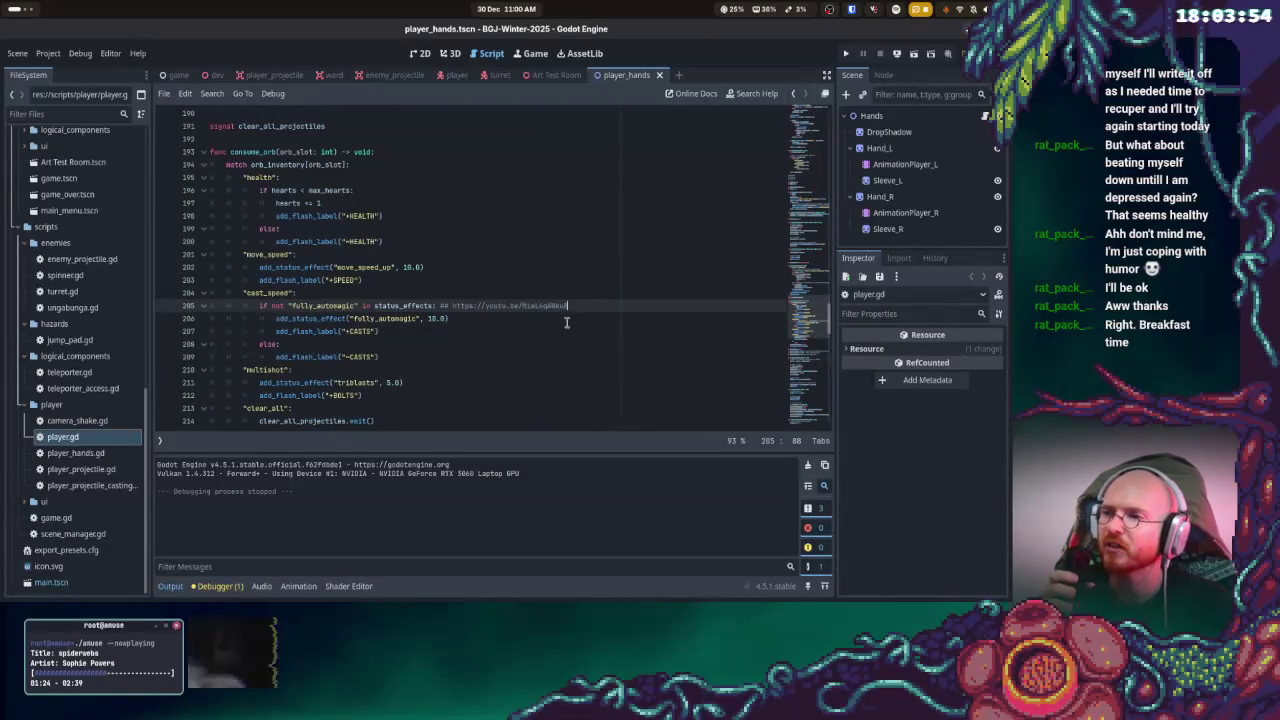
pyautogui.scroll(3, 547, 369)
pyautogui.scroll(2, 494, 360)
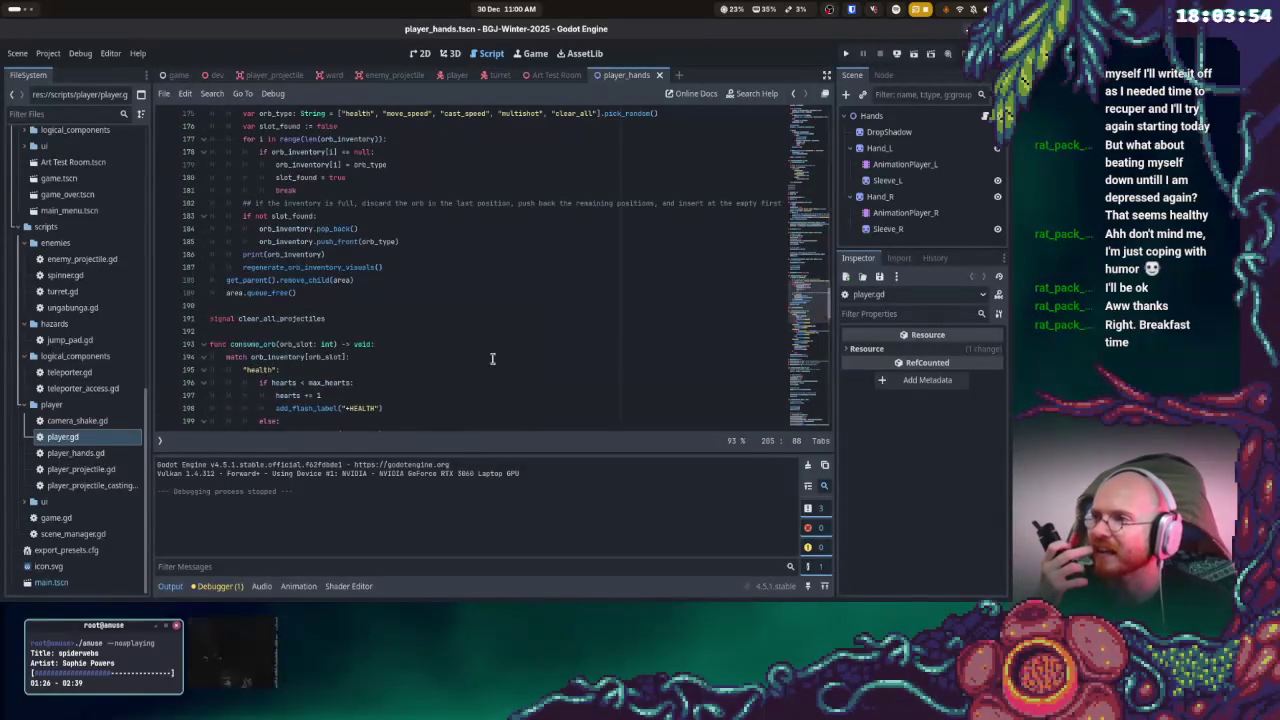
pyautogui.scroll(-2, 490, 358)
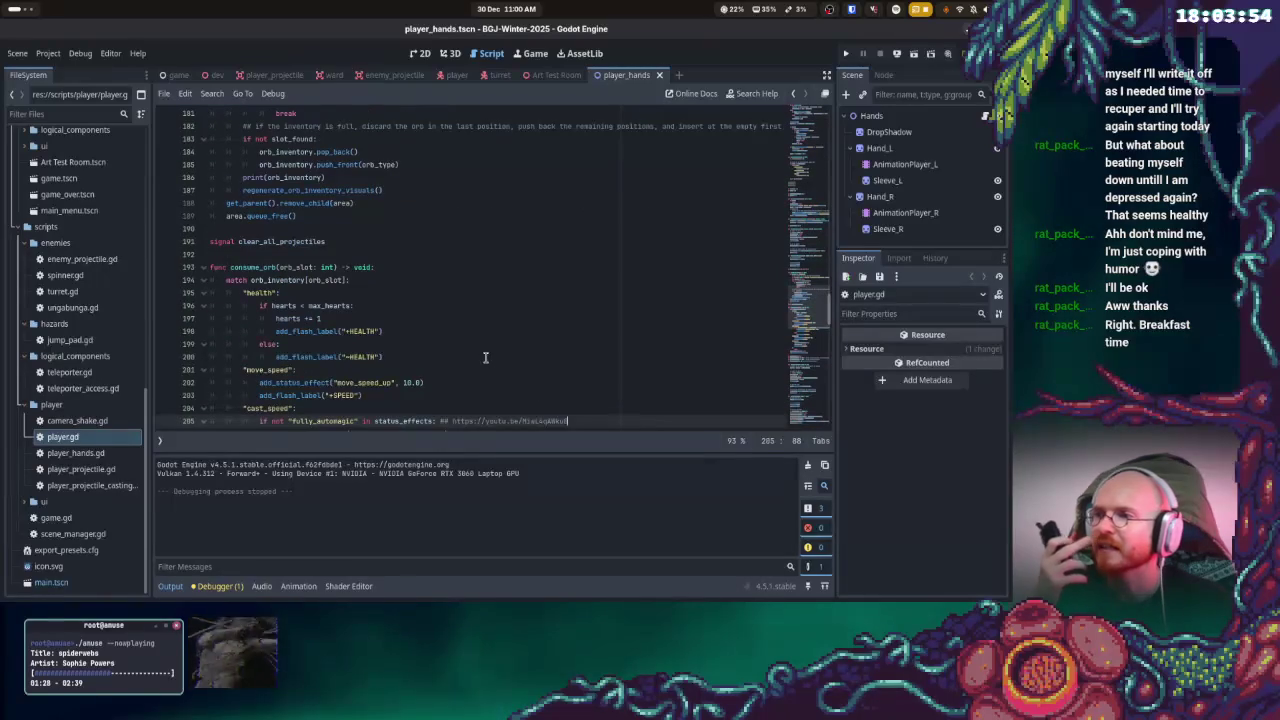
pyautogui.scroll(-2, 484, 357)
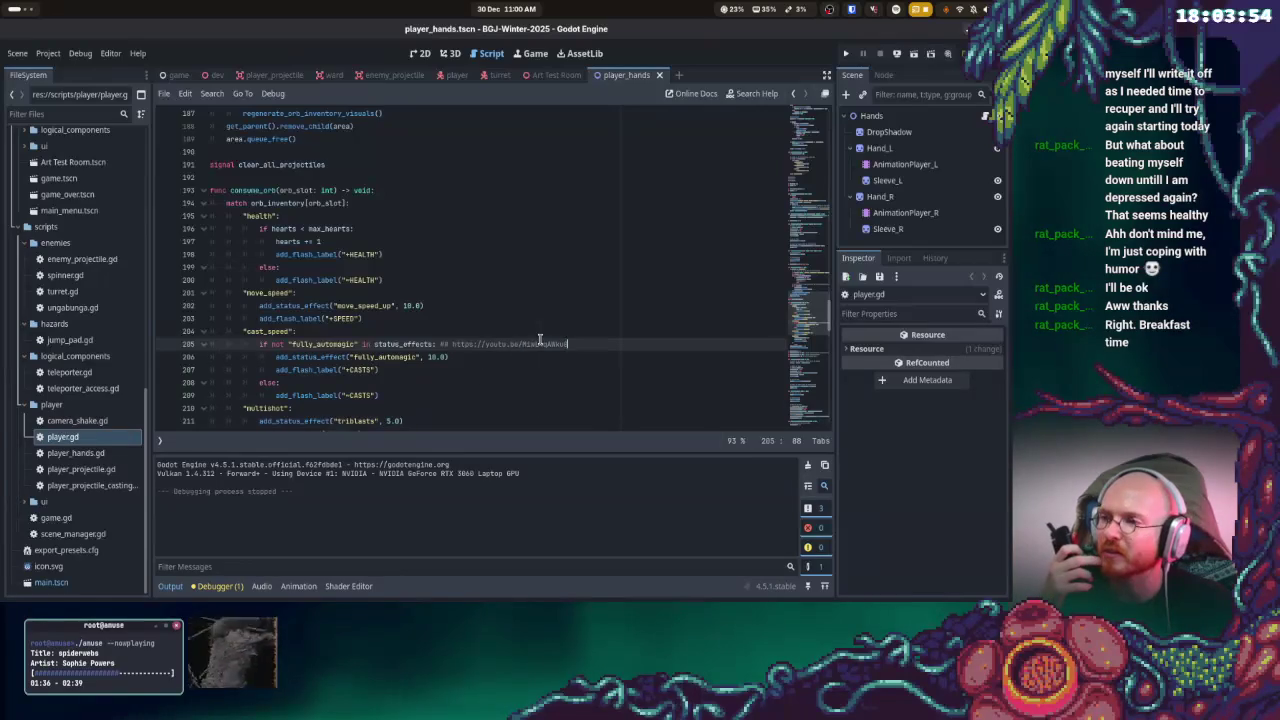
pyautogui.scroll(-7, 536, 342)
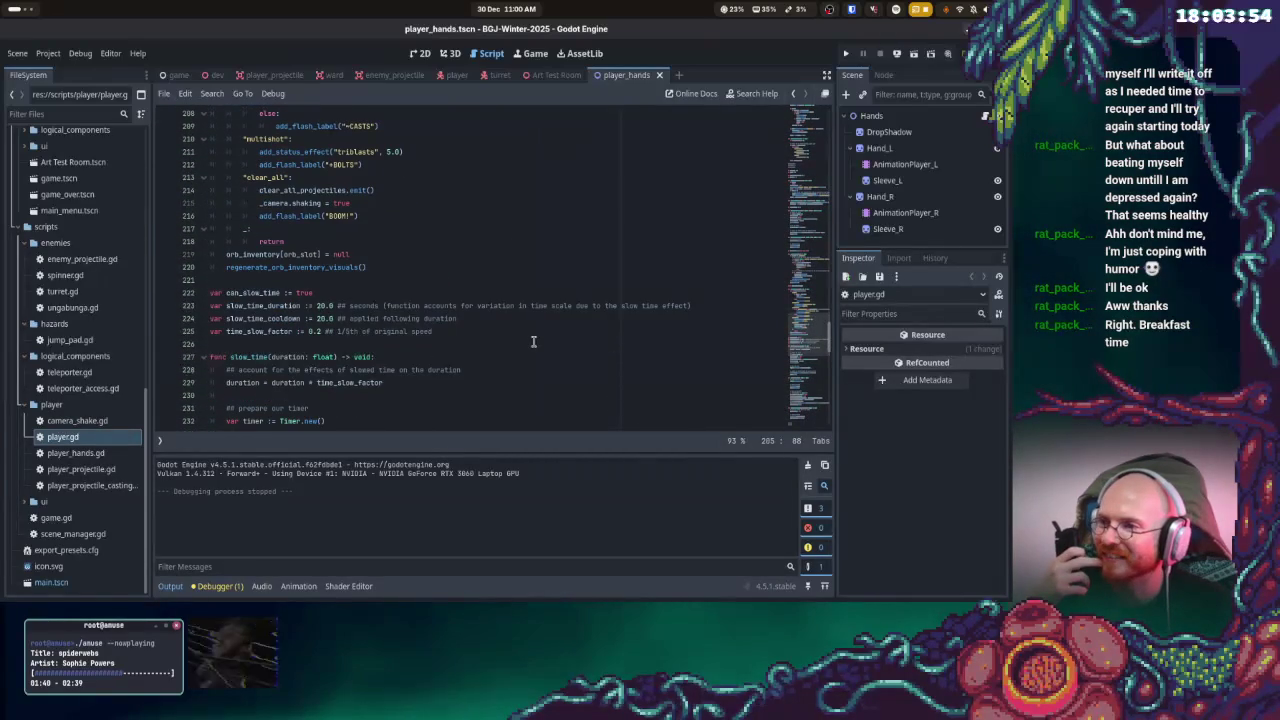
pyautogui.scroll(-2, 533, 342)
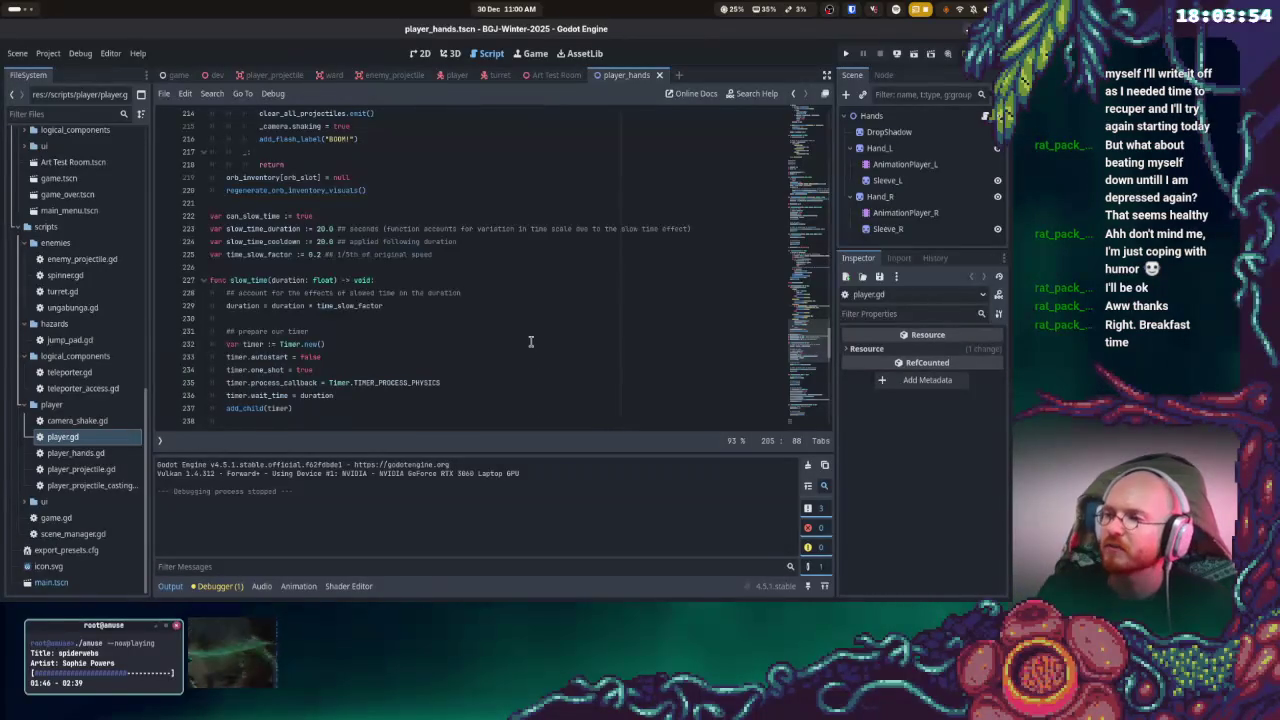
pyautogui.scroll(20, 531, 342)
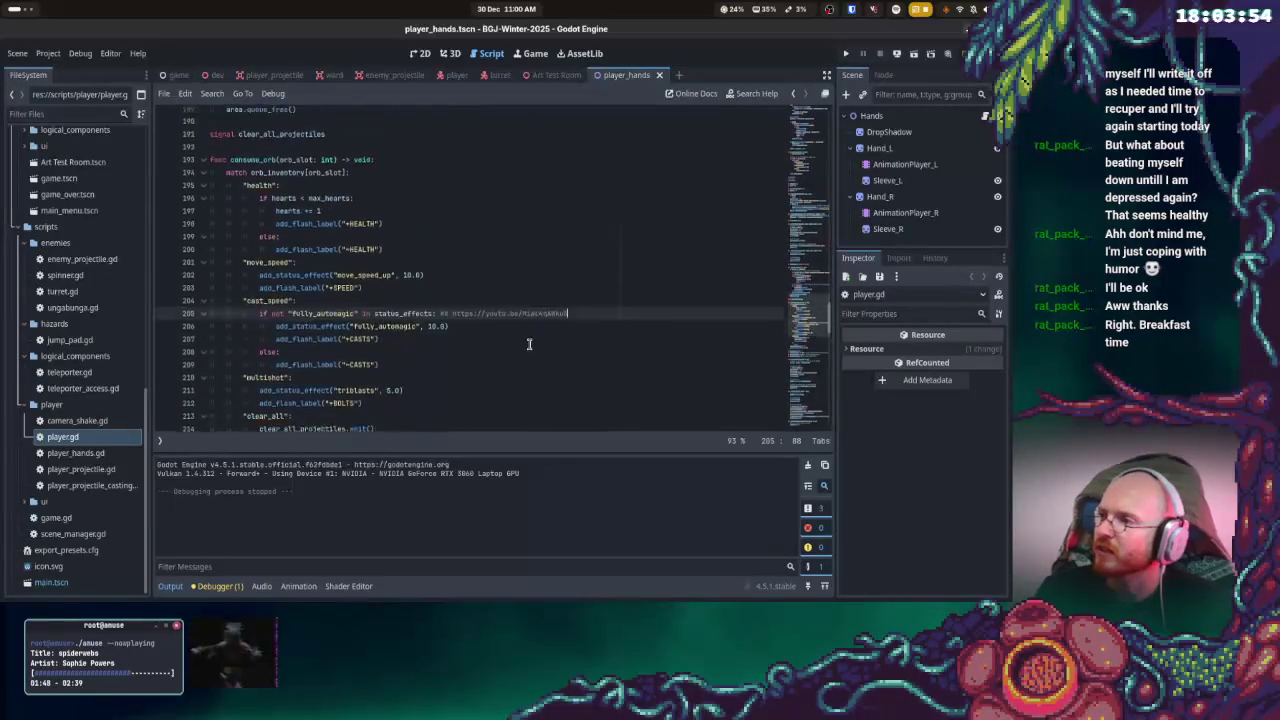
pyautogui.scroll(20, 526, 338)
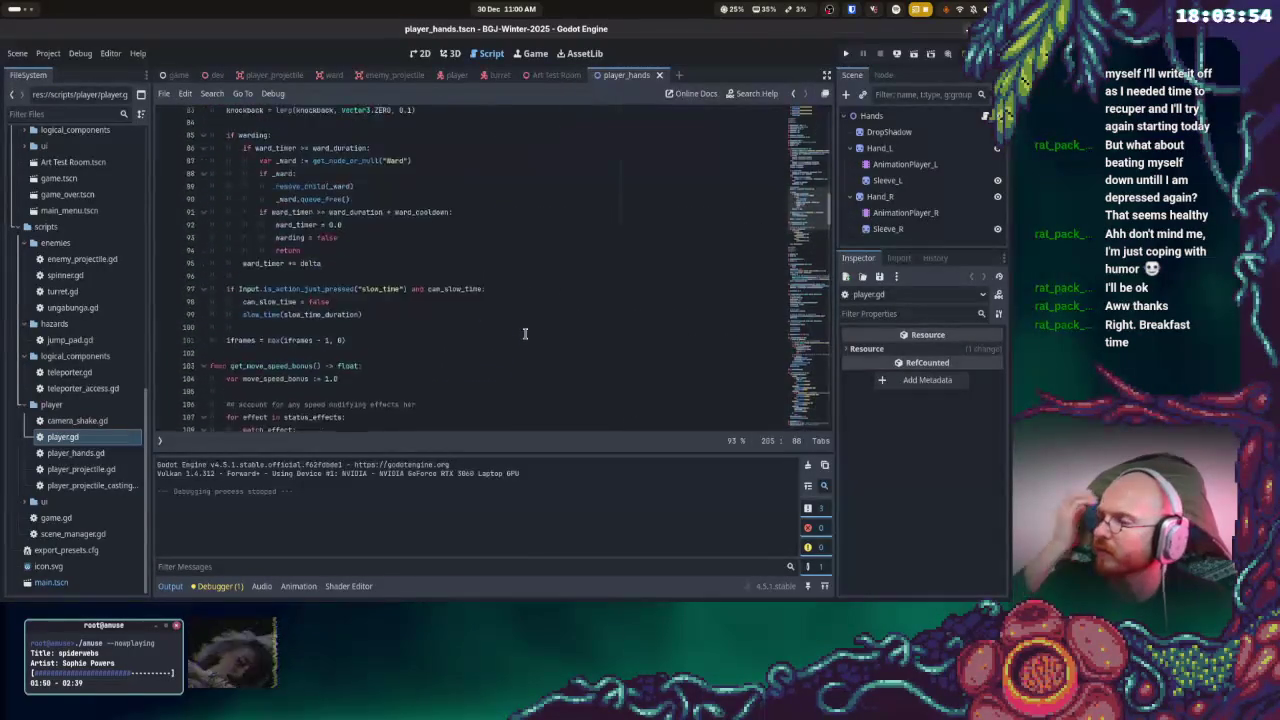
pyautogui.scroll(14, 524, 334)
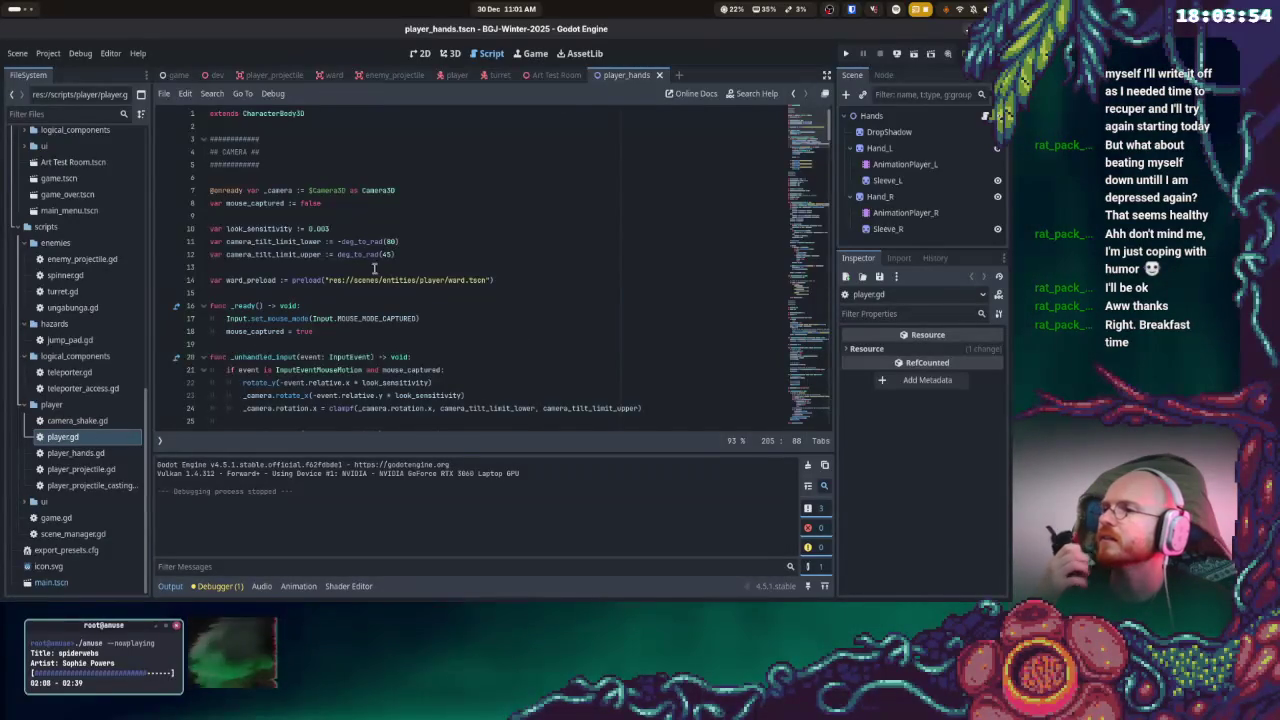
pyautogui.click(363, 225)
# - Save player.gd with look_sensitivity 0.01, playtest from the ELTORE main menu, then stop the game
pyautogui.hotkey('ctrl', 's')
pyautogui.click(847, 55)
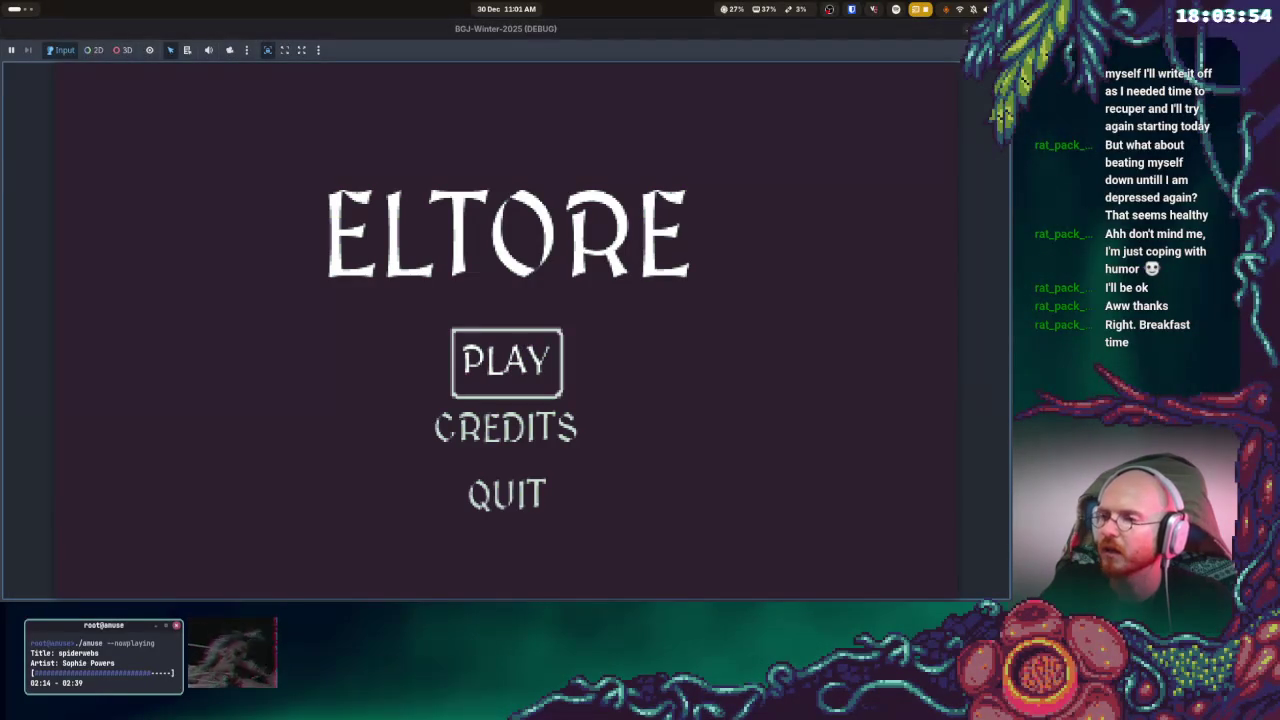
pyautogui.press('Return')
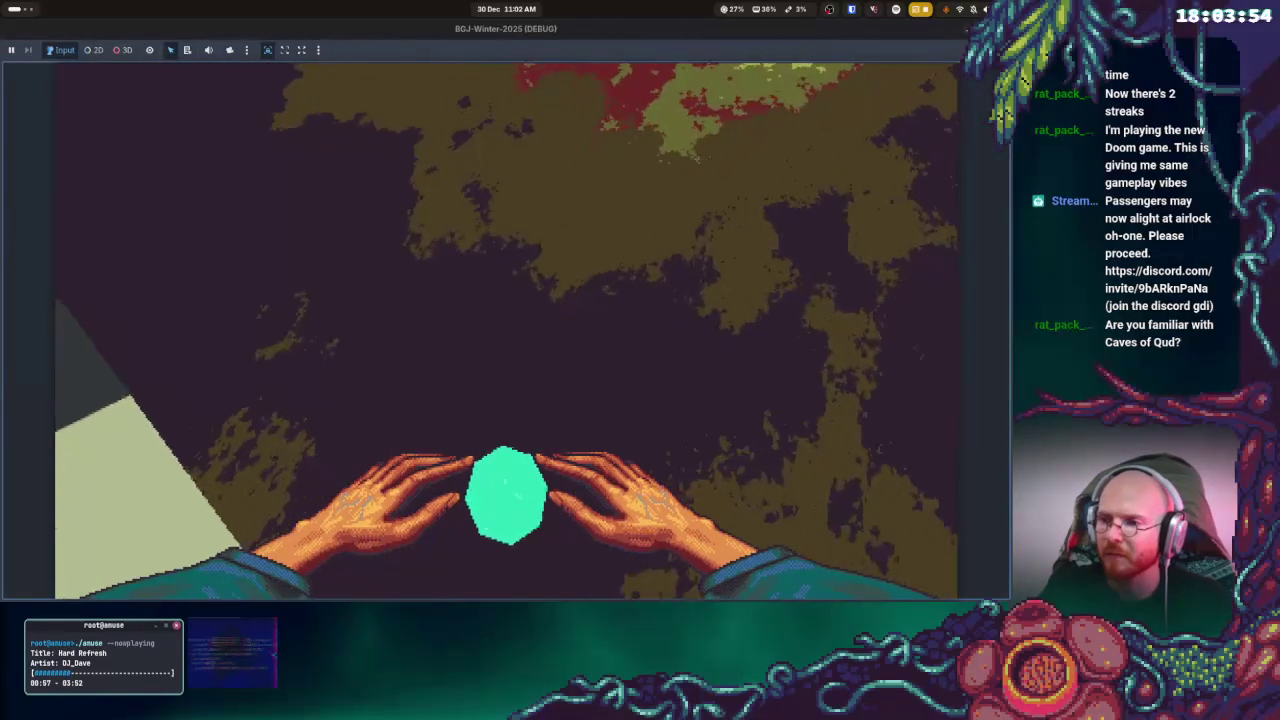
pyautogui.click(502, 489)
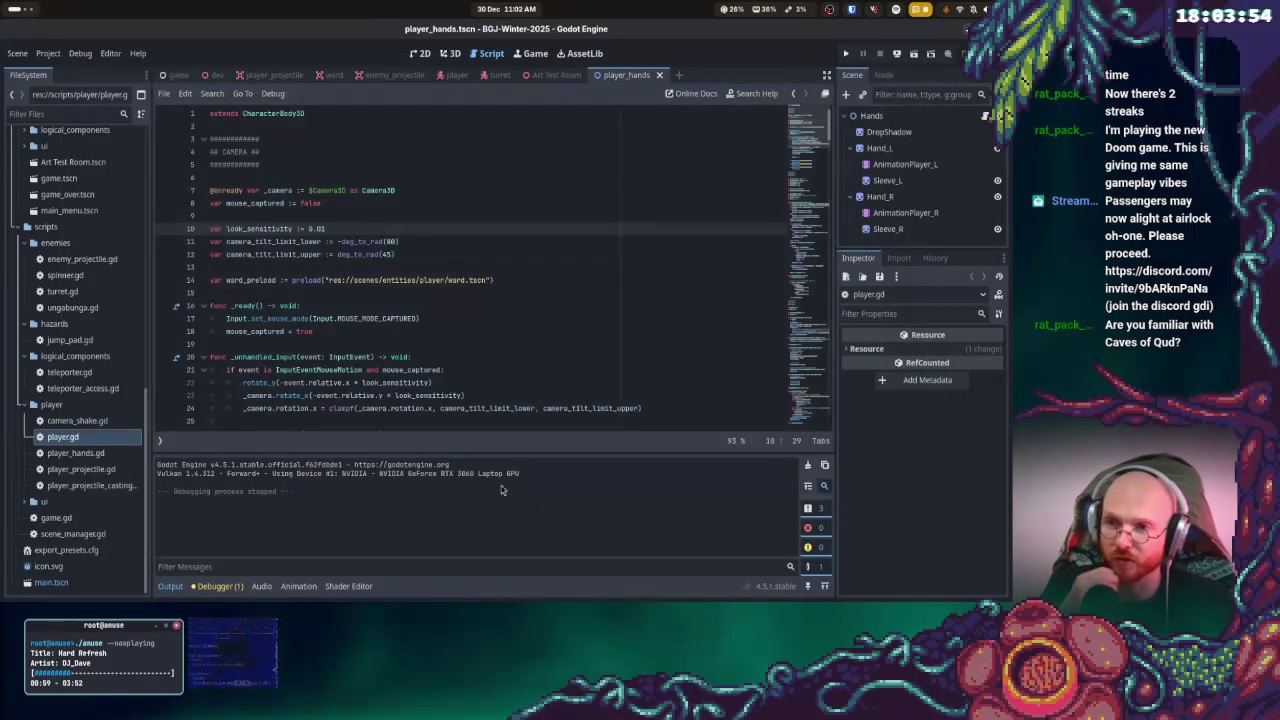
# - Bring up the Activities overview of open windows
pyautogui.press('super')
pyautogui.press('super')
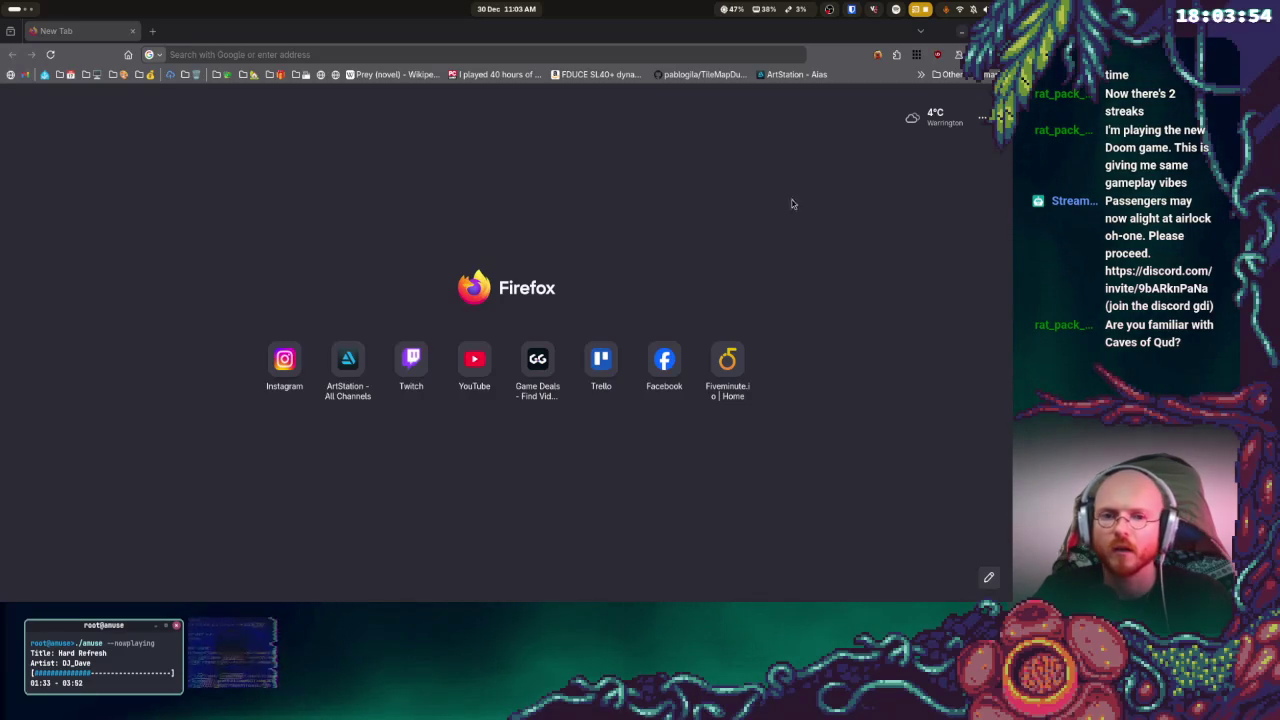
# - Search Google for 'caves of qud' and open the Steam store result in Firefox
pyautogui.click(300, 54)
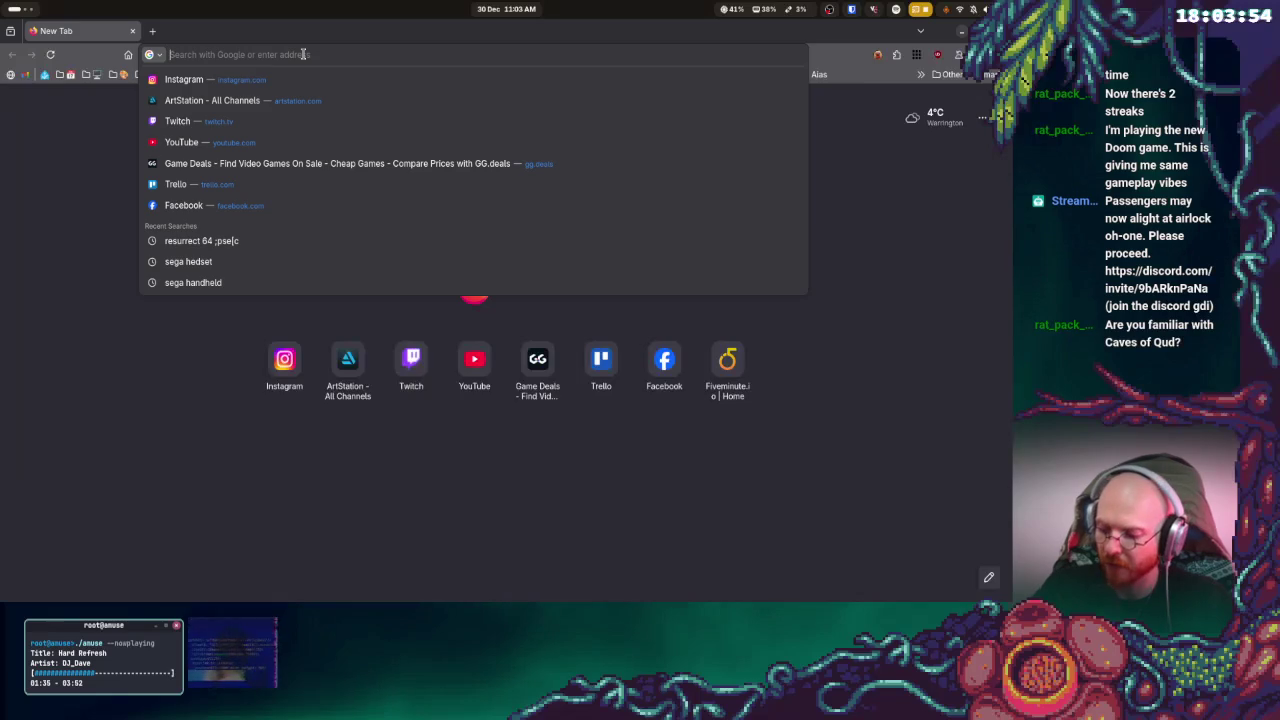
pyautogui.write('caves of qud')
pyautogui.press('Return')
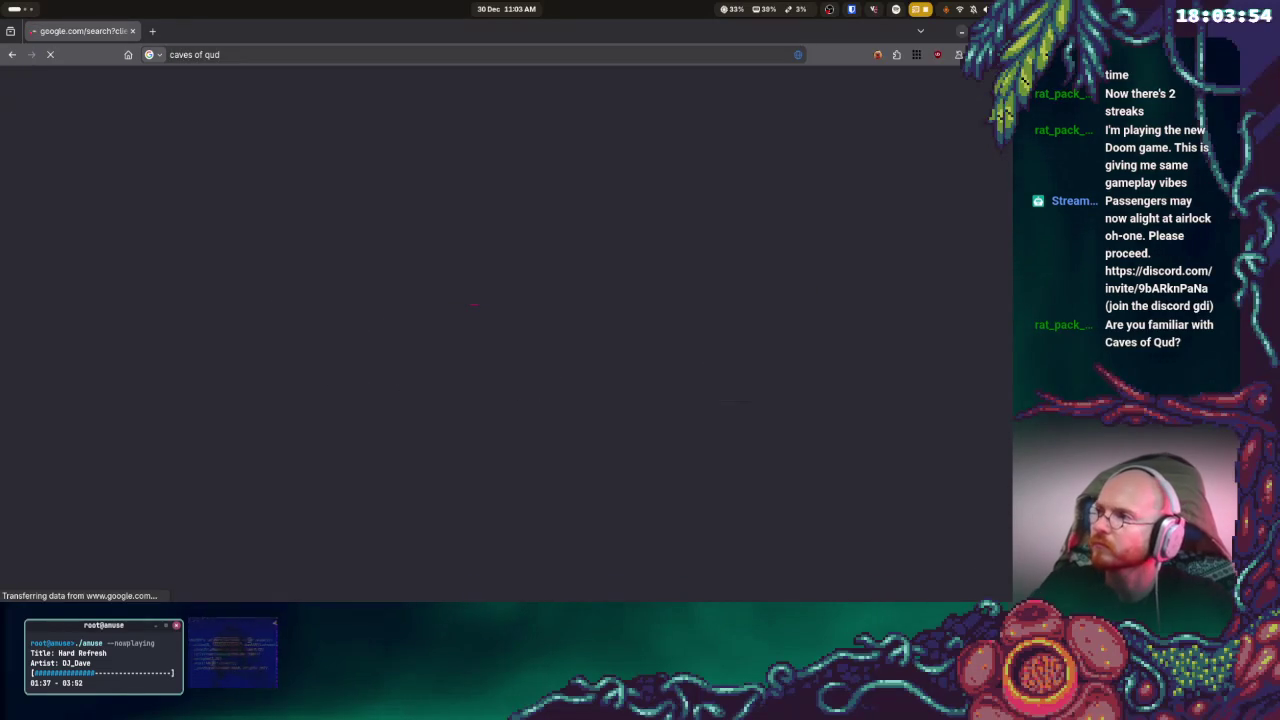
pyautogui.click(220, 443)
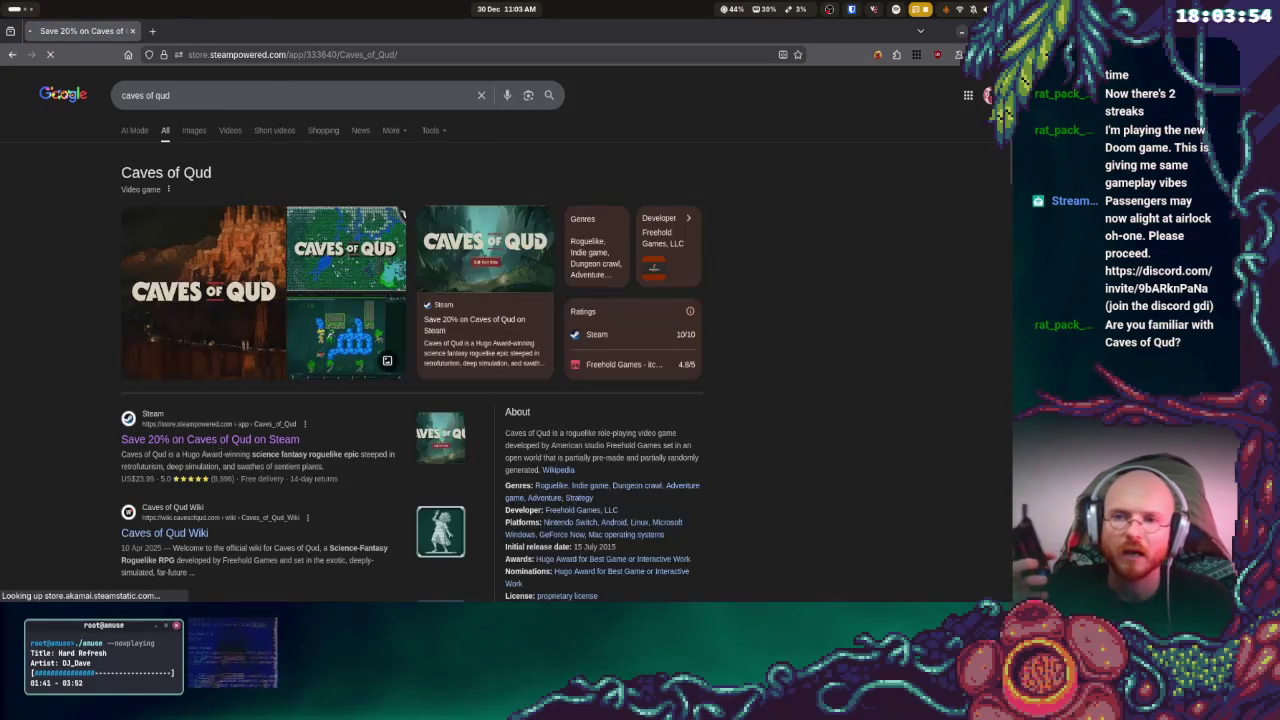
pyautogui.press('super')
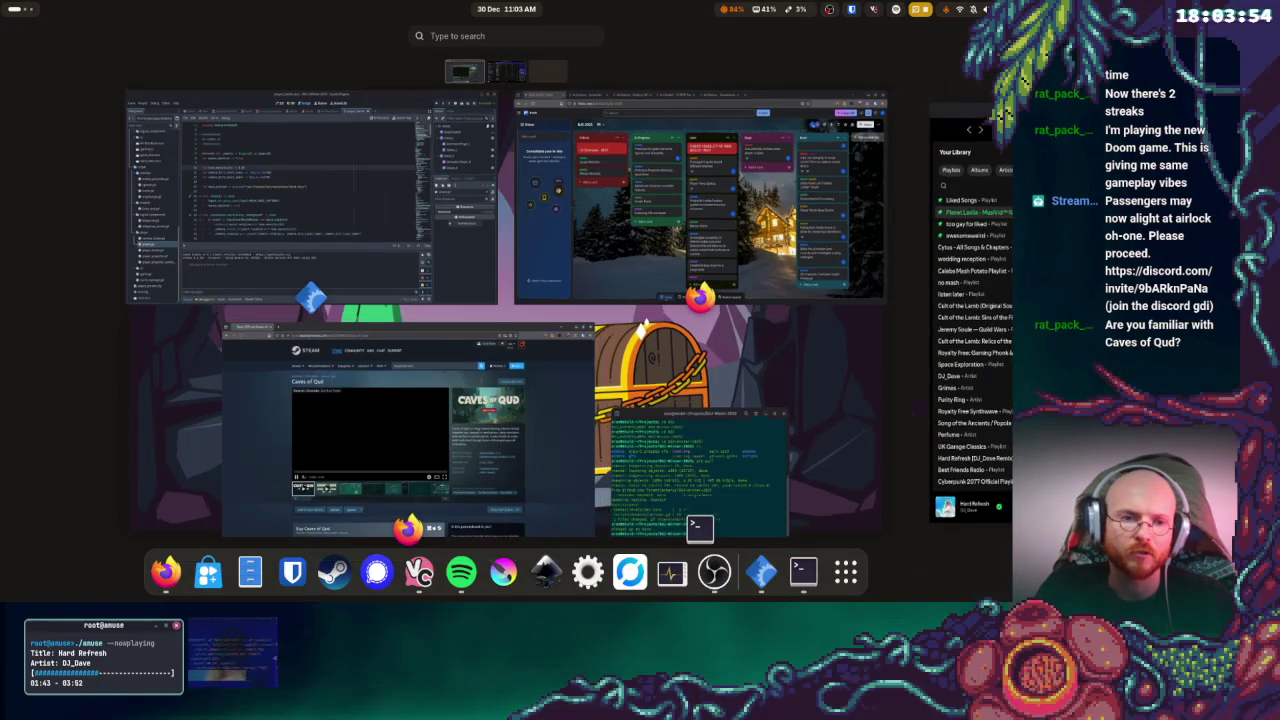
pyautogui.press('super')
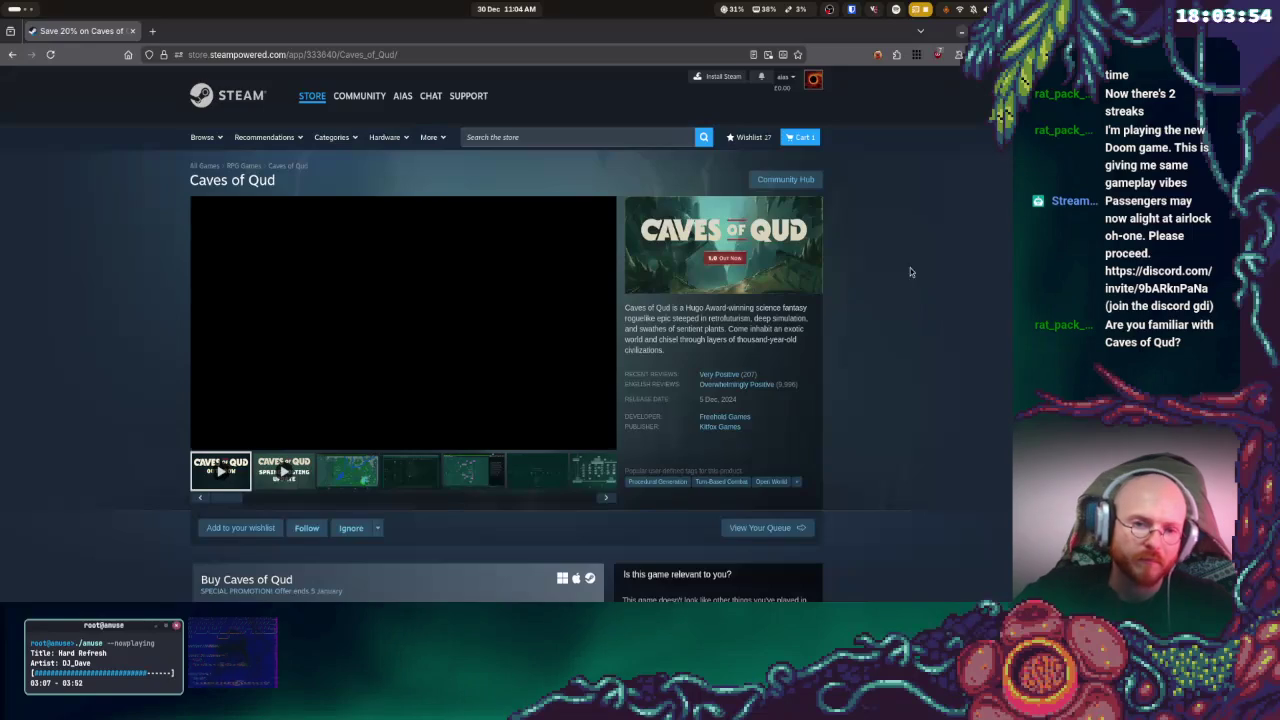
# - Check the playlist in Spotify, glance at Trello, then return to the Caves of Qud store page
pyautogui.press('super')
pyautogui.click(1000, 115)
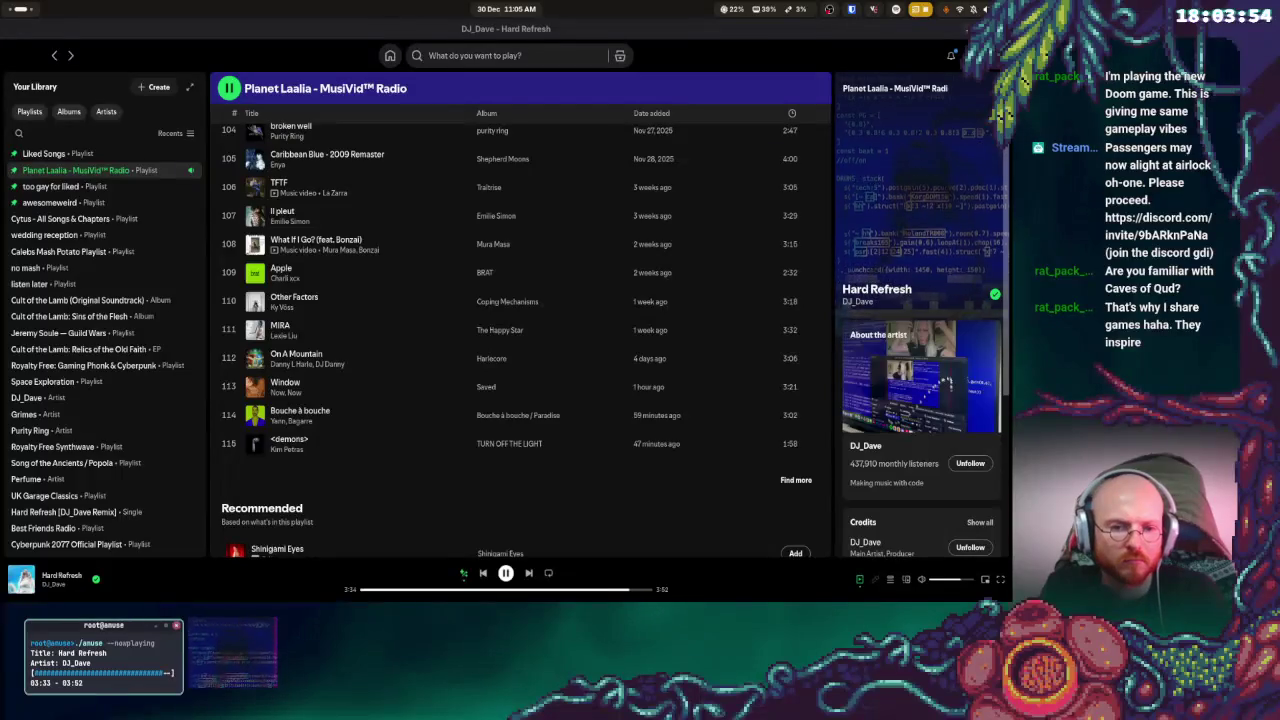
pyautogui.press('super')
pyautogui.scroll(1, 572, 260)
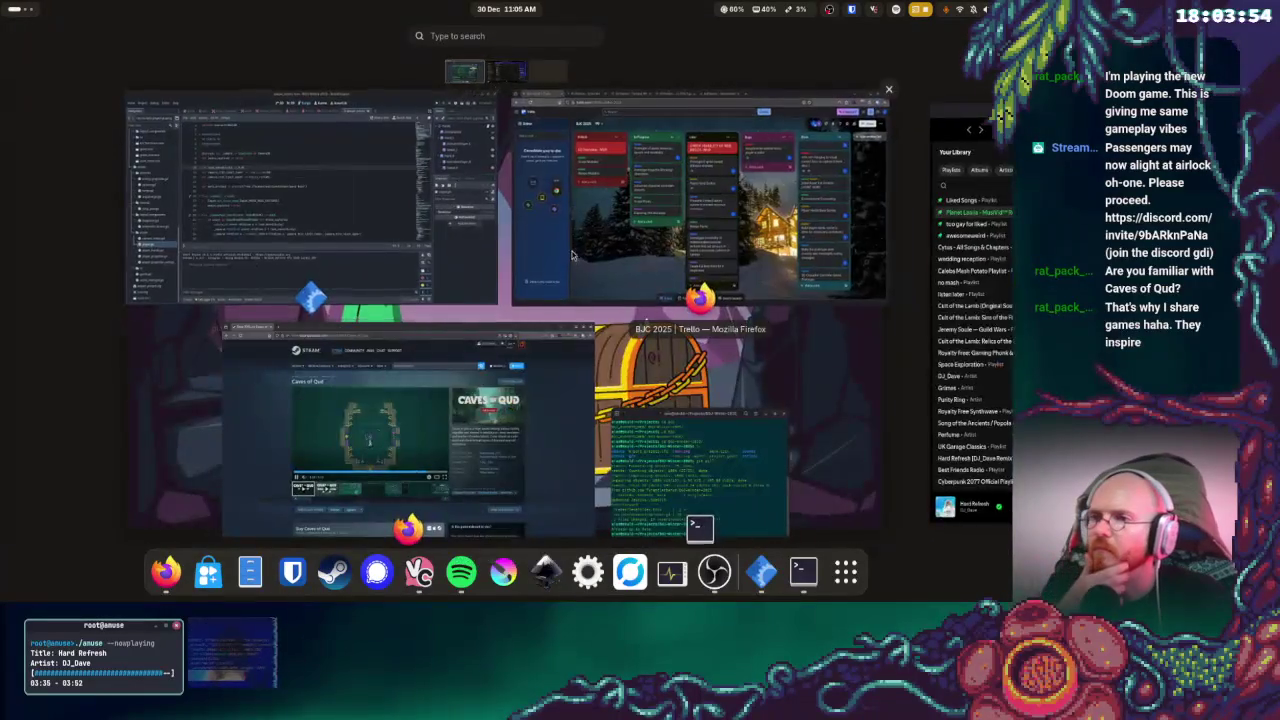
pyautogui.click(572, 260)
pyautogui.press('super')
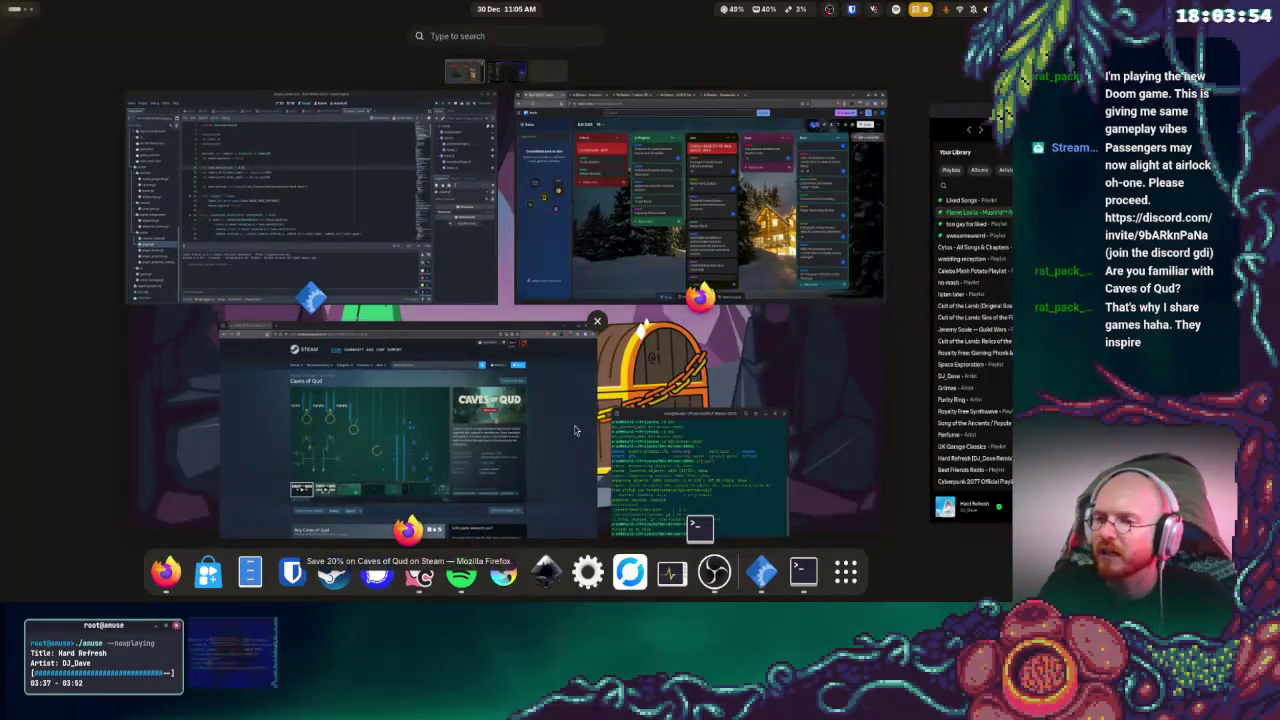
pyautogui.click(580, 432)
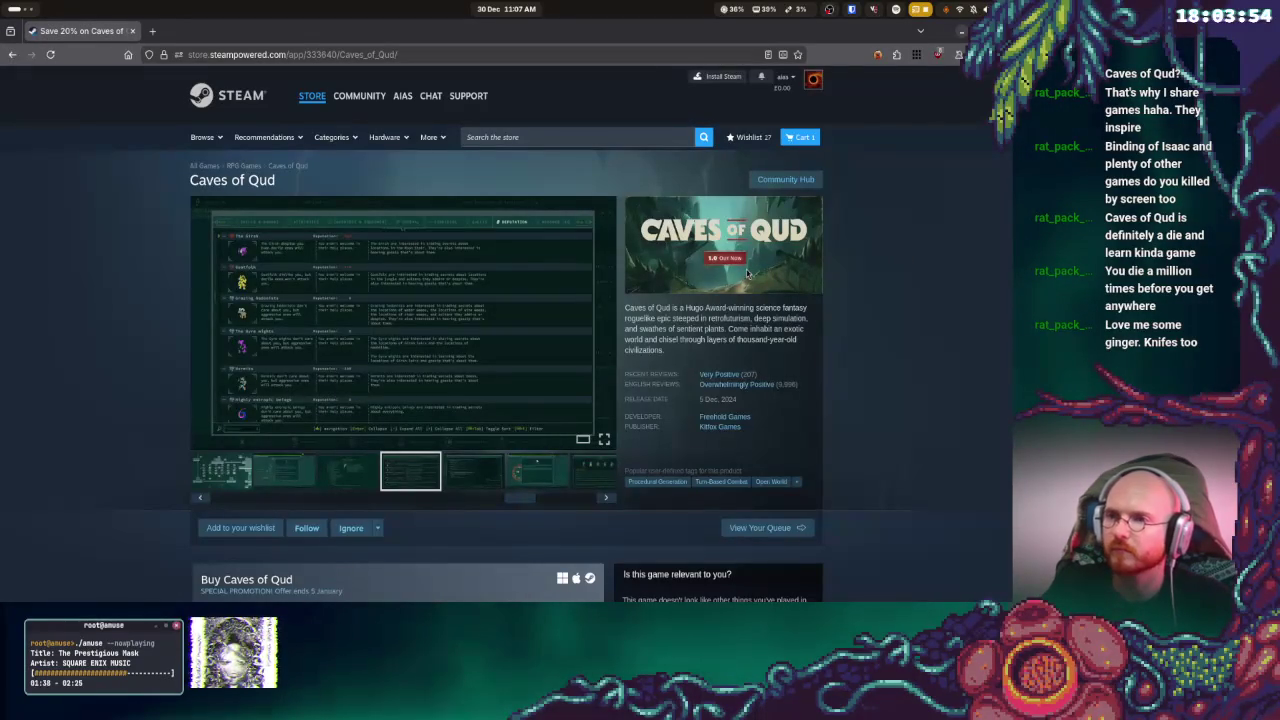
# - Scroll down to the Caves of Qud purchase options, then back up to the store search box
pyautogui.scroll(-2, 543, 283)
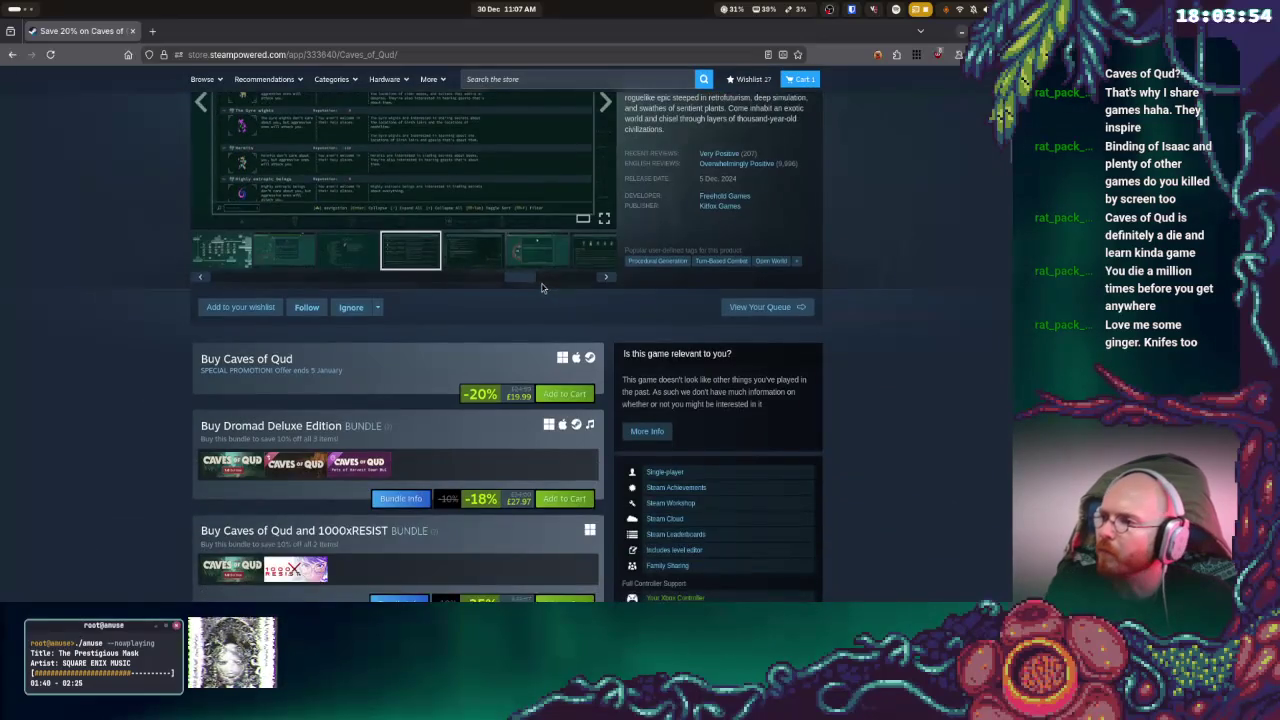
pyautogui.scroll(-2, 545, 300)
pyautogui.scroll(4, 545, 300)
pyautogui.click(579, 136)
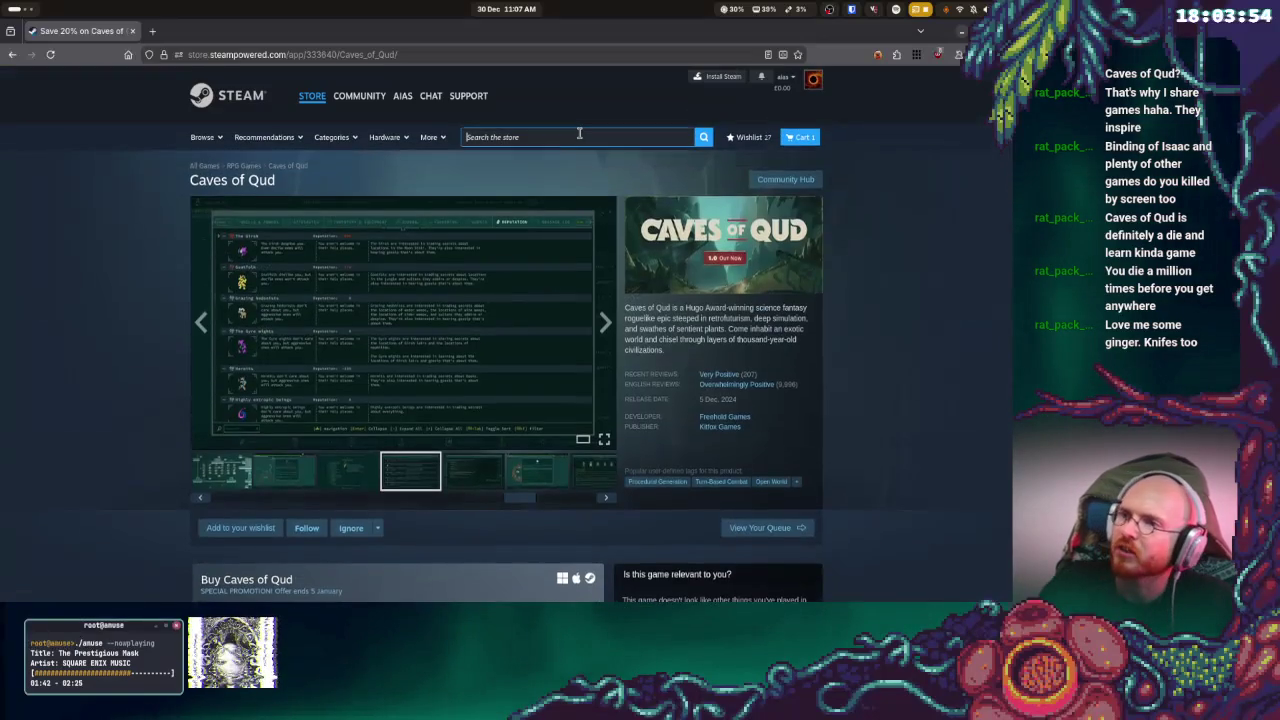
# - Search 'binding of isaac', open The Binding of Isaac: Rebirth page, and browse its screenshots
pyautogui.write('binding of isaac')
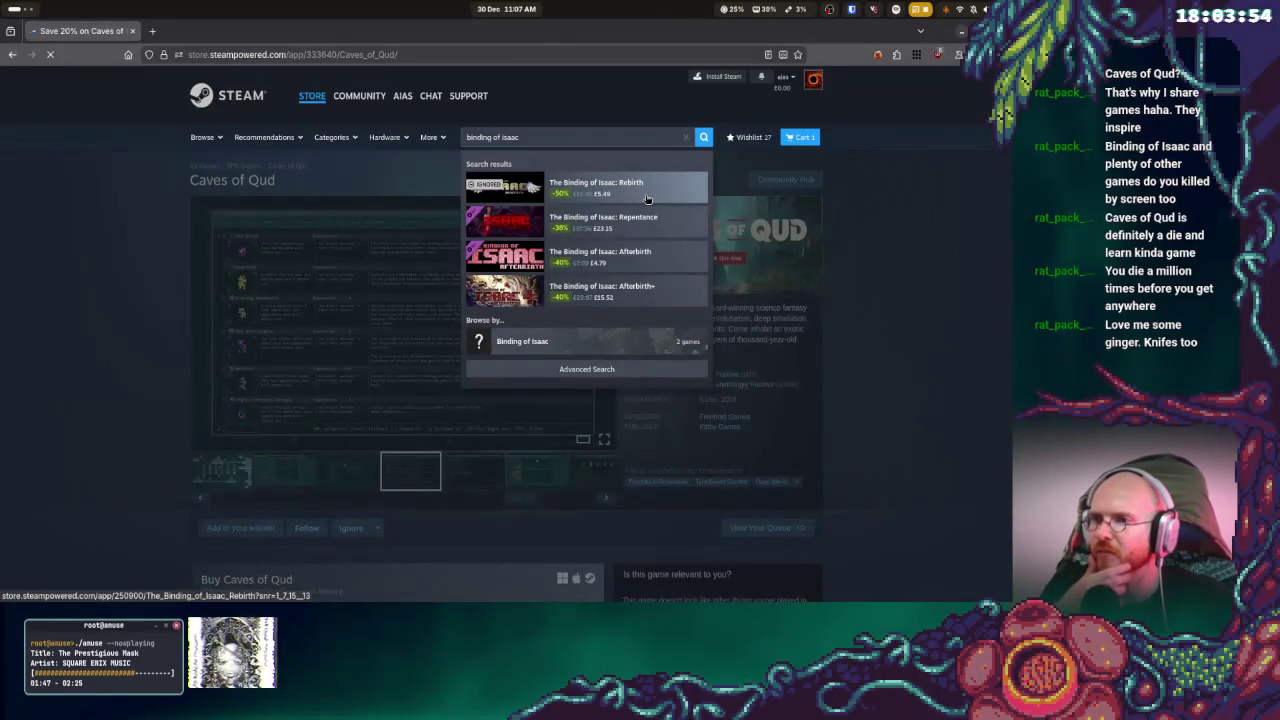
pyautogui.click(618, 192)
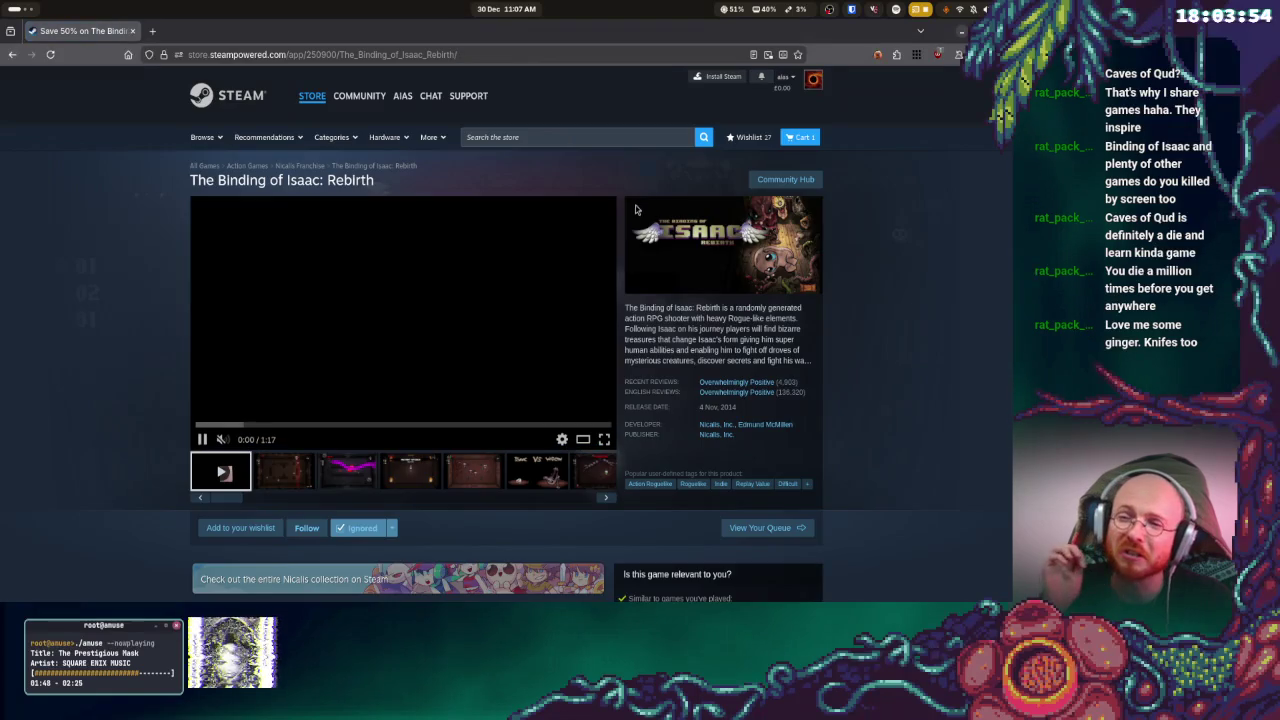
pyautogui.click(286, 478)
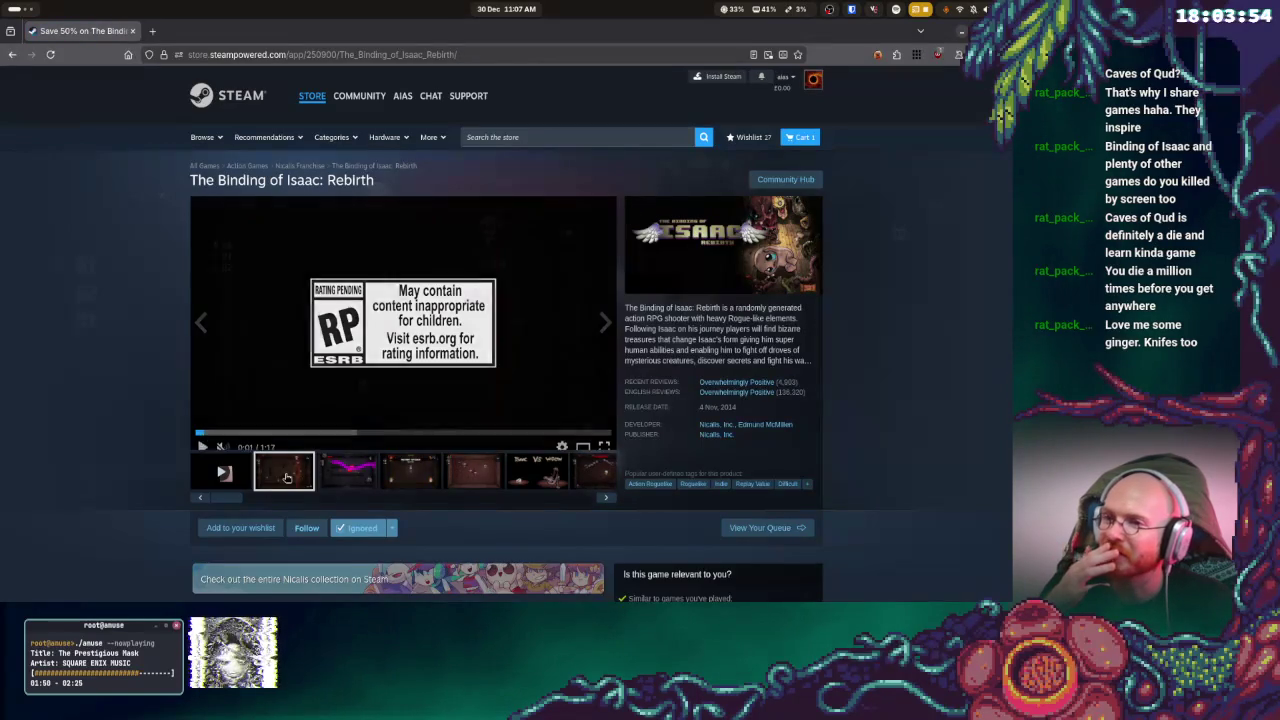
pyautogui.click(358, 476)
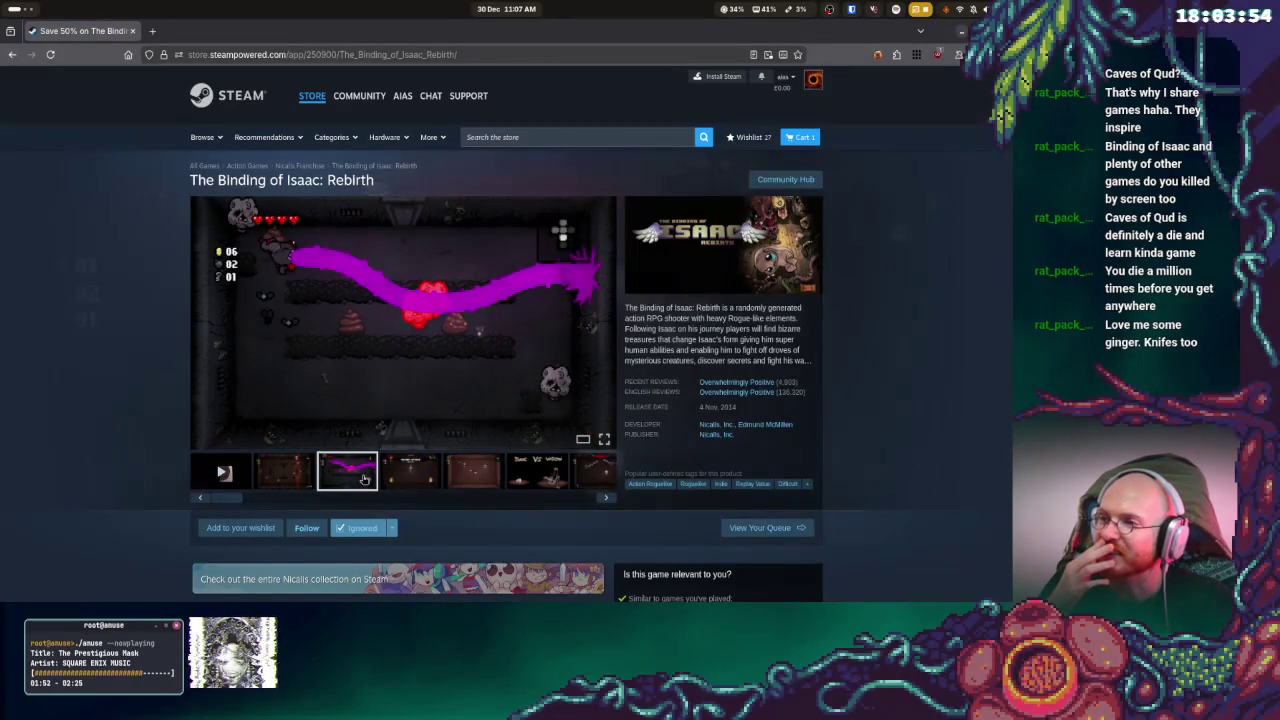
pyautogui.click(395, 477)
pyautogui.click(455, 480)
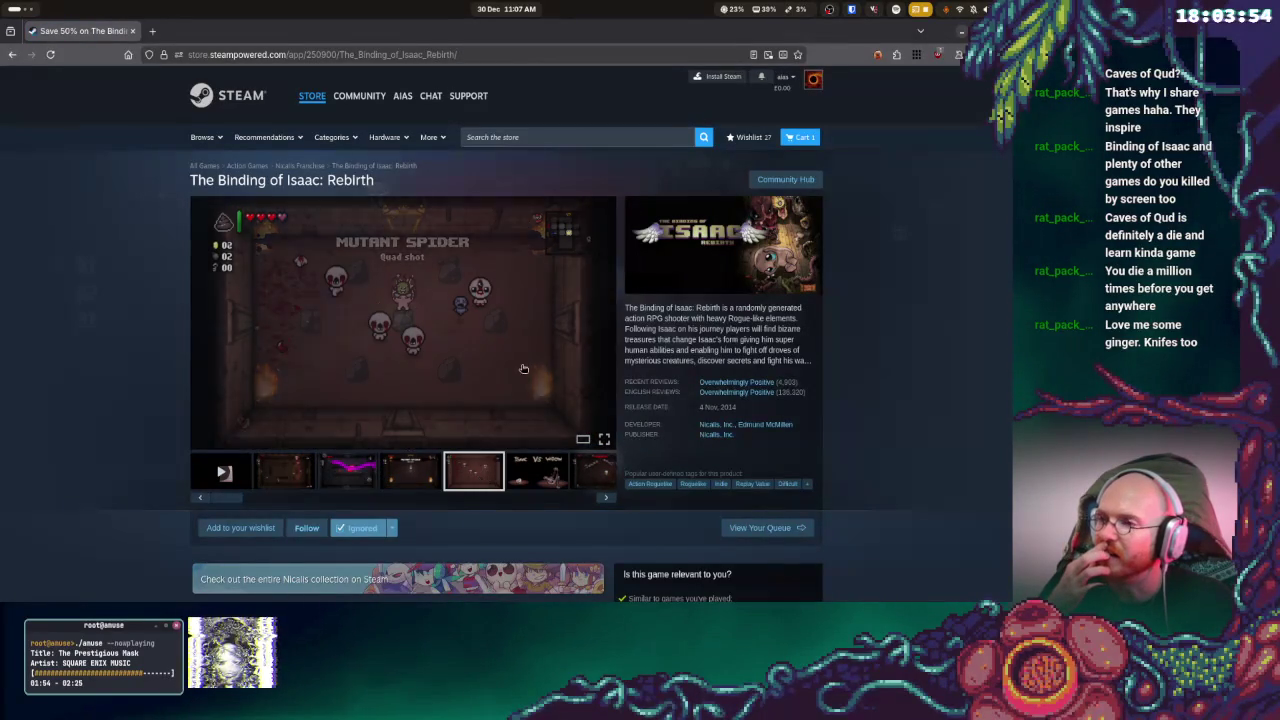
# - Search the store again and open The Binding of Isaac: Afterbirth+ page
pyautogui.click(520, 140)
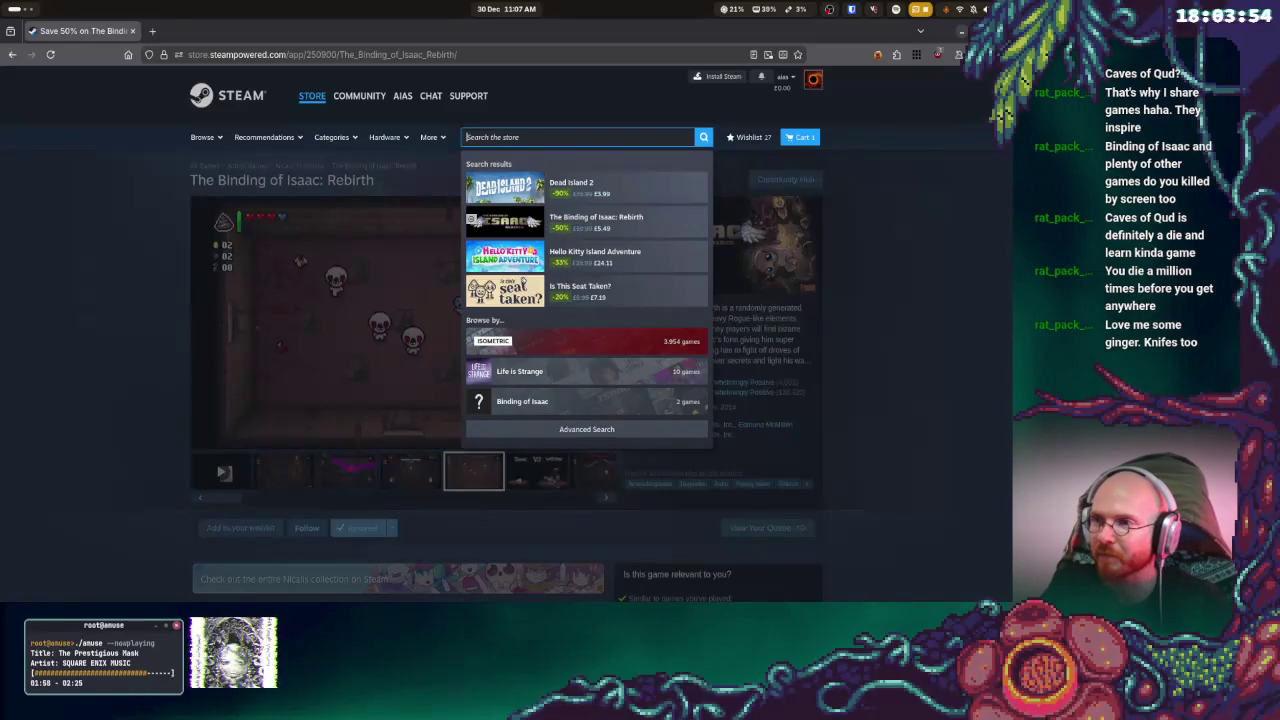
pyautogui.write('binding of i')
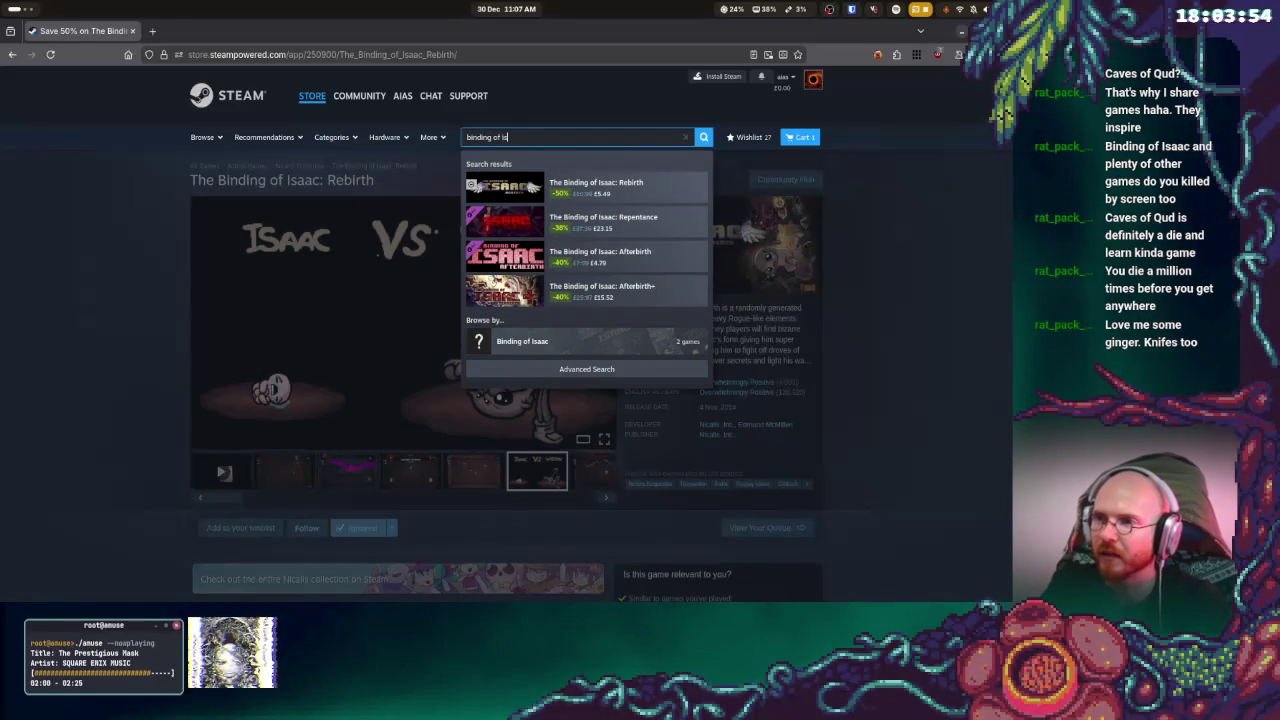
pyautogui.write('sac')
pyautogui.write('ac')
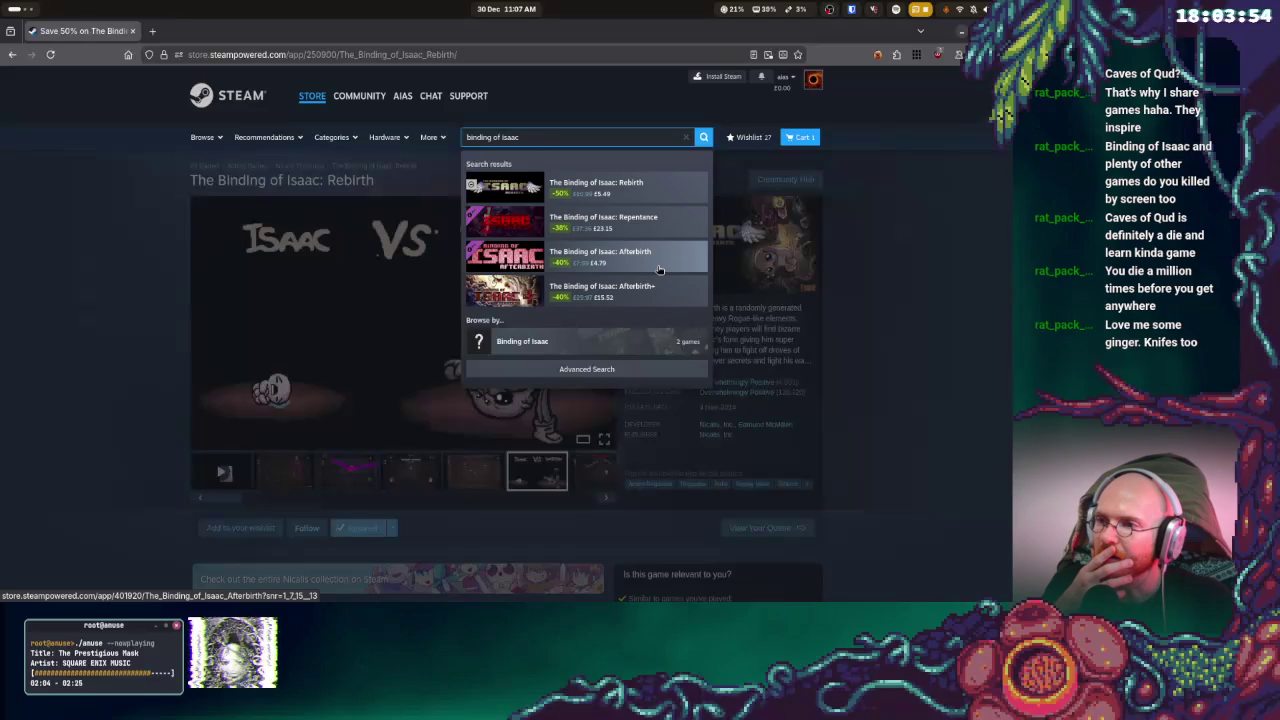
pyautogui.click(655, 300)
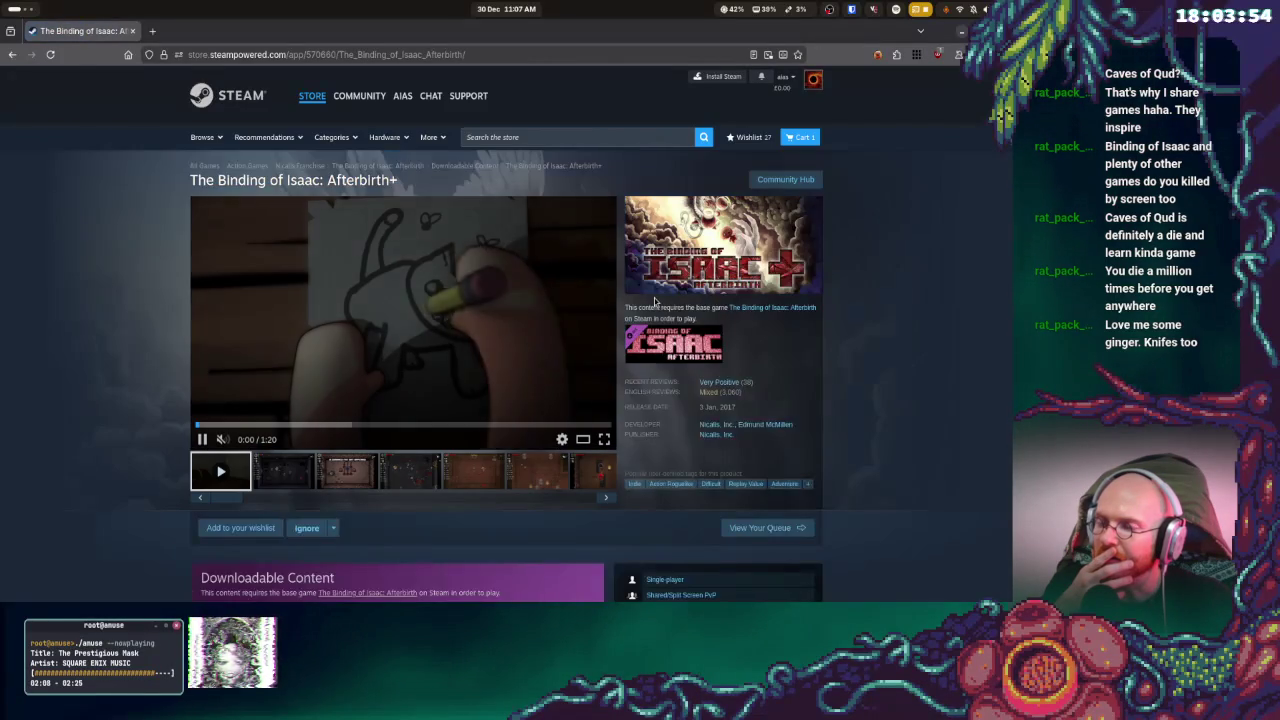
# - Browse the Afterbirth+ screenshots, scroll down to its DLC section, then bring up the window overview
pyautogui.click(335, 468)
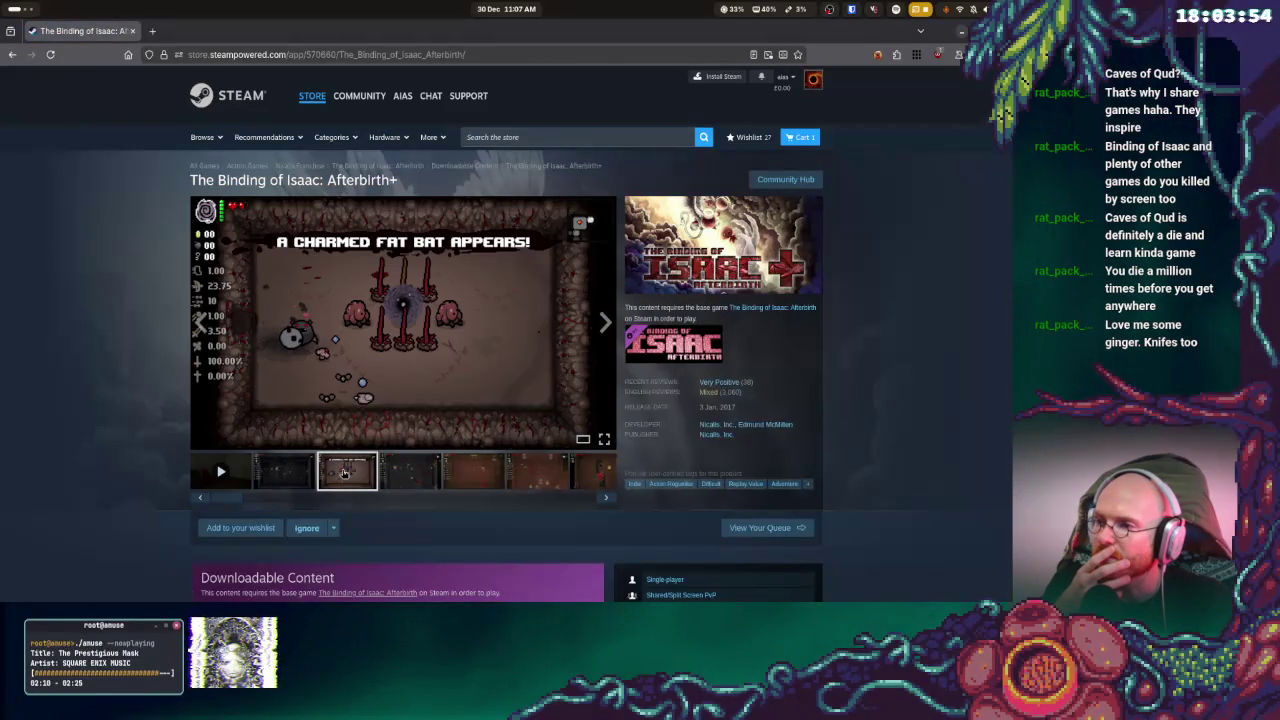
pyautogui.click(412, 472)
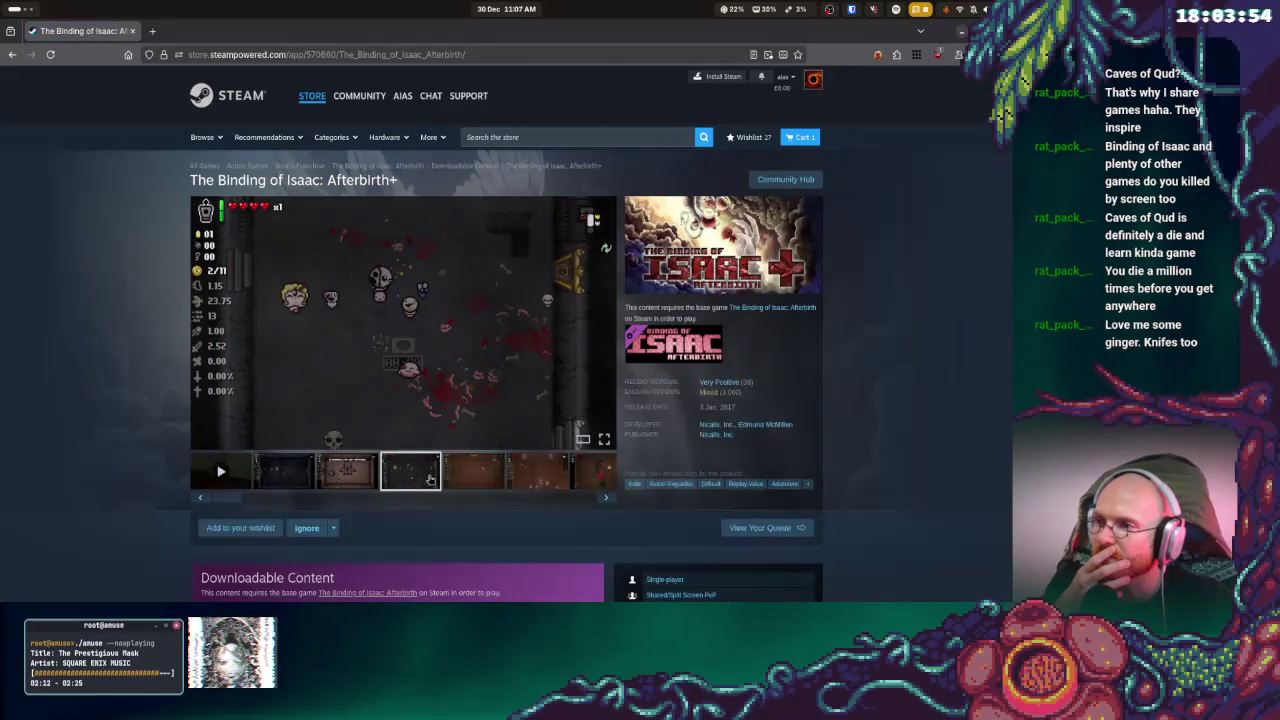
pyautogui.click(474, 472)
pyautogui.click(540, 485)
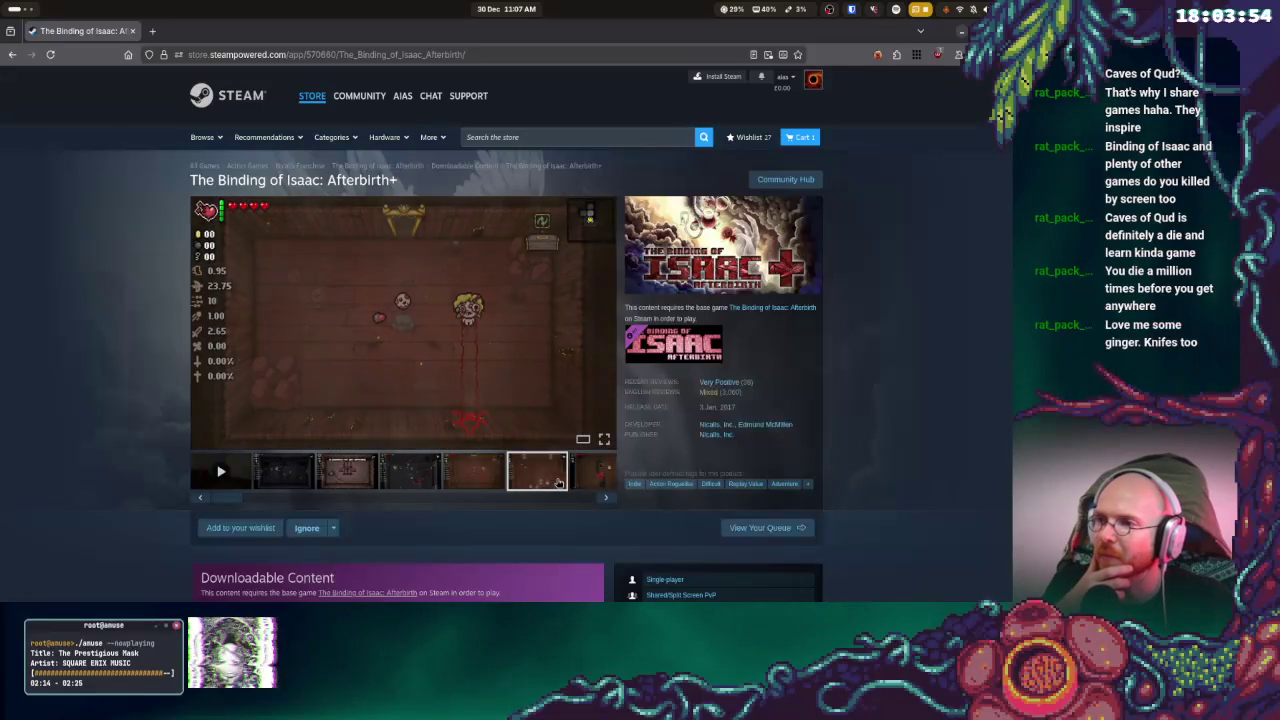
pyautogui.scroll(-3, 540, 445)
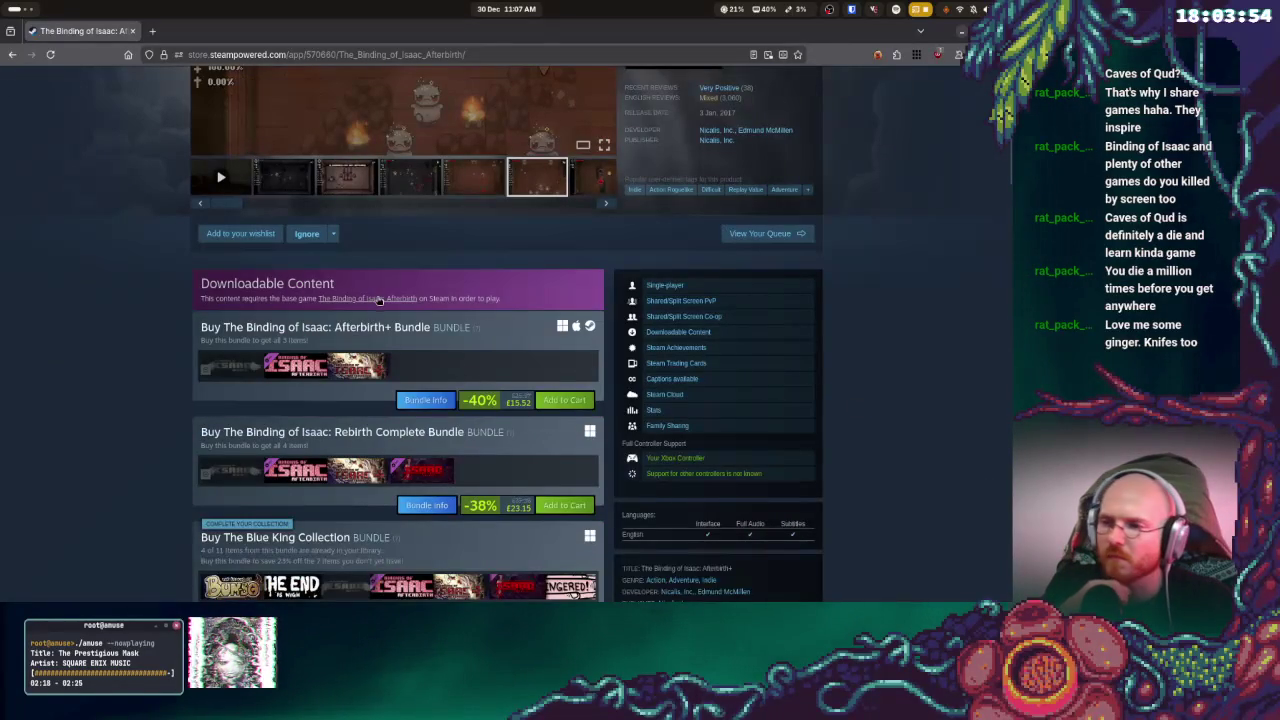
pyautogui.scroll(-3, 374, 306)
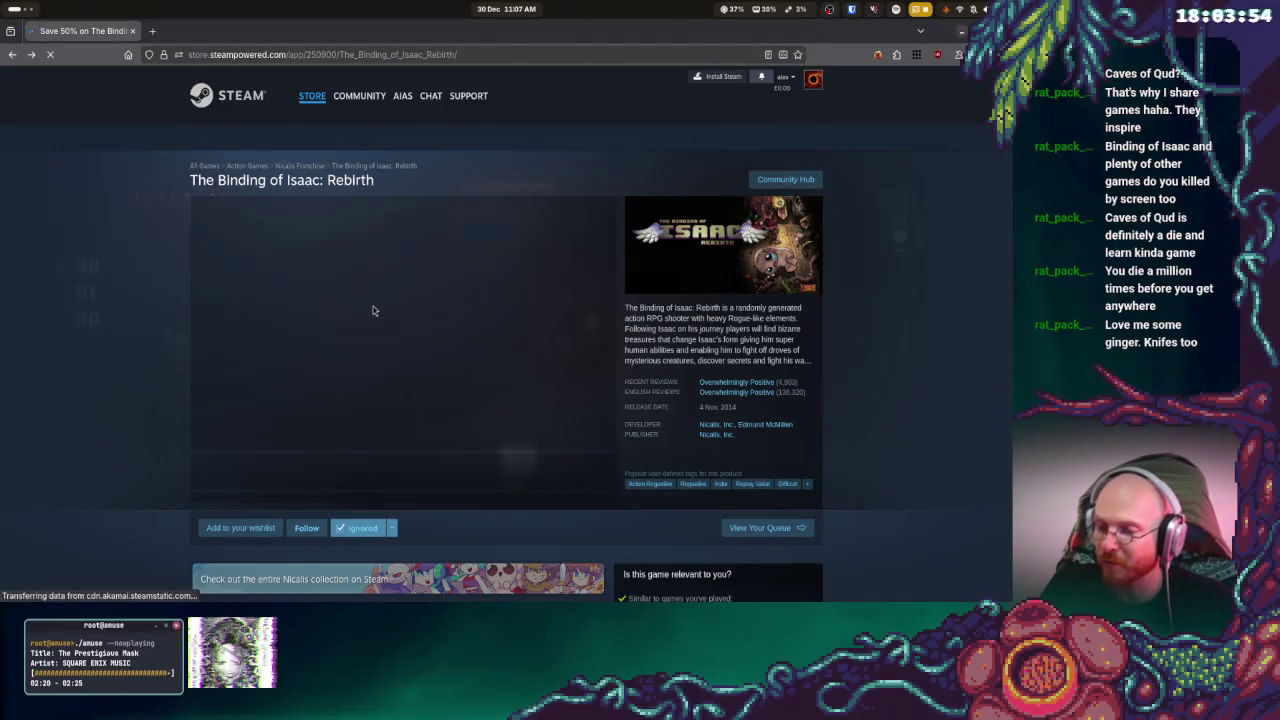
pyautogui.press('super')
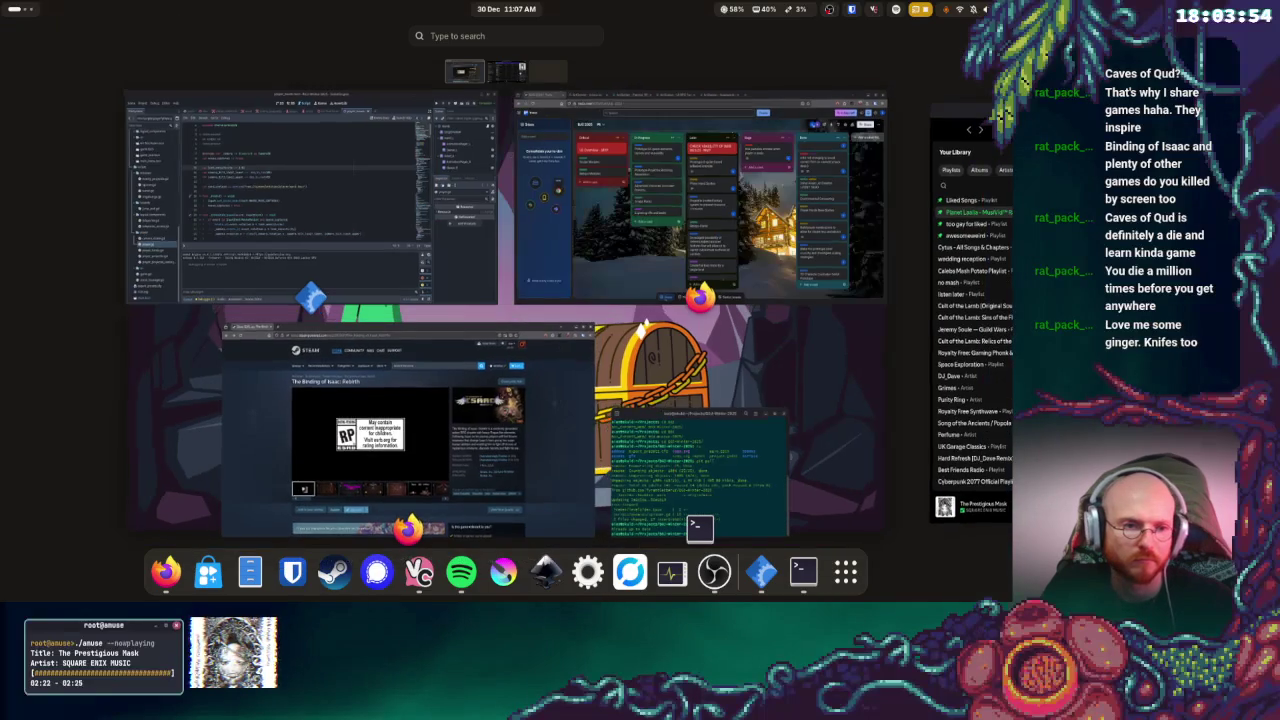
# - Check Spotify's current track, Aladdin by WEDNESDAY CAMPANELLA, then switch to the other workspace
pyautogui.click(461, 572)
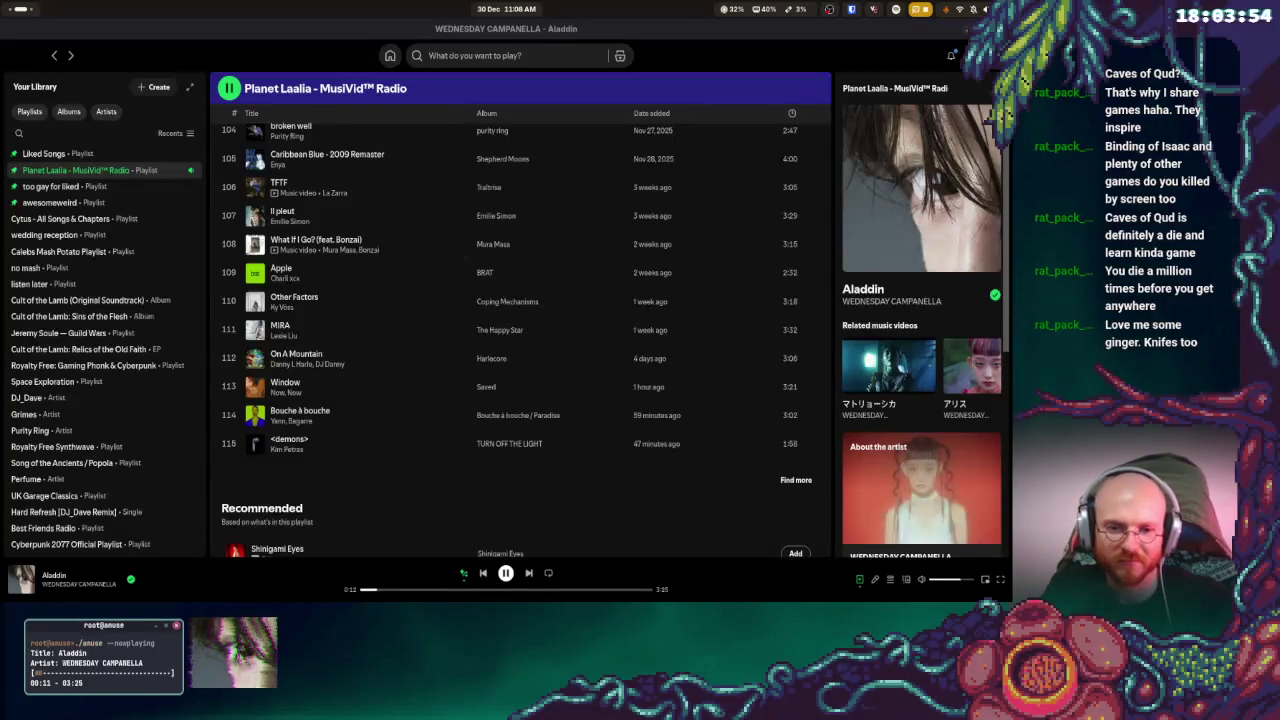
pyautogui.press('super')
pyautogui.press('super+Page_Up')
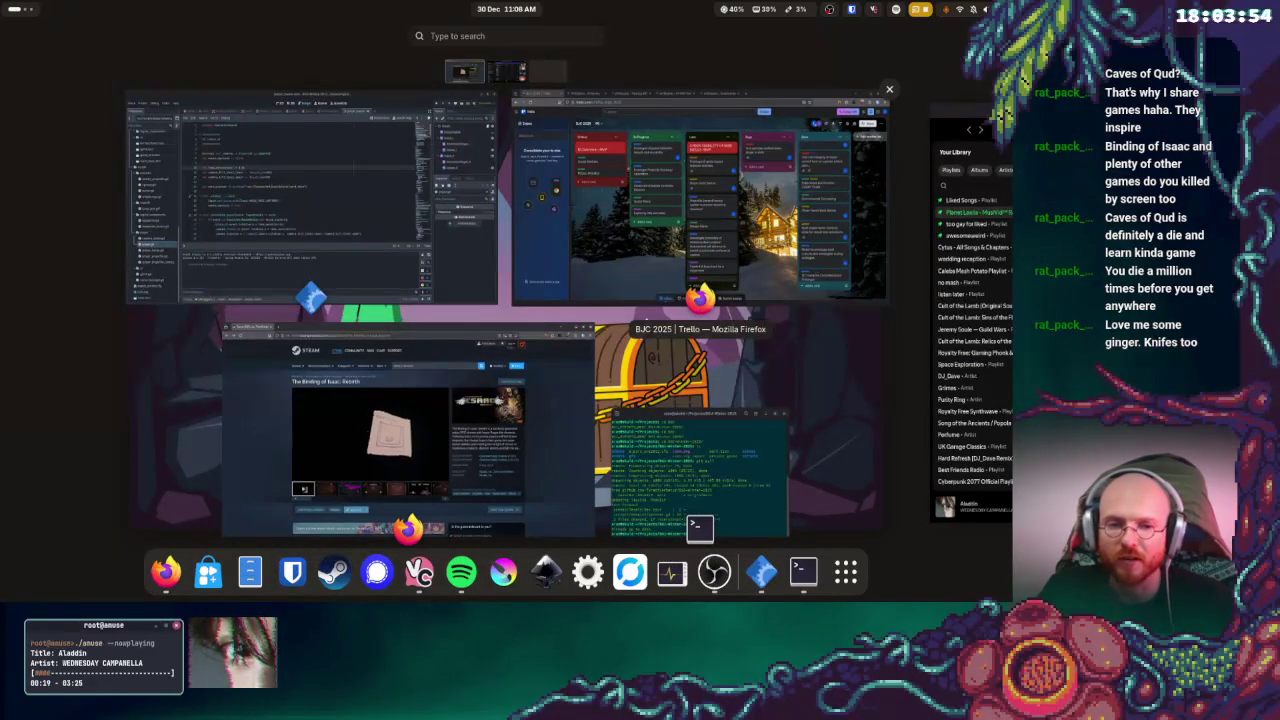
# - Return to the Binding of Isaac: Rebirth store page, then bring Spotify back in front
pyautogui.click(400, 430)
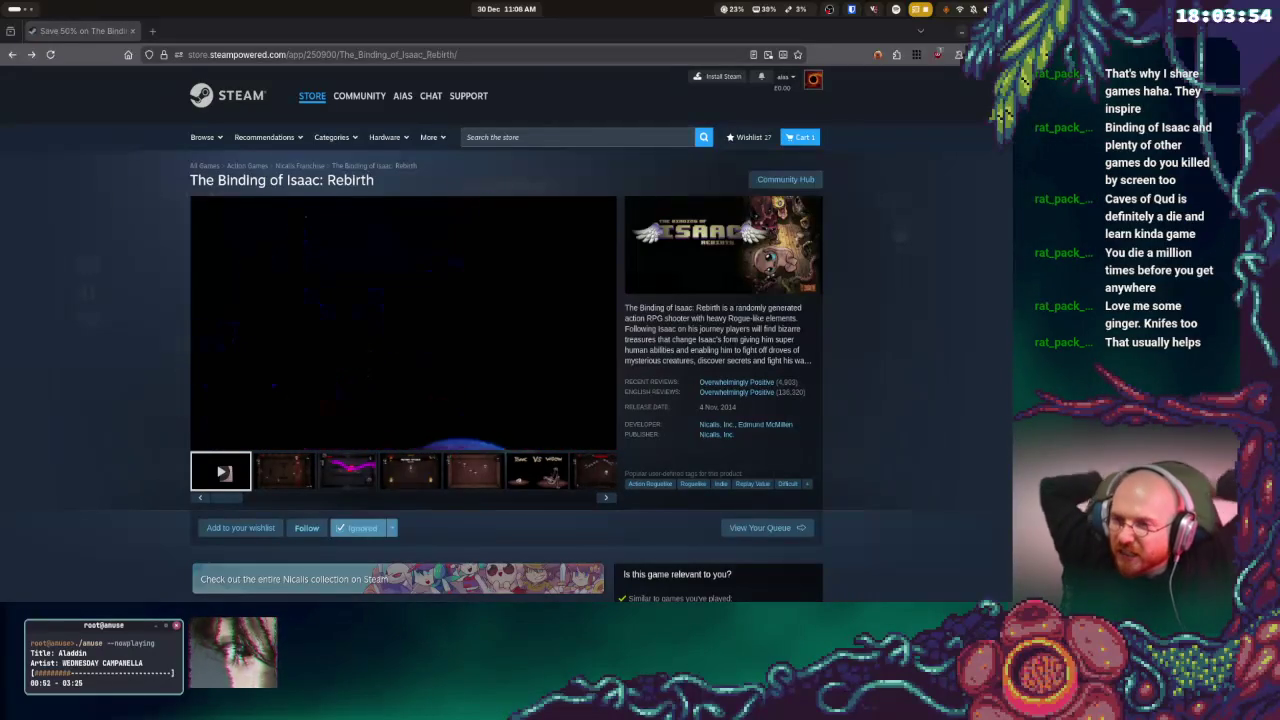
pyautogui.press('super')
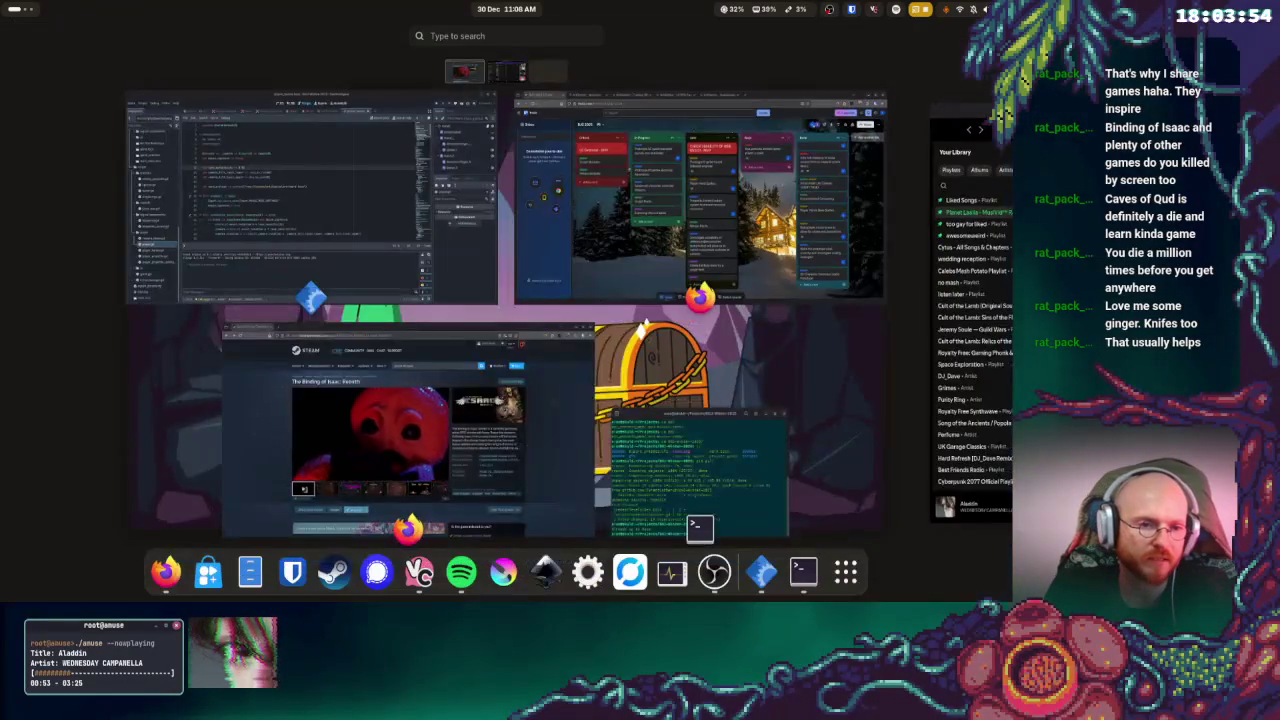
pyautogui.press('super')
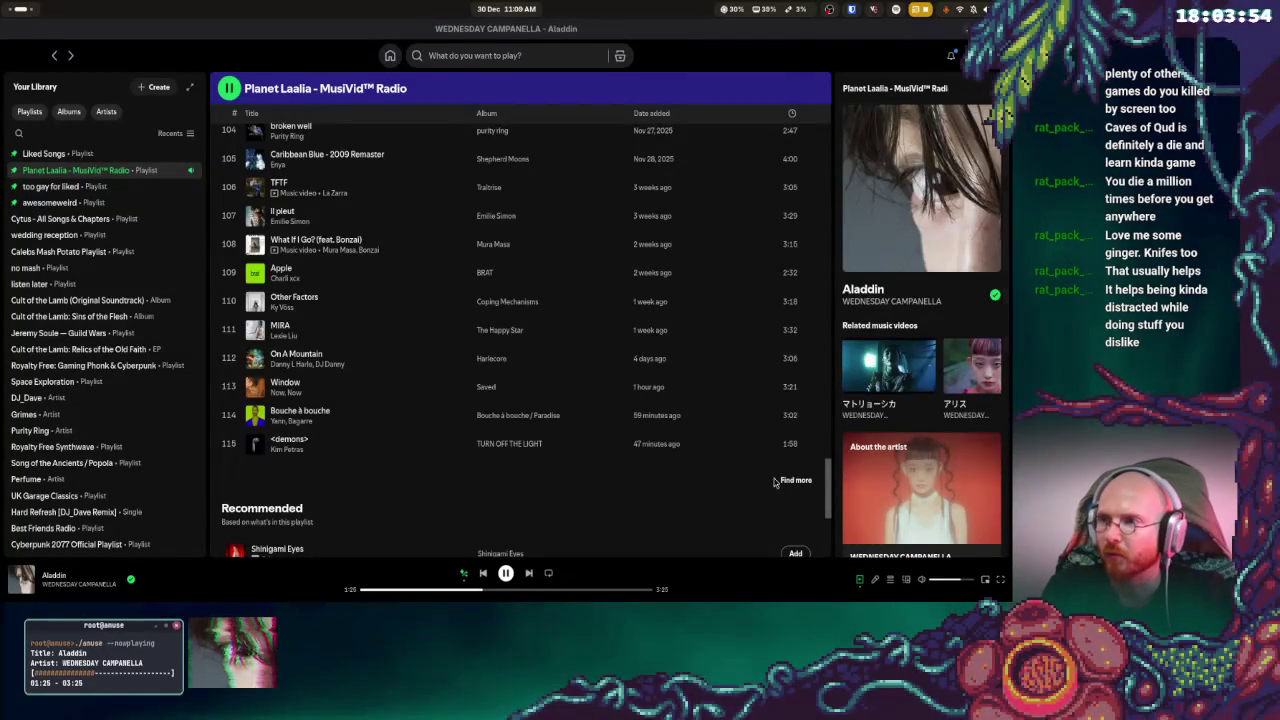
# - Switch from Spotify back to the Godot editor showing player.gd
pyautogui.press('super')
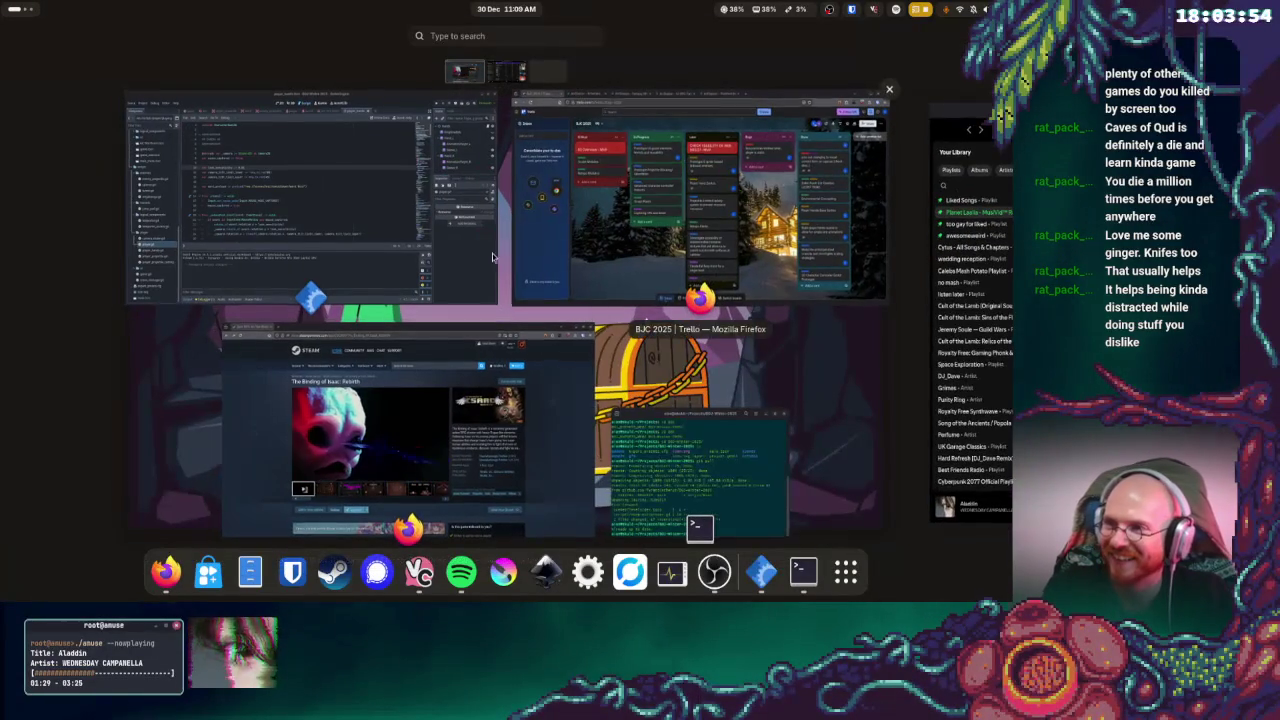
pyautogui.click(340, 243)
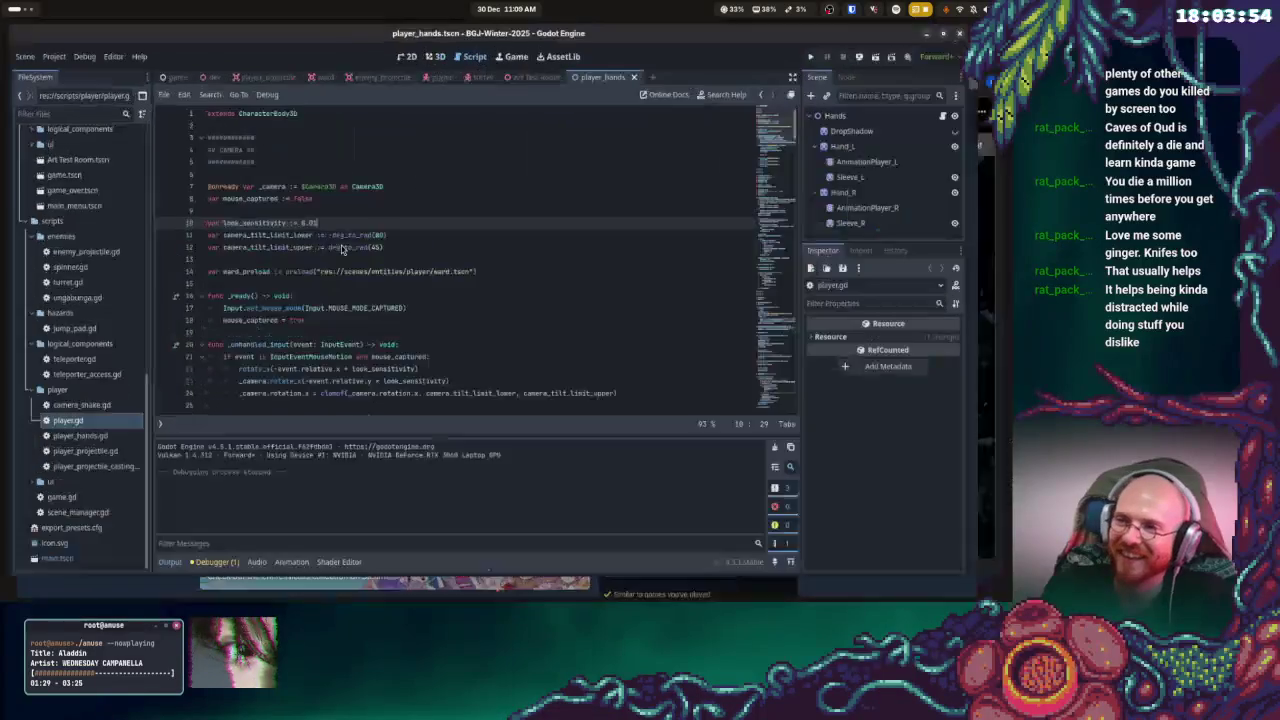
pyautogui.press('super')
pyautogui.click(340, 248)
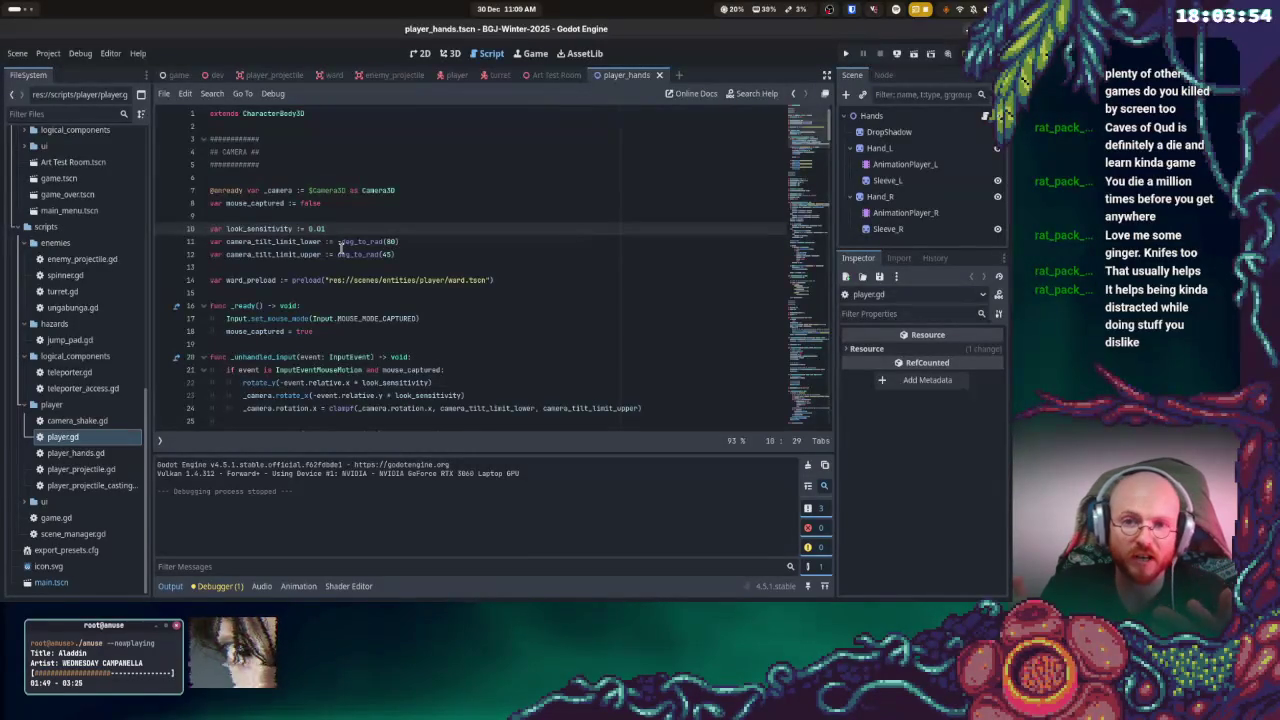
pyautogui.press('super')
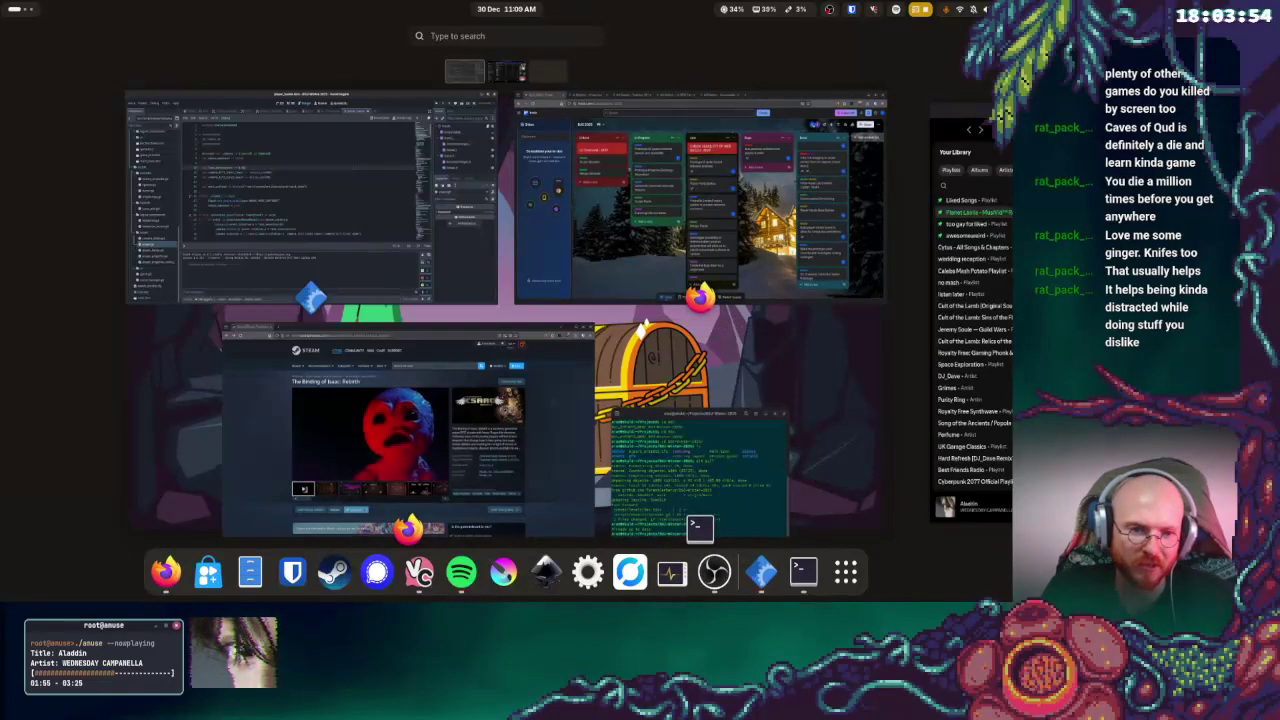
pyautogui.press('super')
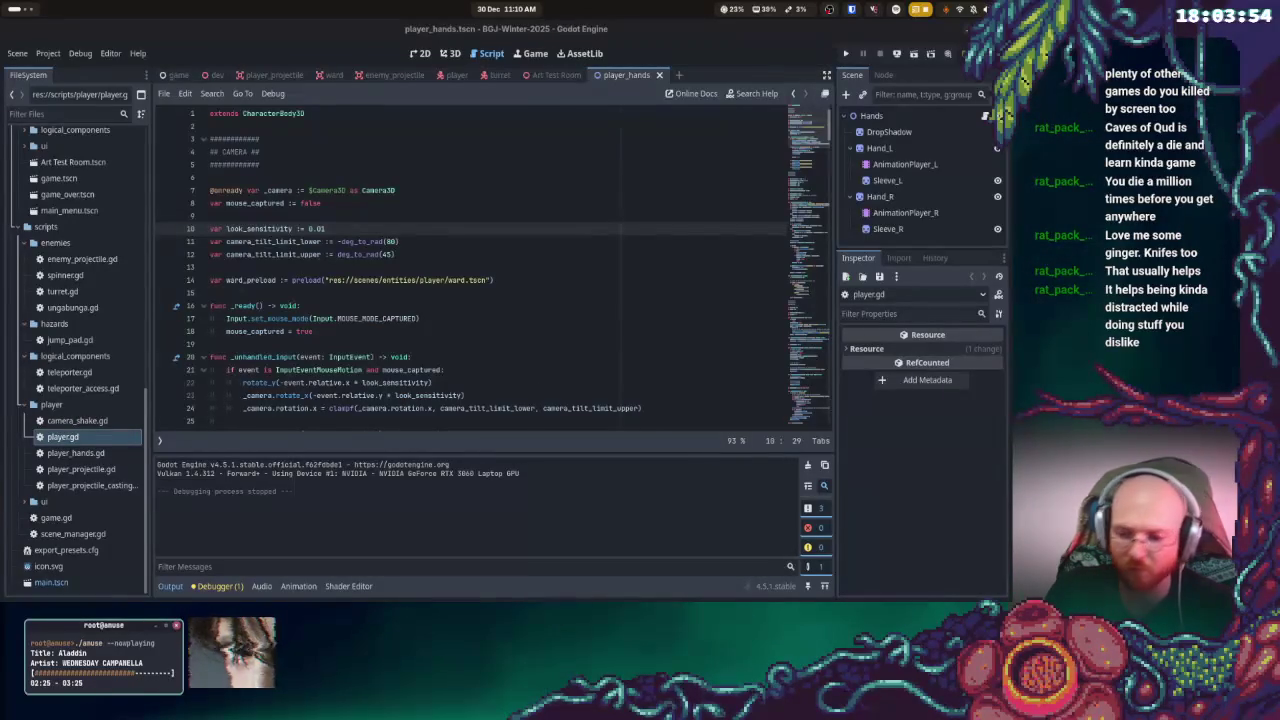
pyautogui.press('super')
pyautogui.press('super')
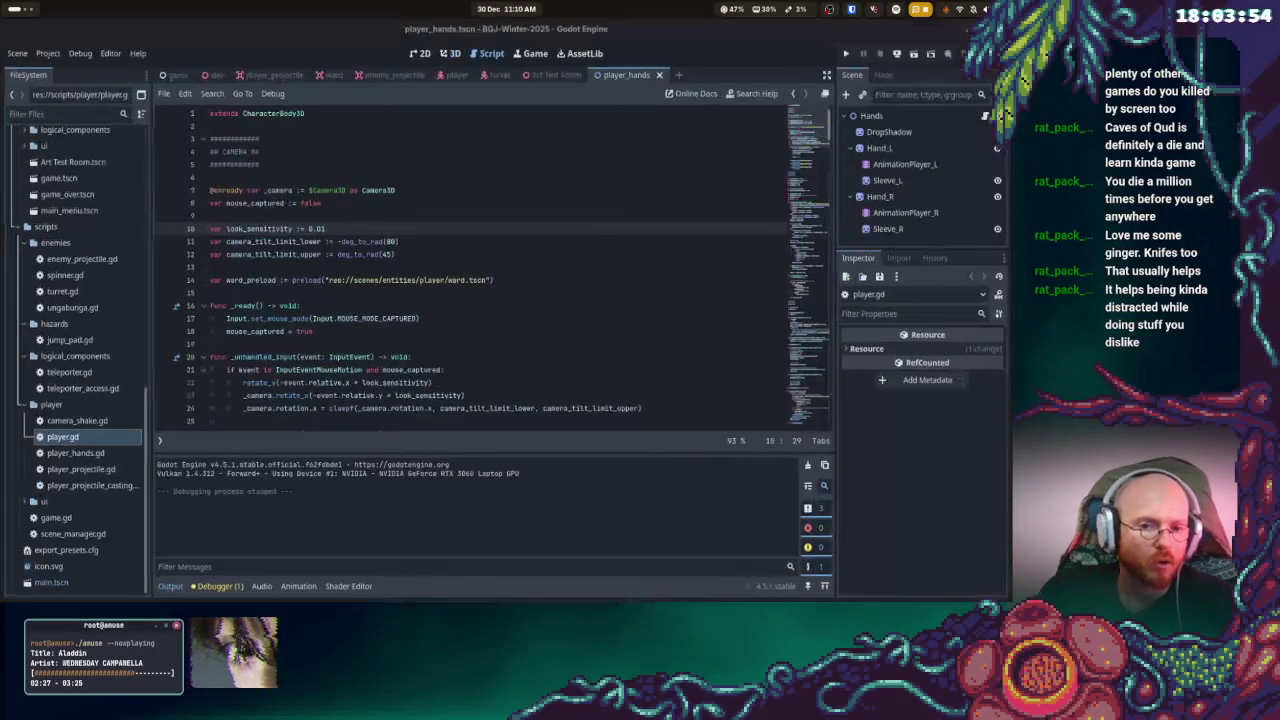
pyautogui.press('super')
pyautogui.press('super')
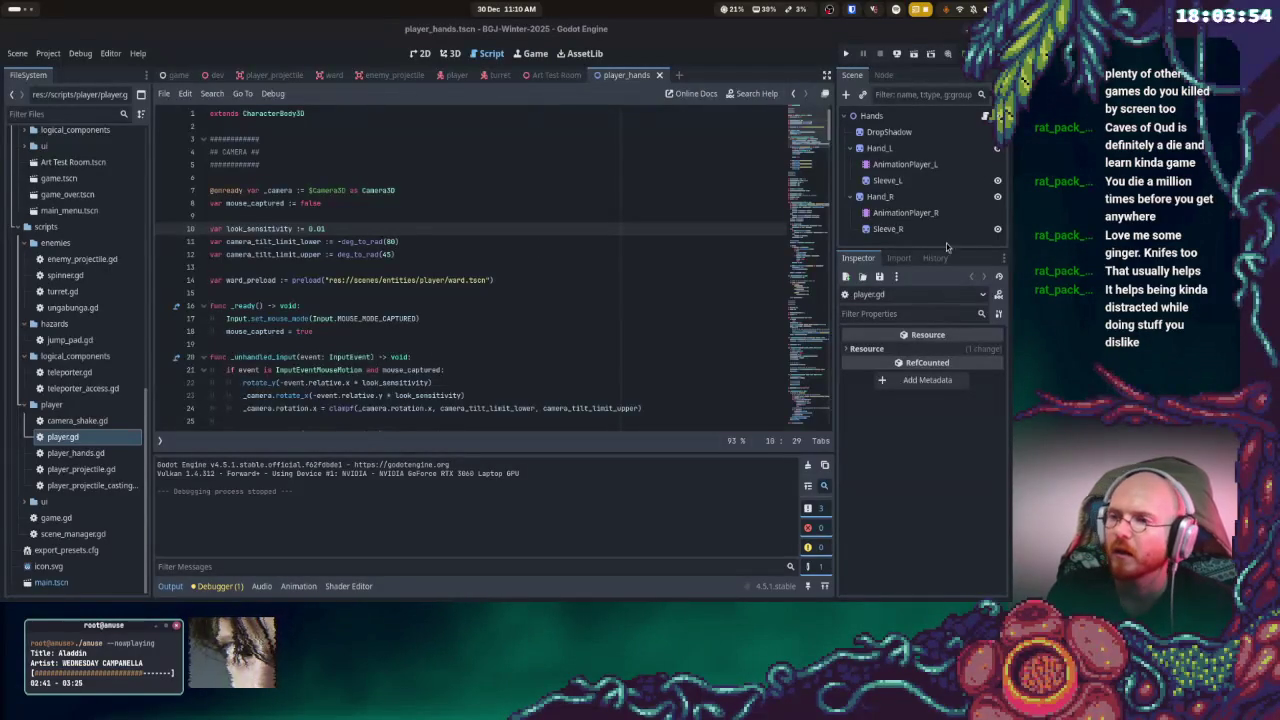
pyautogui.click(663, 264)
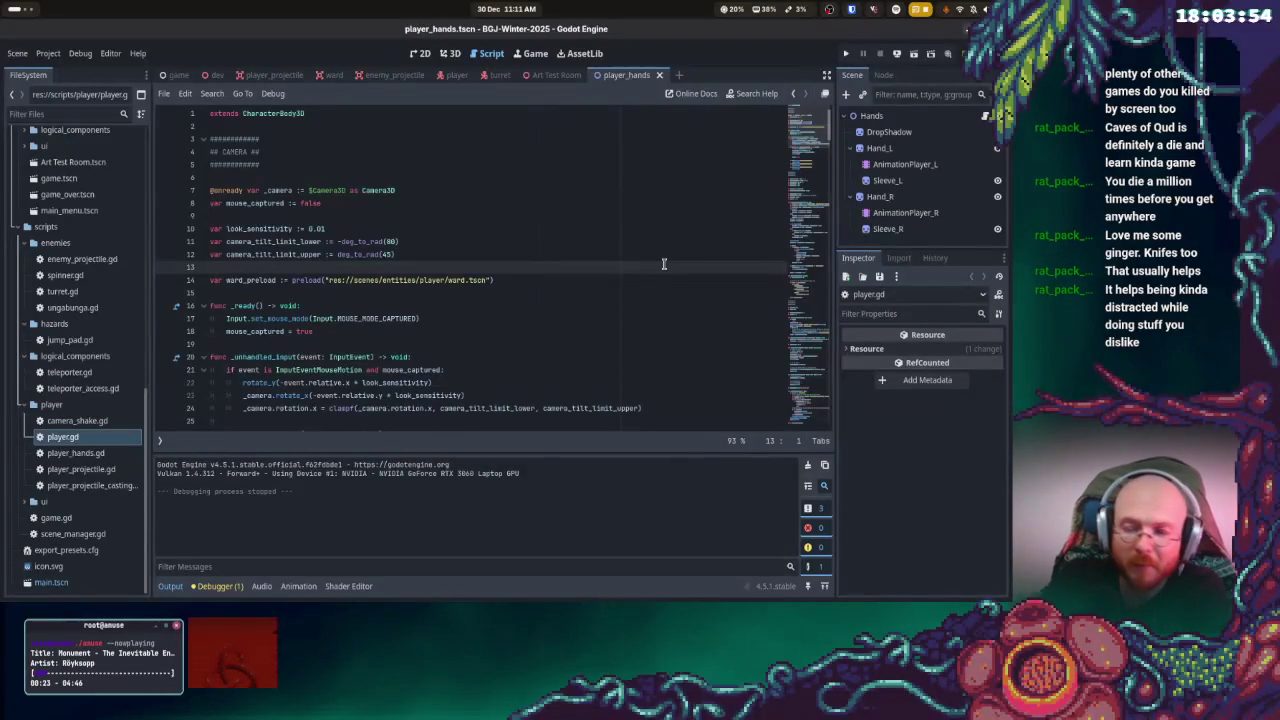
# - Create a new folder named layouts inside res://scripts/ui
pyautogui.click(560, 305)
pyautogui.doubleClick(44, 501)
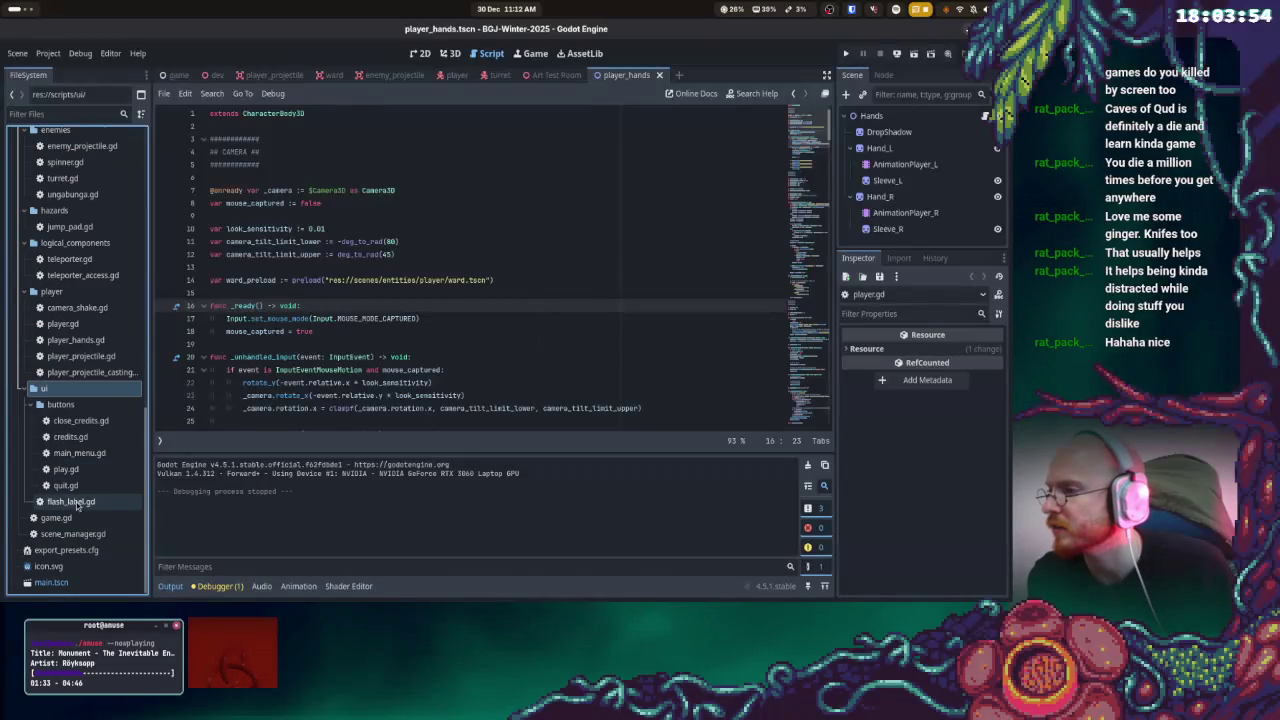
pyautogui.click(54, 403)
pyautogui.click(44, 388)
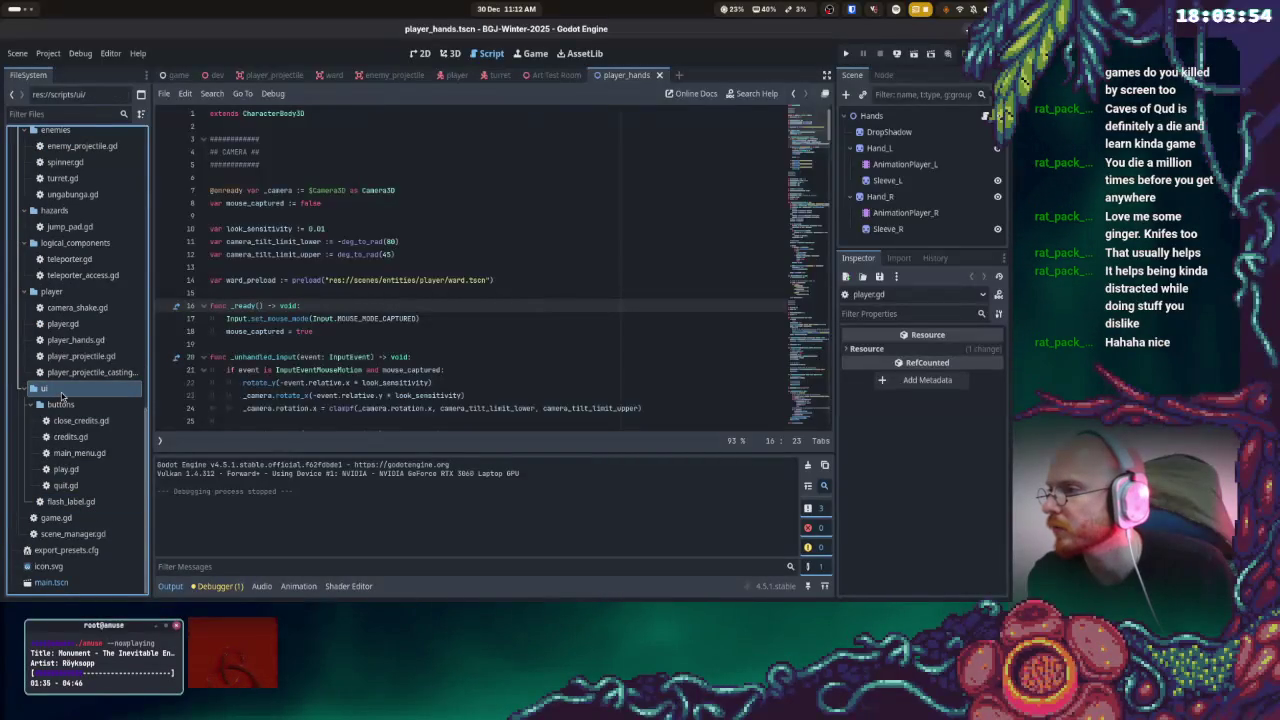
pyautogui.rightClick(44, 388)
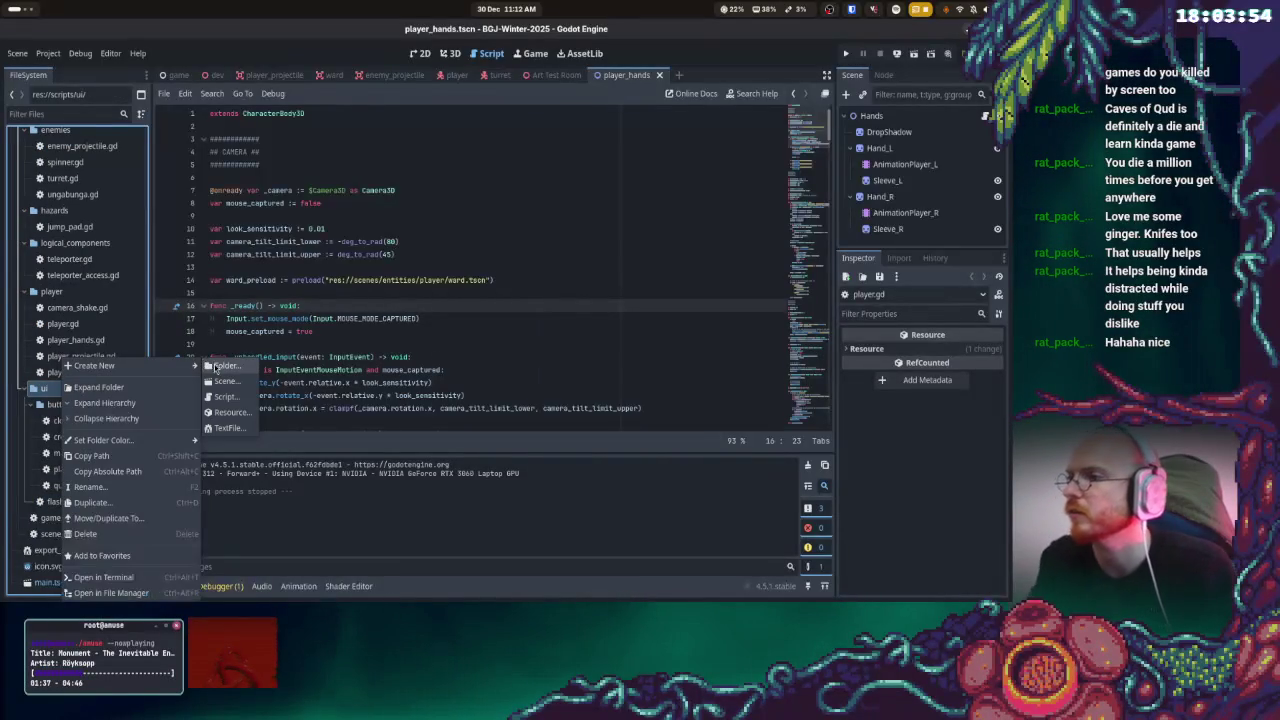
pyautogui.click(222, 366)
pyautogui.write('layouts')
pyautogui.press('Return')
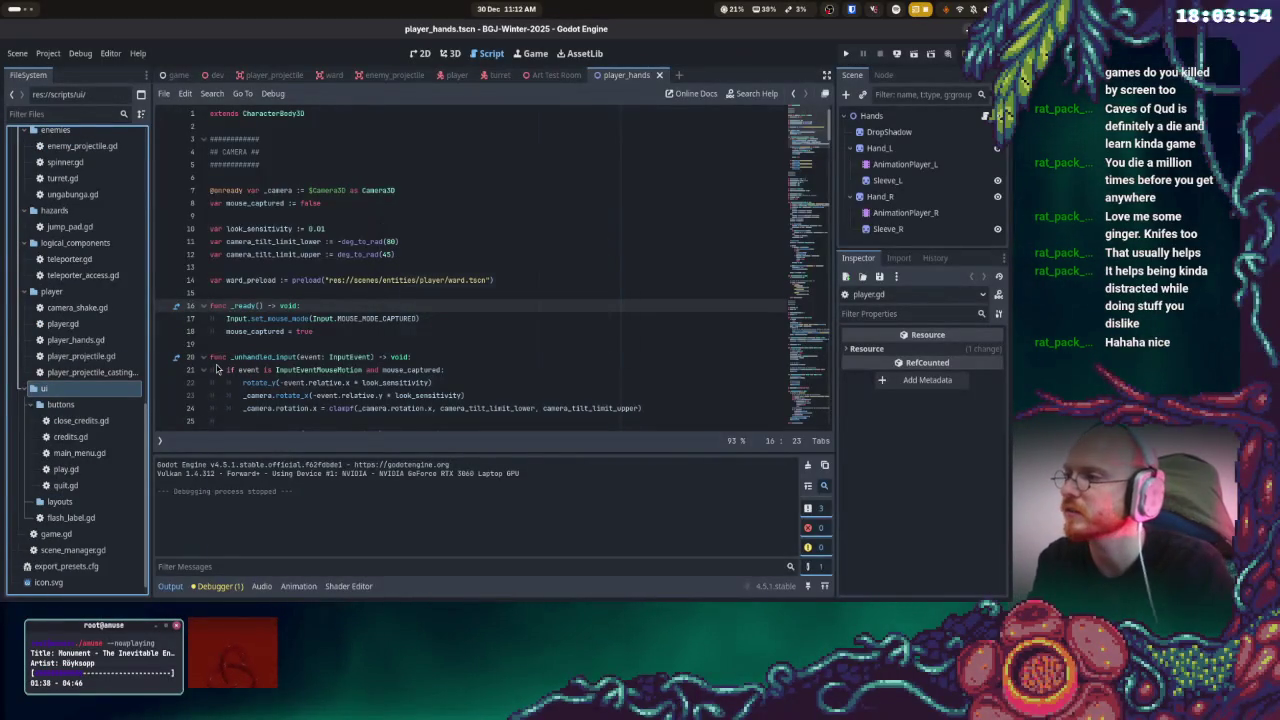
# - Create a play_overlay folder inside layouts and select it
pyautogui.rightClick(70, 500)
pyautogui.moveTo(92, 366)
pyautogui.click(222, 366)
pyautogui.write('game')
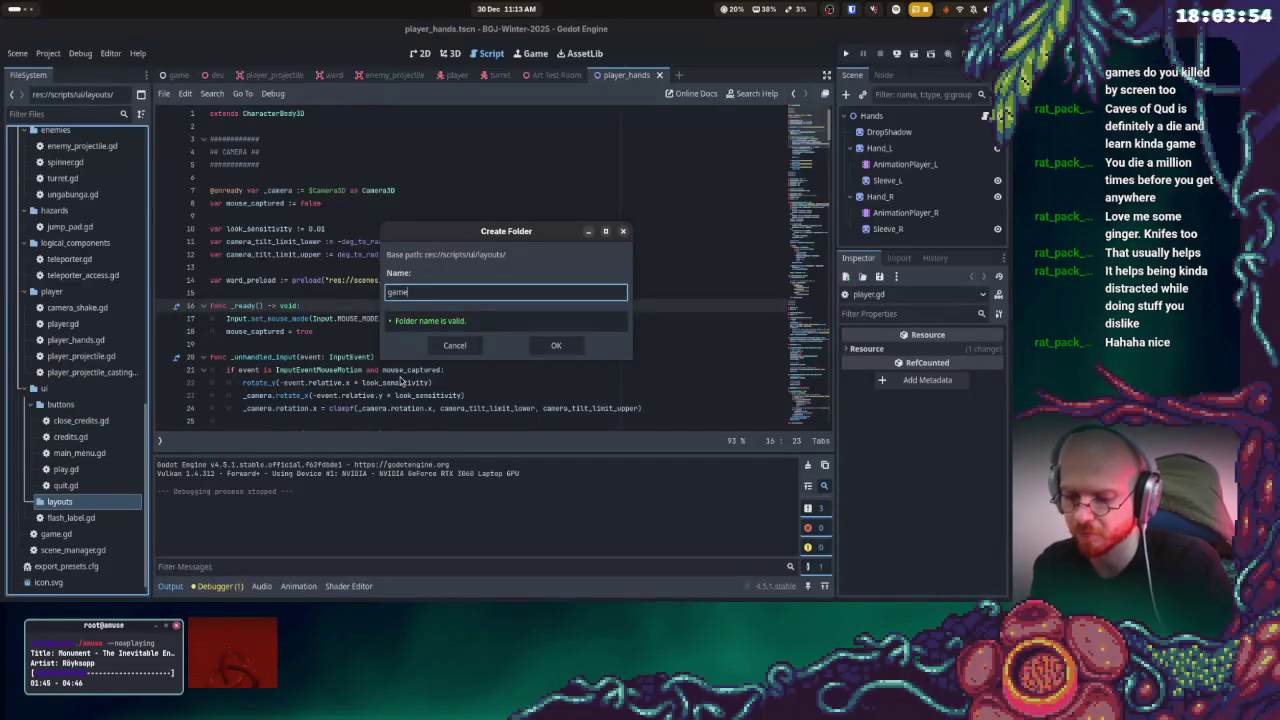
pyautogui.write('_screen')
pyautogui.press('BackSpace')
pyautogui.press('BackSpace')
pyautogui.press('BackSpace')
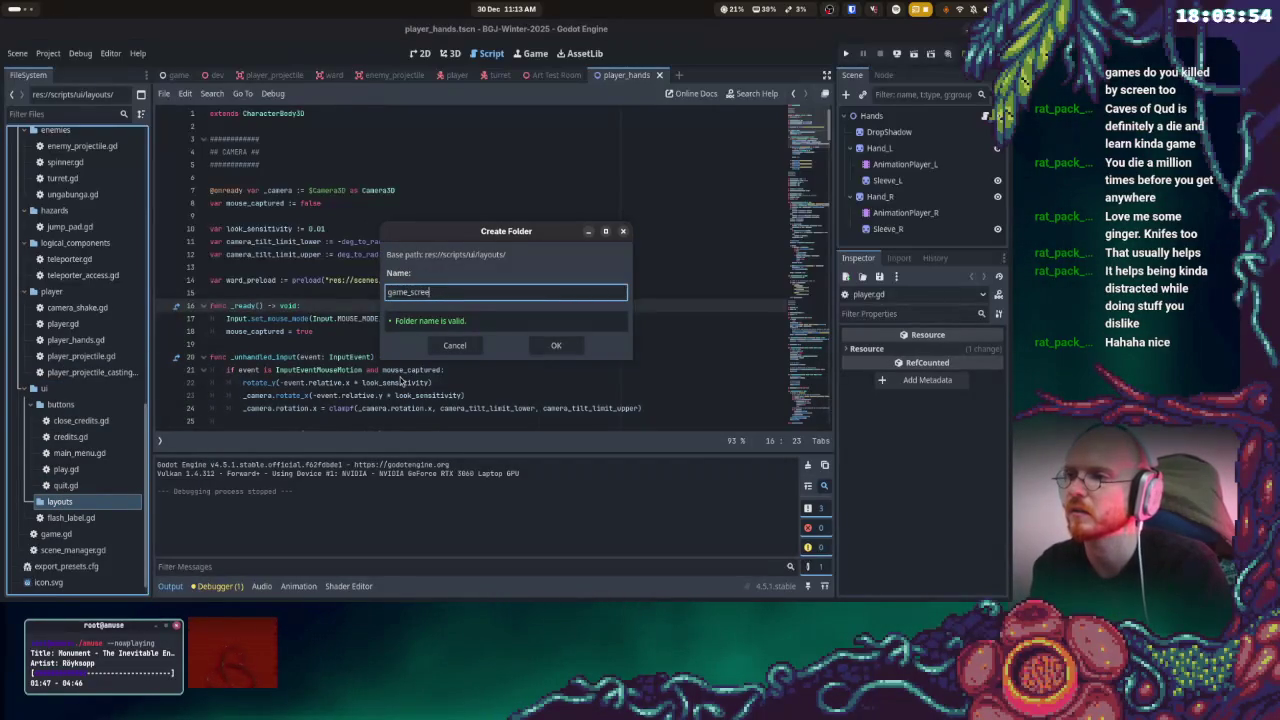
pyautogui.write('active_overlay')
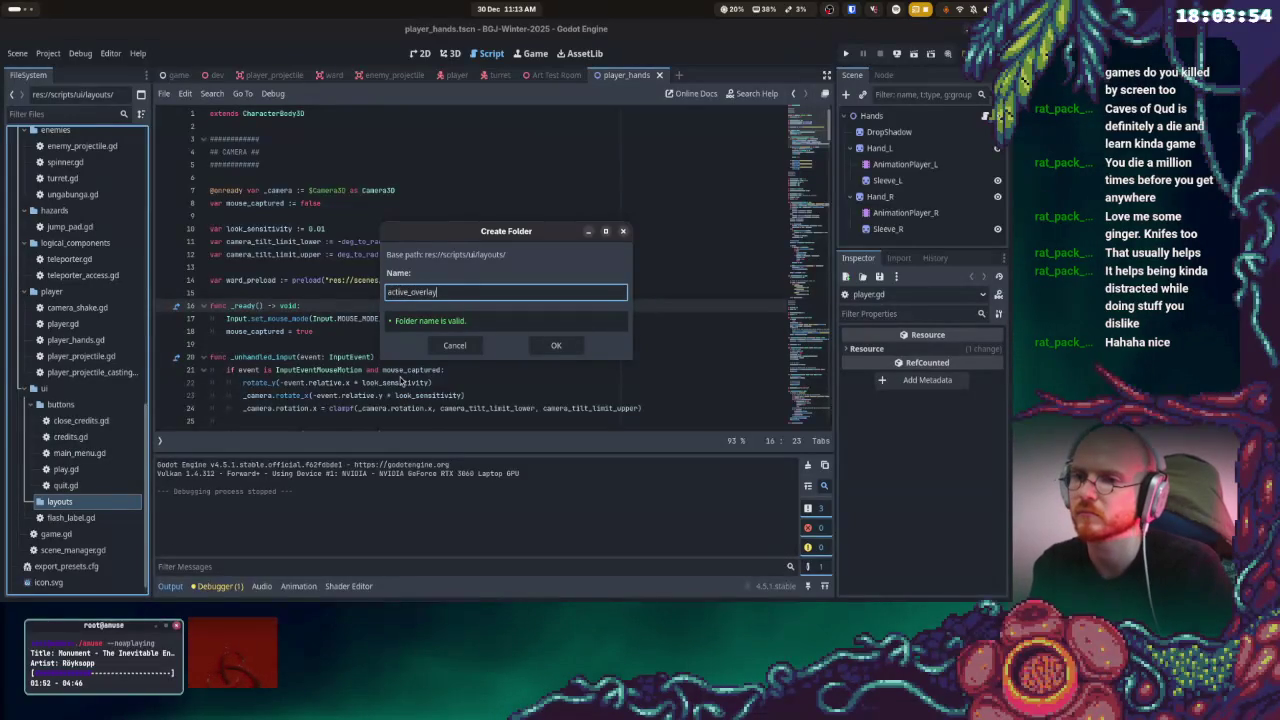
pyautogui.press('BackSpace')
pyautogui.press('BackSpace')
pyautogui.press('BackSpace')
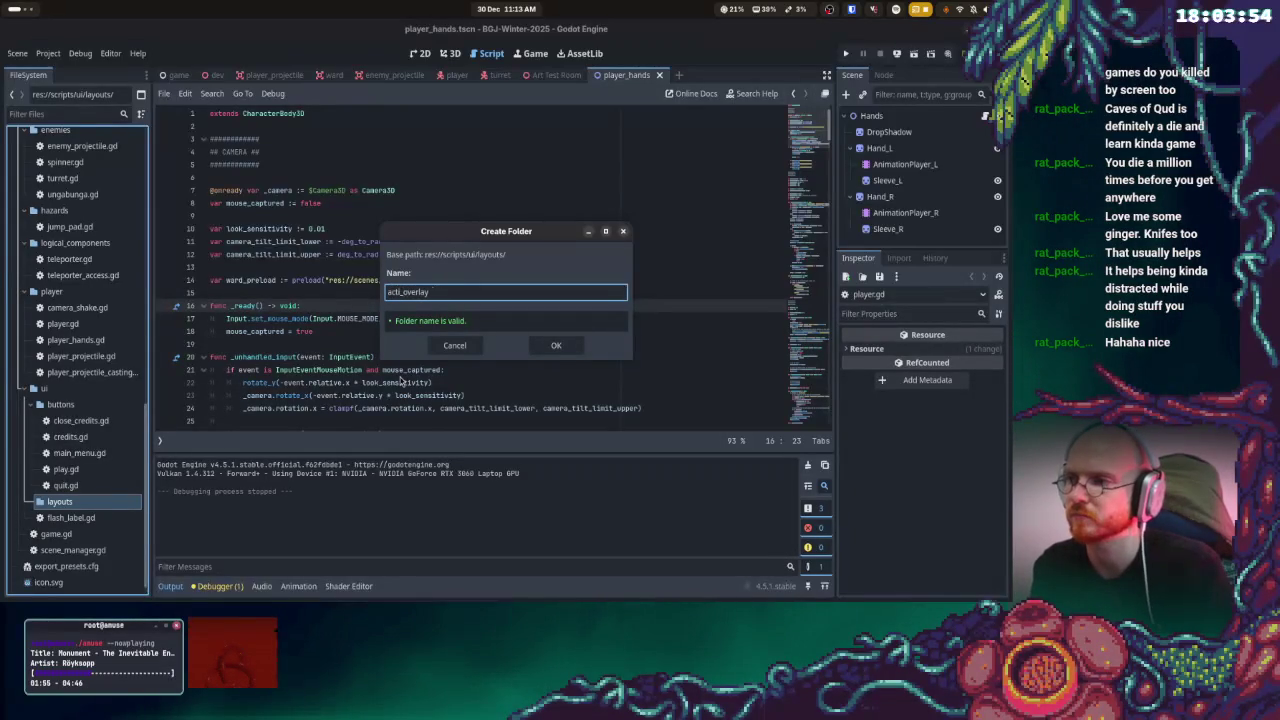
pyautogui.write('hud')
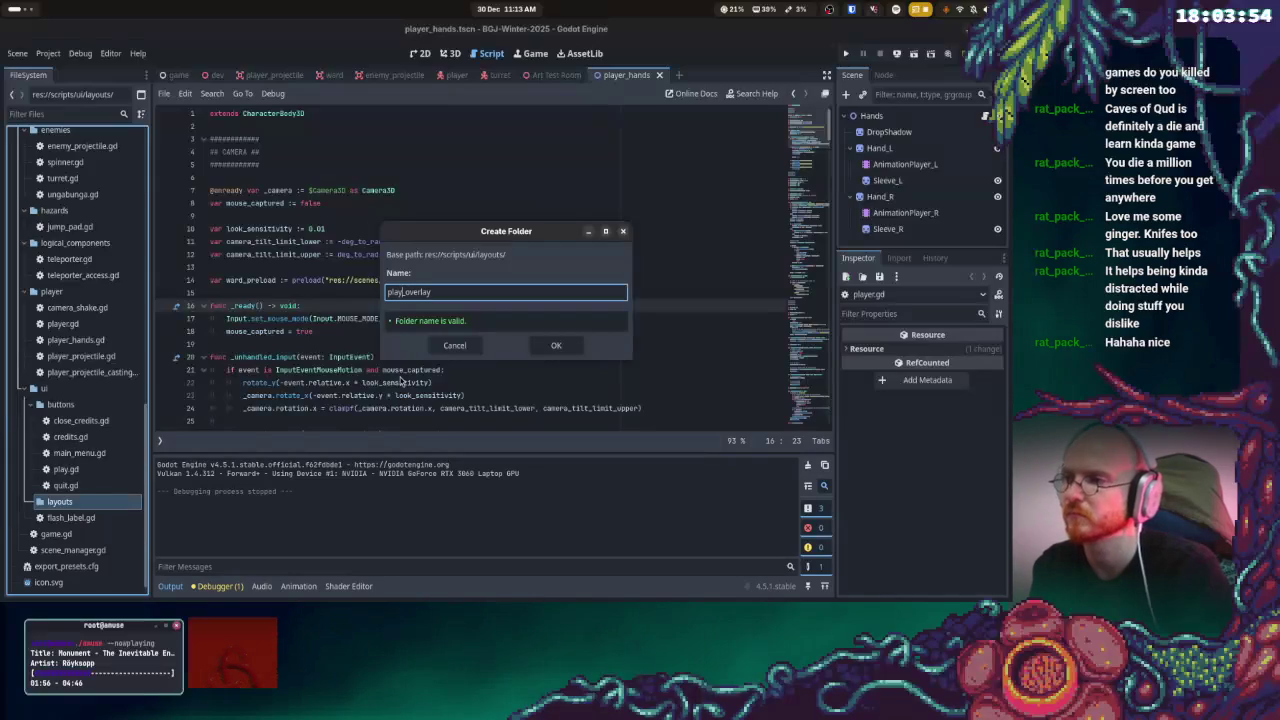
pyautogui.press('Return')
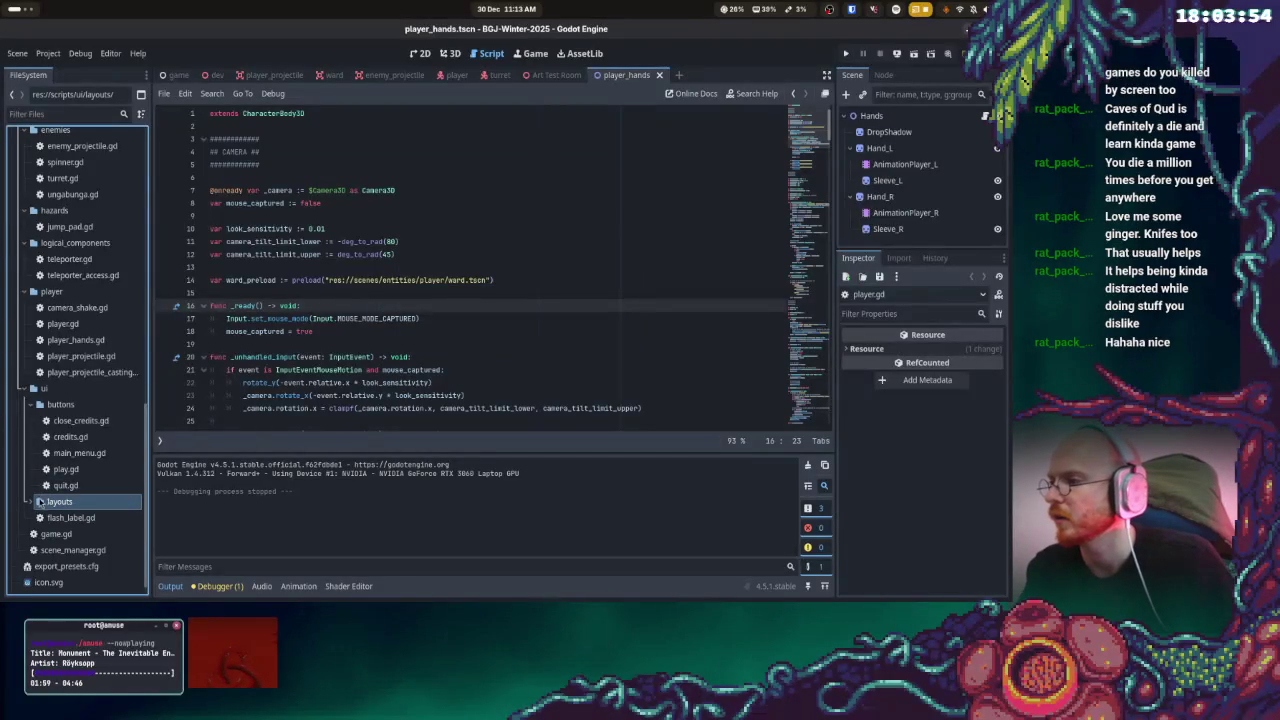
pyautogui.scroll(-1, 58, 505)
pyautogui.click(75, 486)
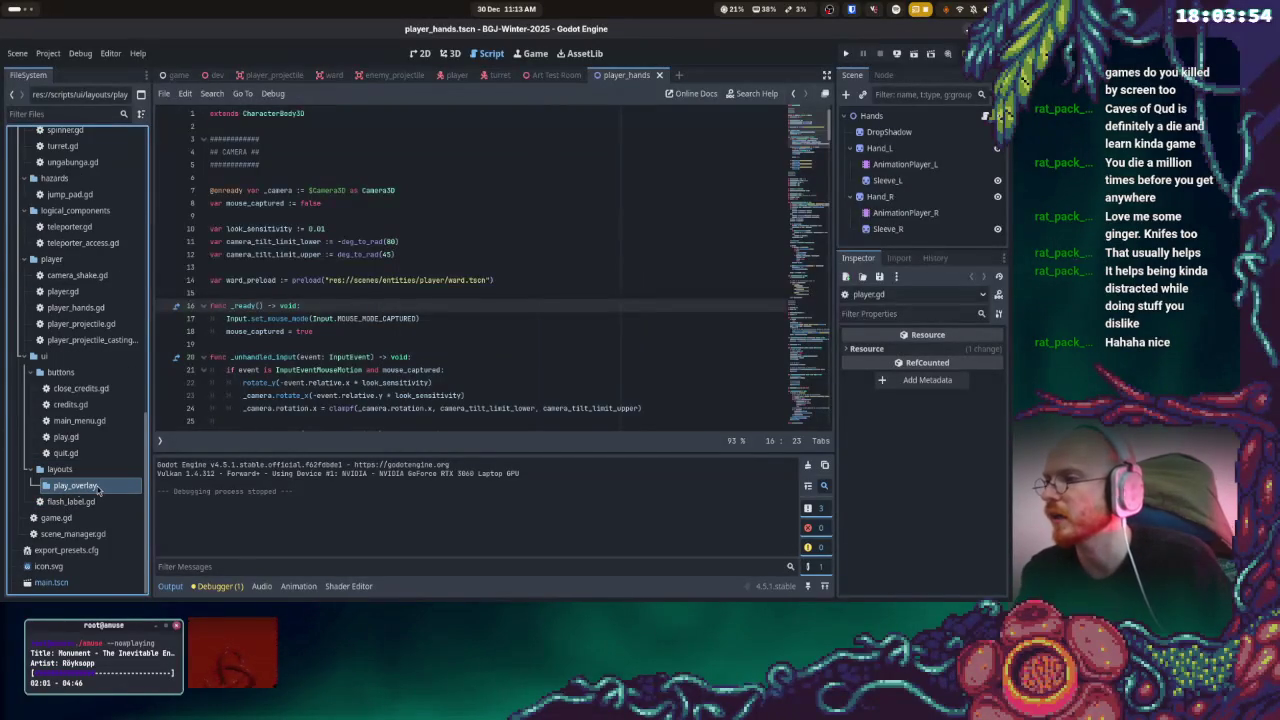
# - Create scene default_overlay.tscn in play_overlay with a User Interface root node, and open it
pyautogui.rightClick(97, 486)
pyautogui.moveTo(150, 368)
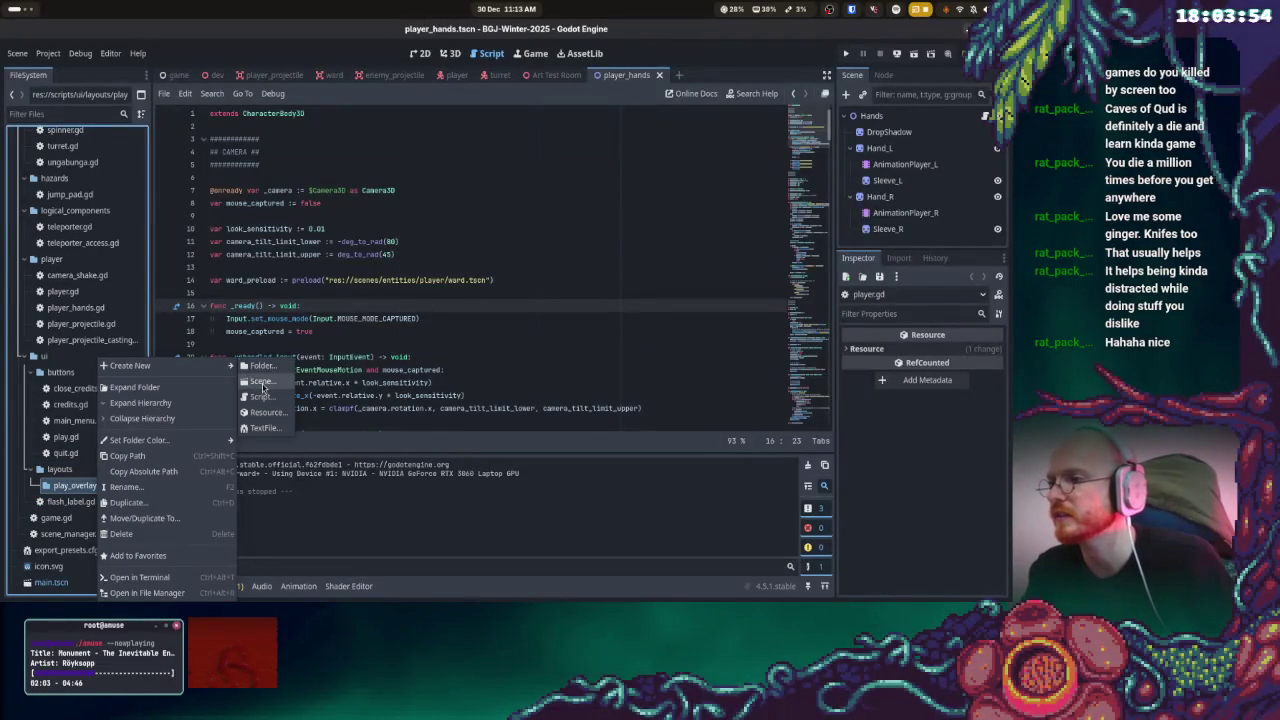
pyautogui.click(253, 384)
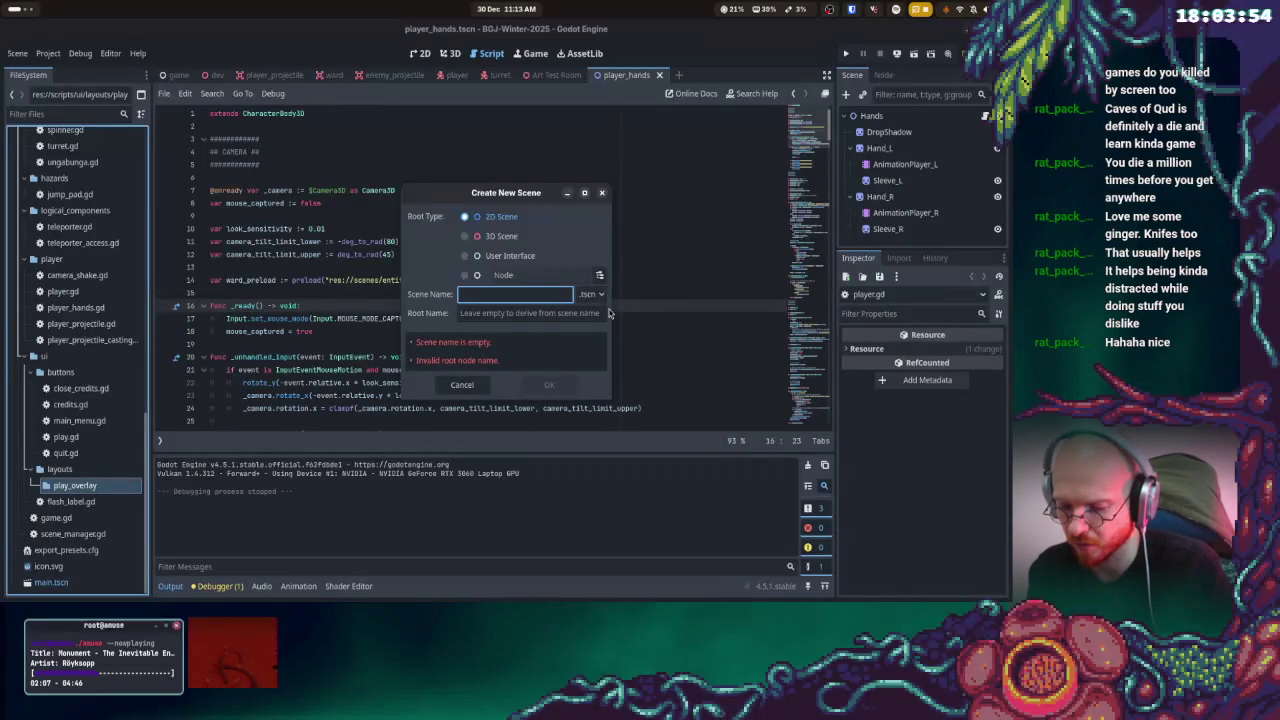
pyautogui.write('defult')
pyautogui.press('BackSpace')
pyautogui.press('BackSpace')
pyautogui.press('BackSpace')
pyautogui.write('ault_overlay')
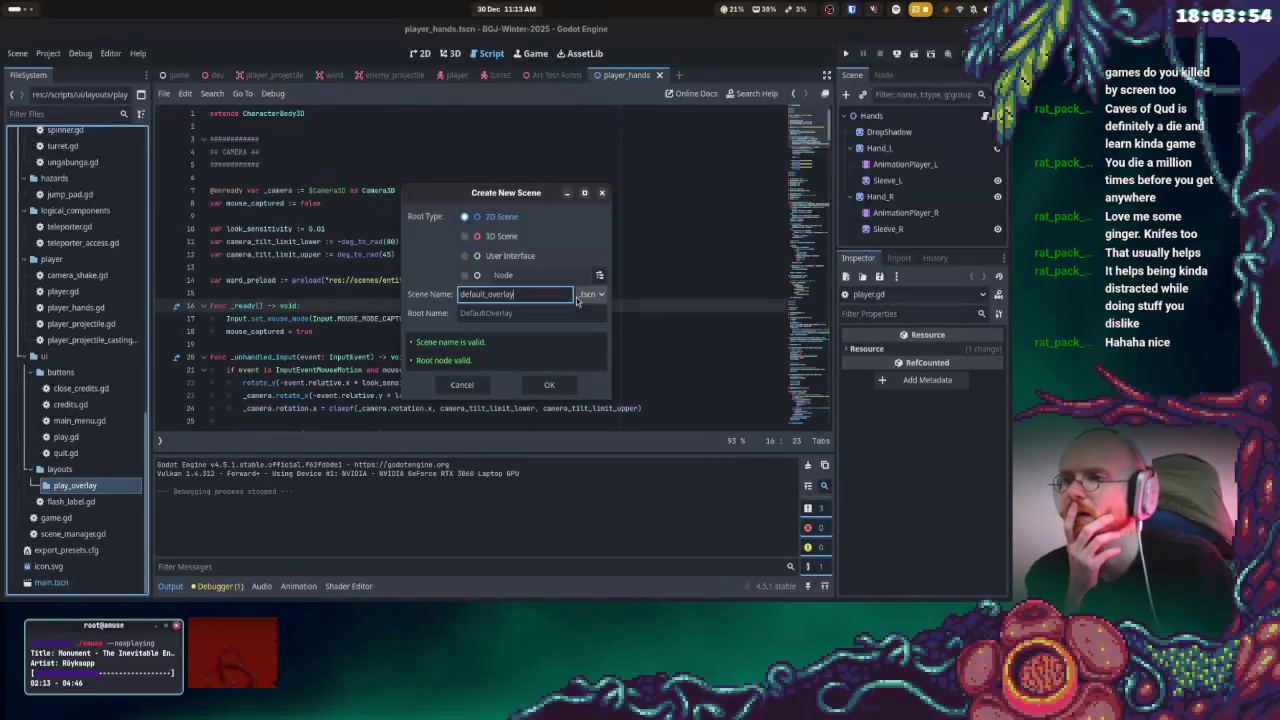
pyautogui.click(515, 259)
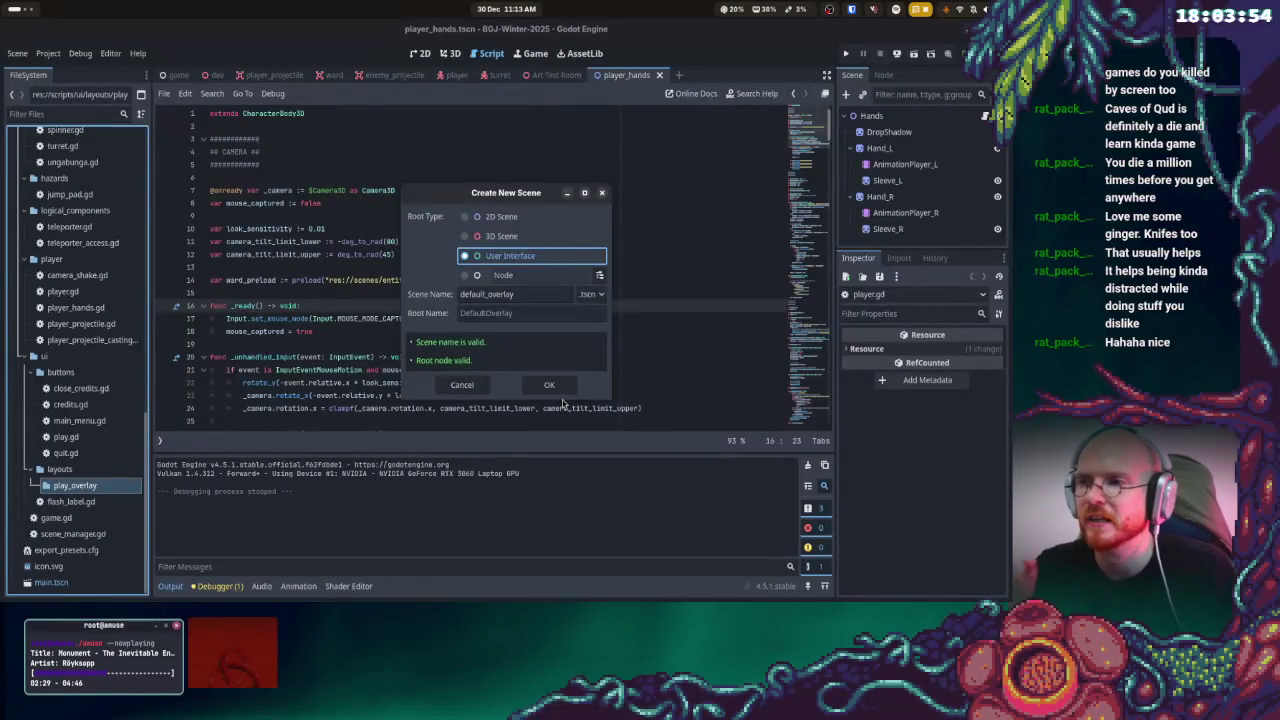
pyautogui.click(560, 387)
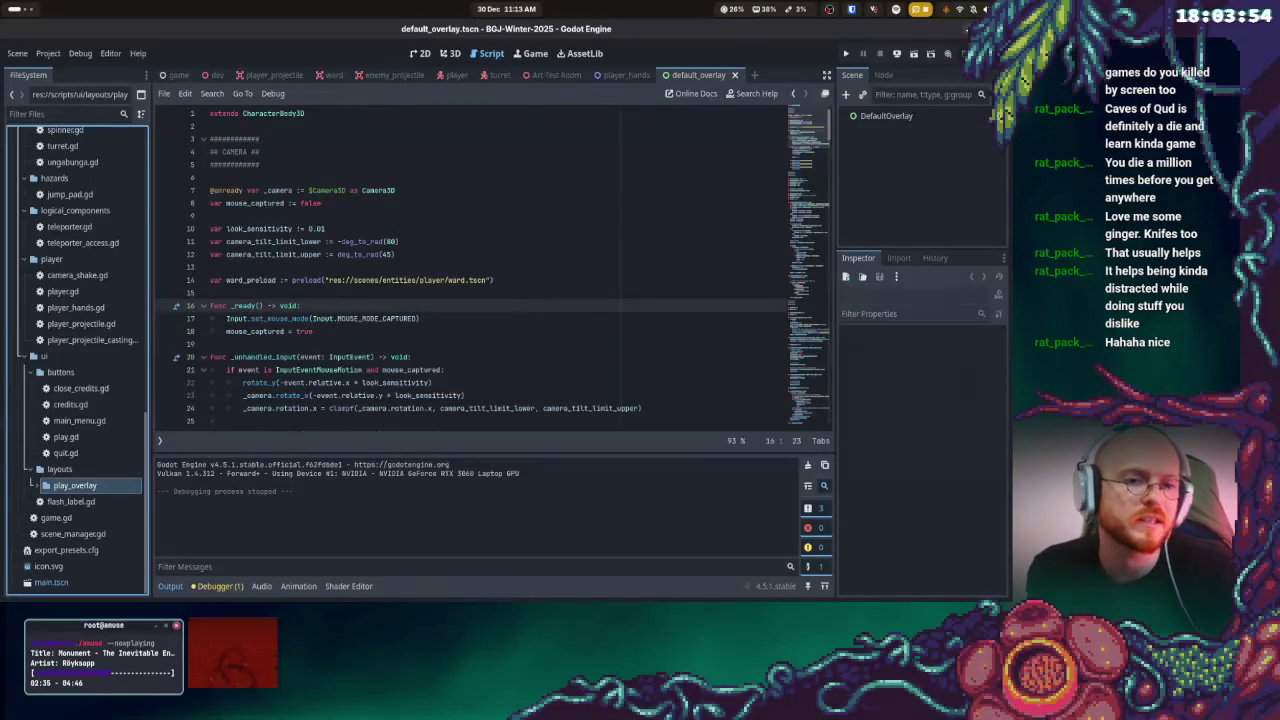
# - Scroll through the movement script, then switch to the 2D workspace showing default_overlay
pyautogui.scroll(-4, 560, 314)
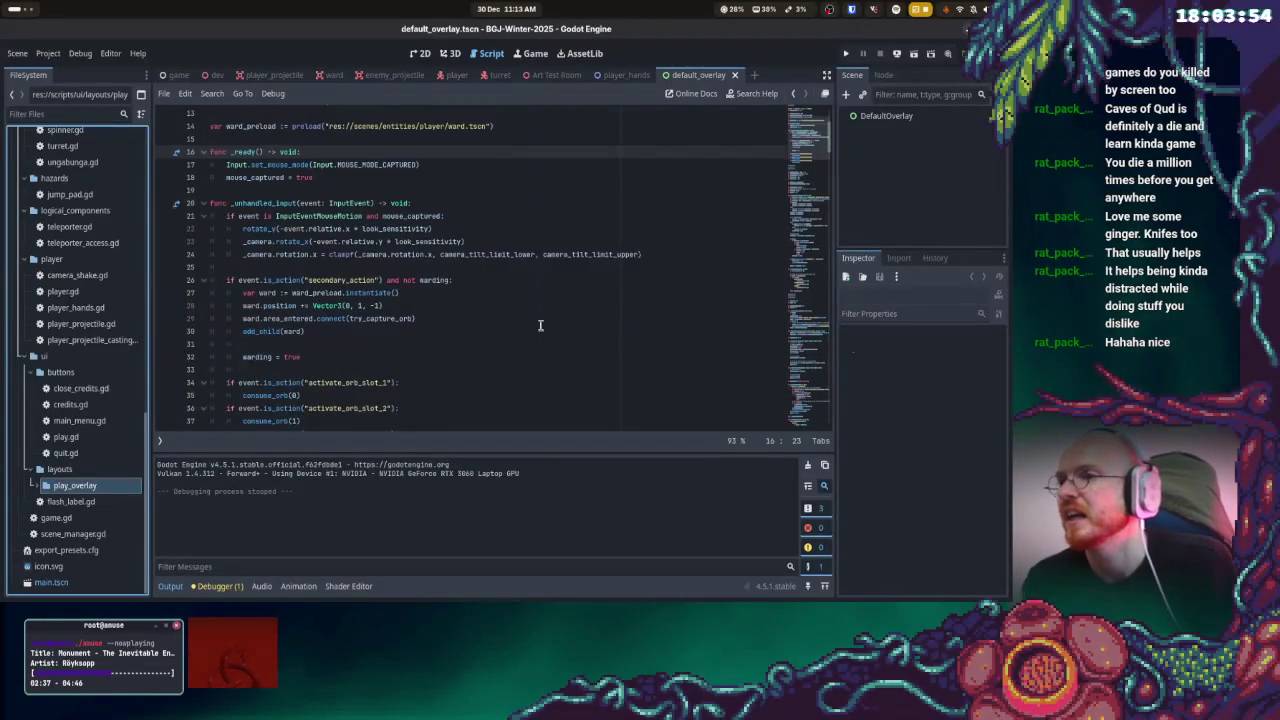
pyautogui.scroll(-3, 518, 327)
pyautogui.scroll(-6, 505, 322)
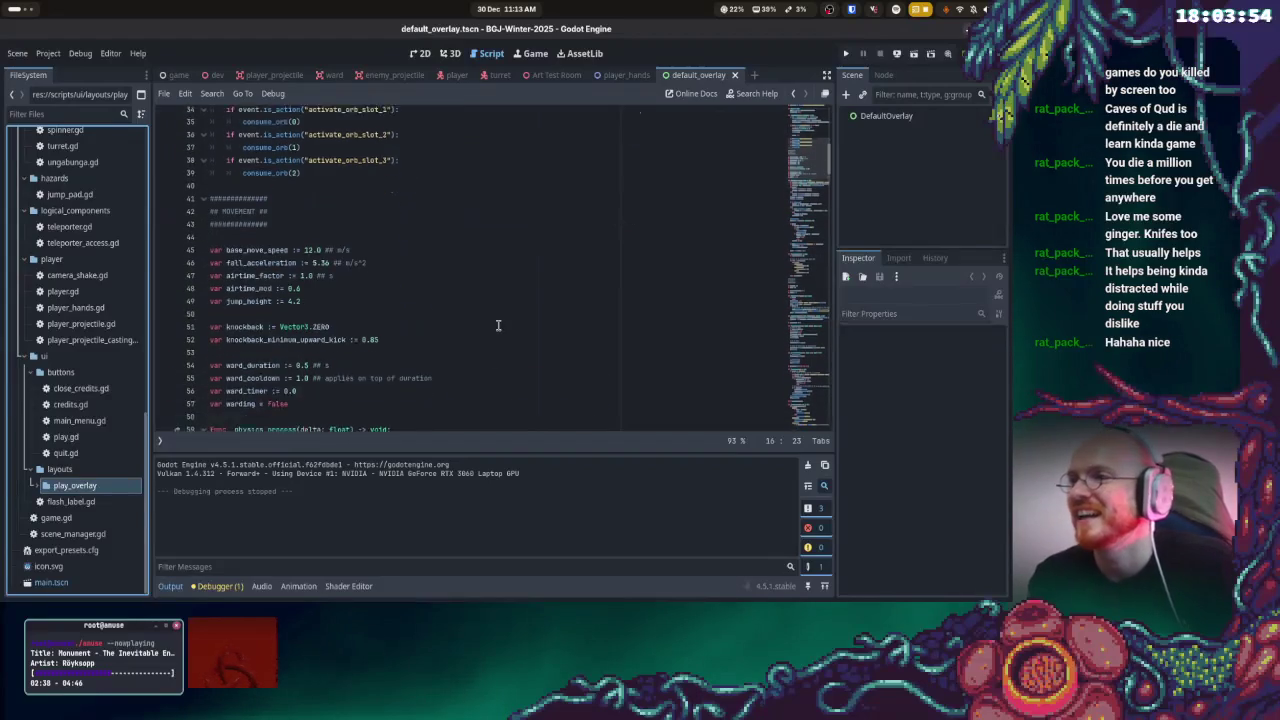
pyautogui.scroll(-1, 498, 315)
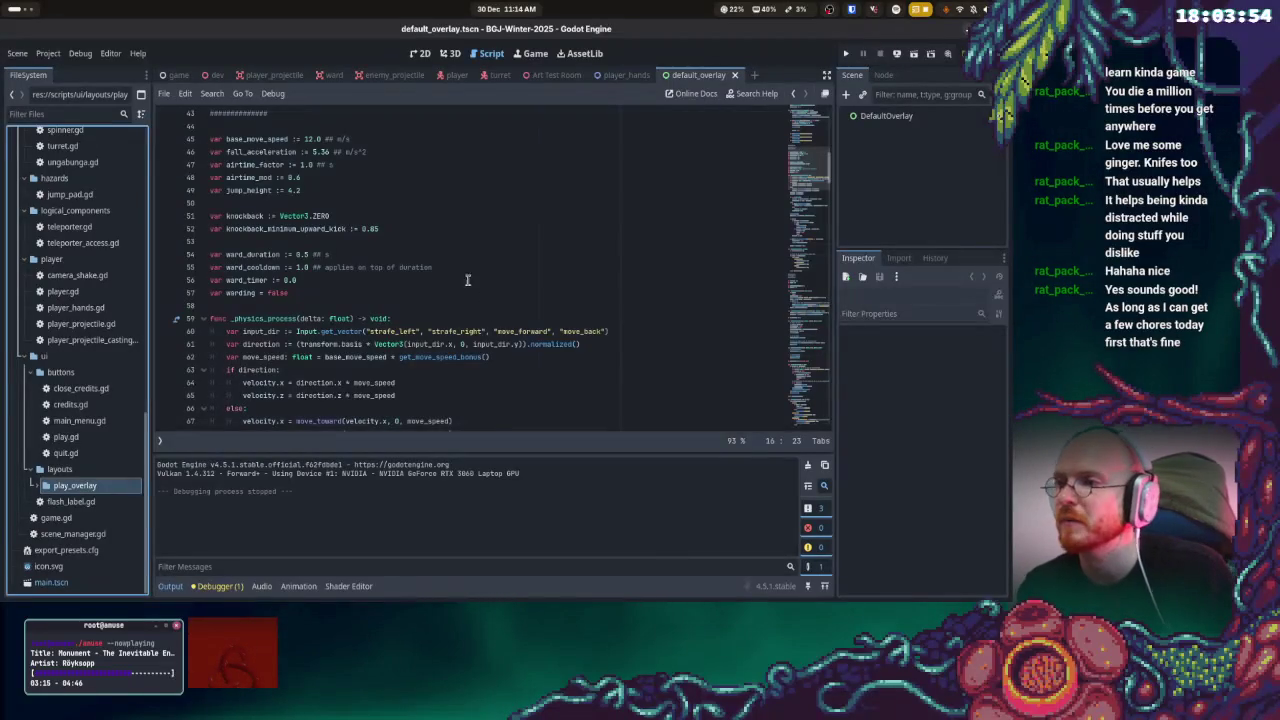
pyautogui.scroll(-1, 442, 250)
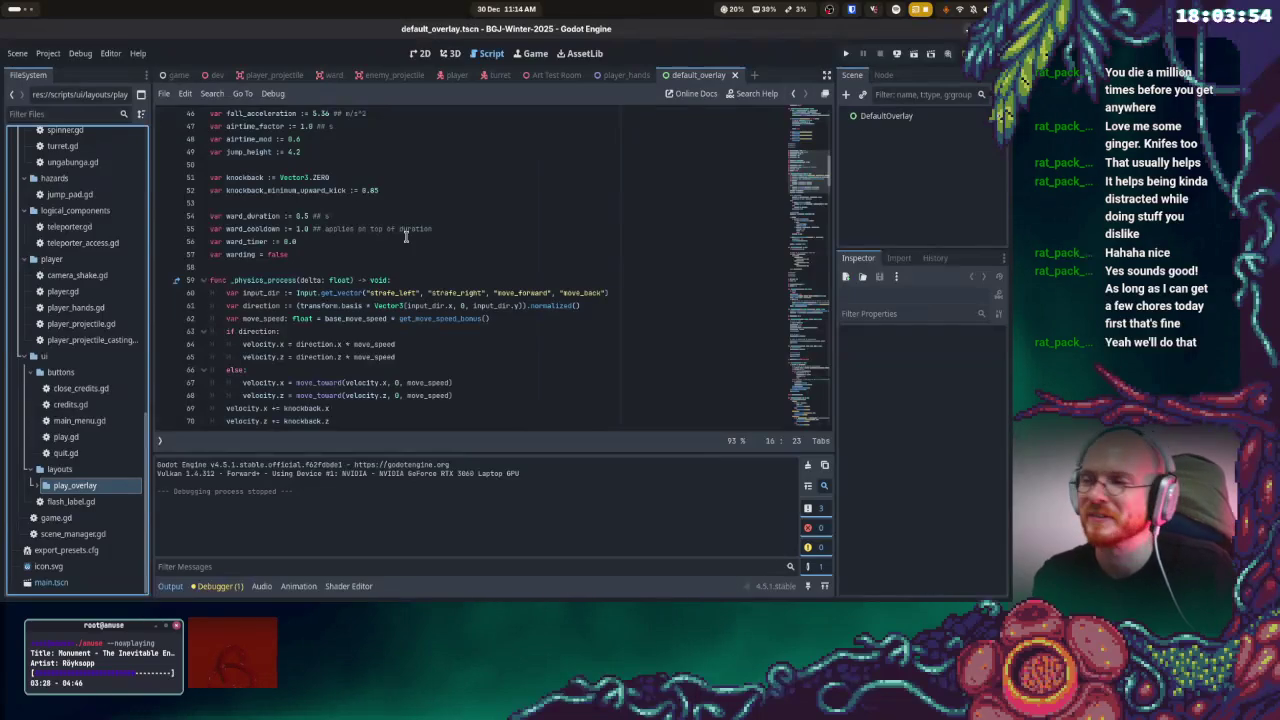
pyautogui.scroll(-2, 518, 255)
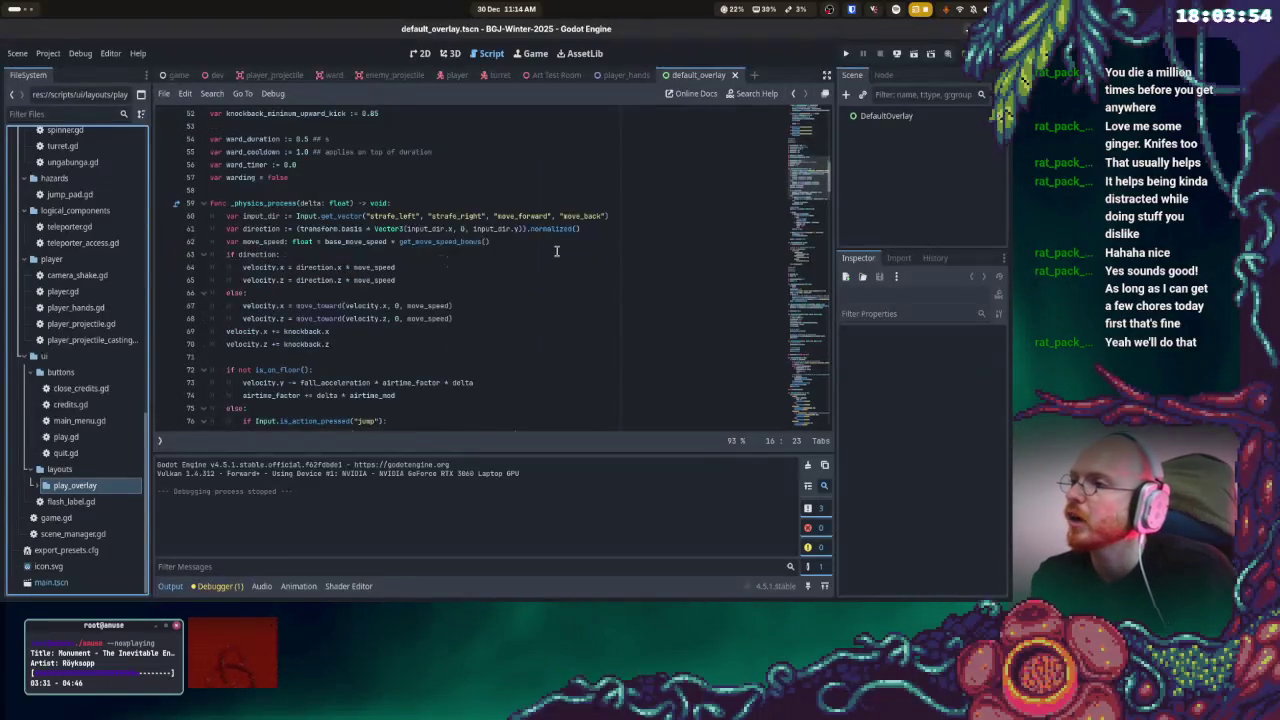
pyautogui.scroll(4, 680, 134)
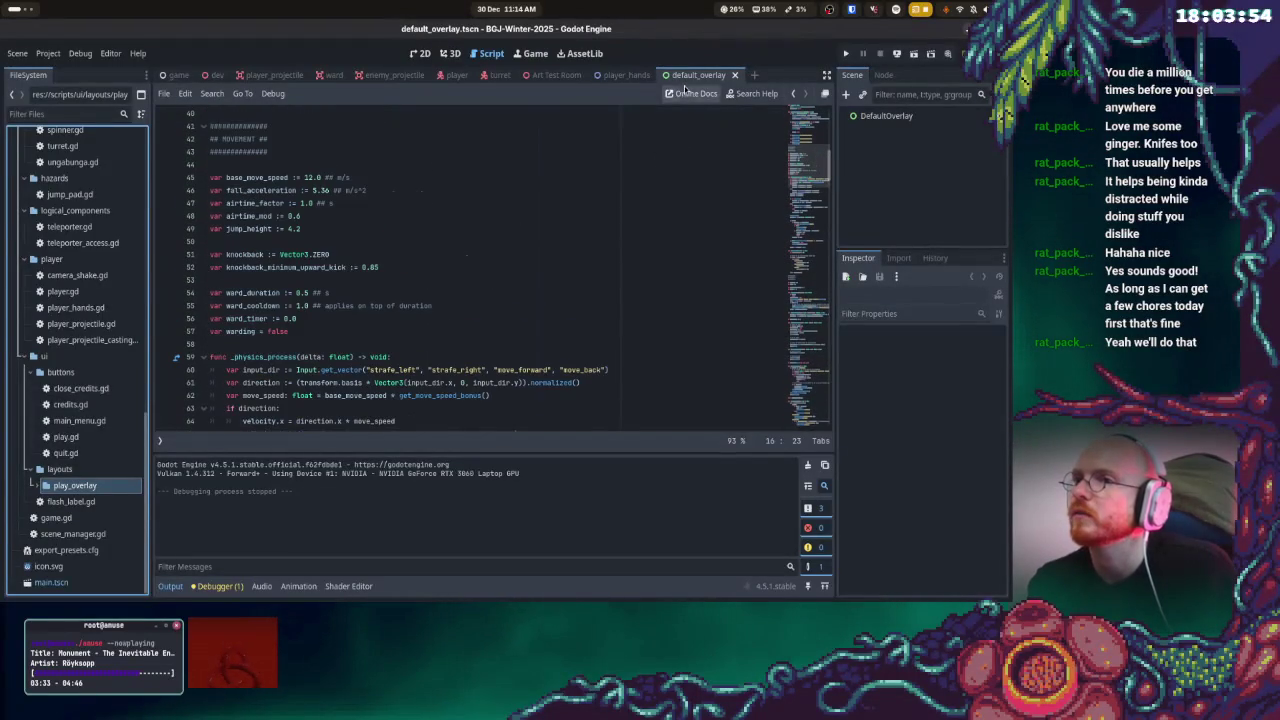
pyautogui.click(422, 54)
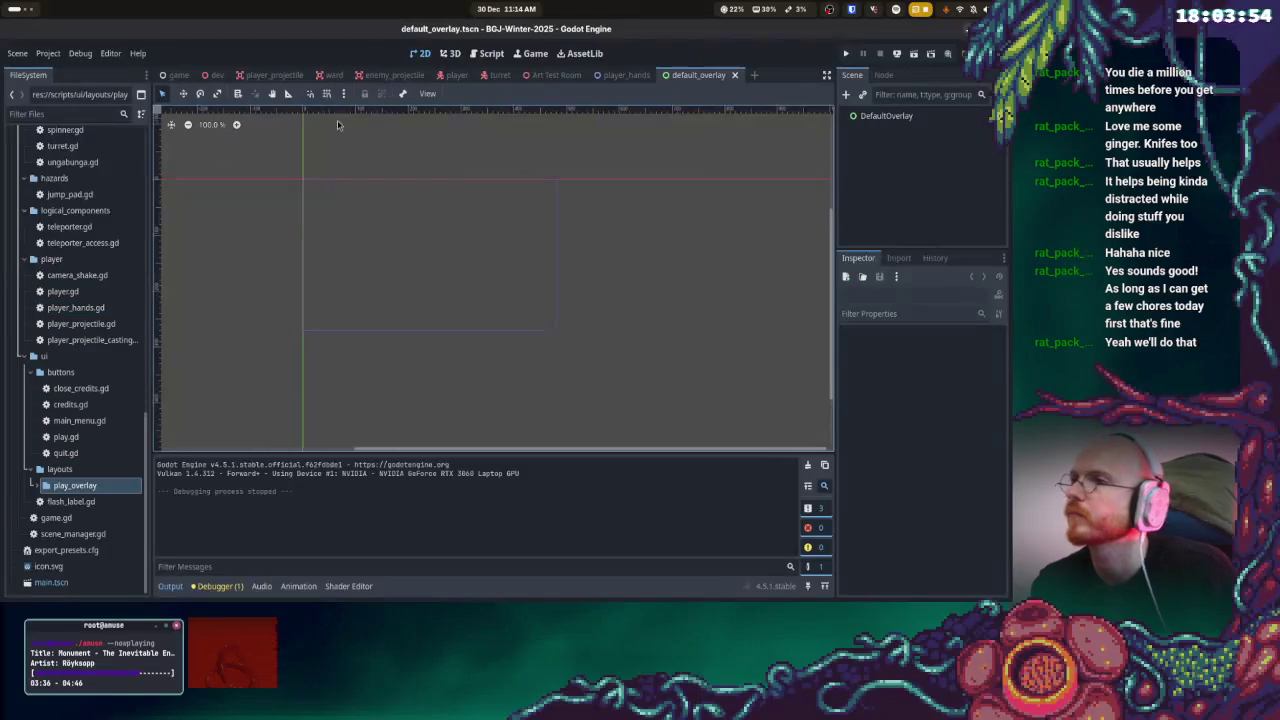
# - Change the DefaultOverlay root node's type to CanvasLayer and save the scene
pyautogui.click(886, 117)
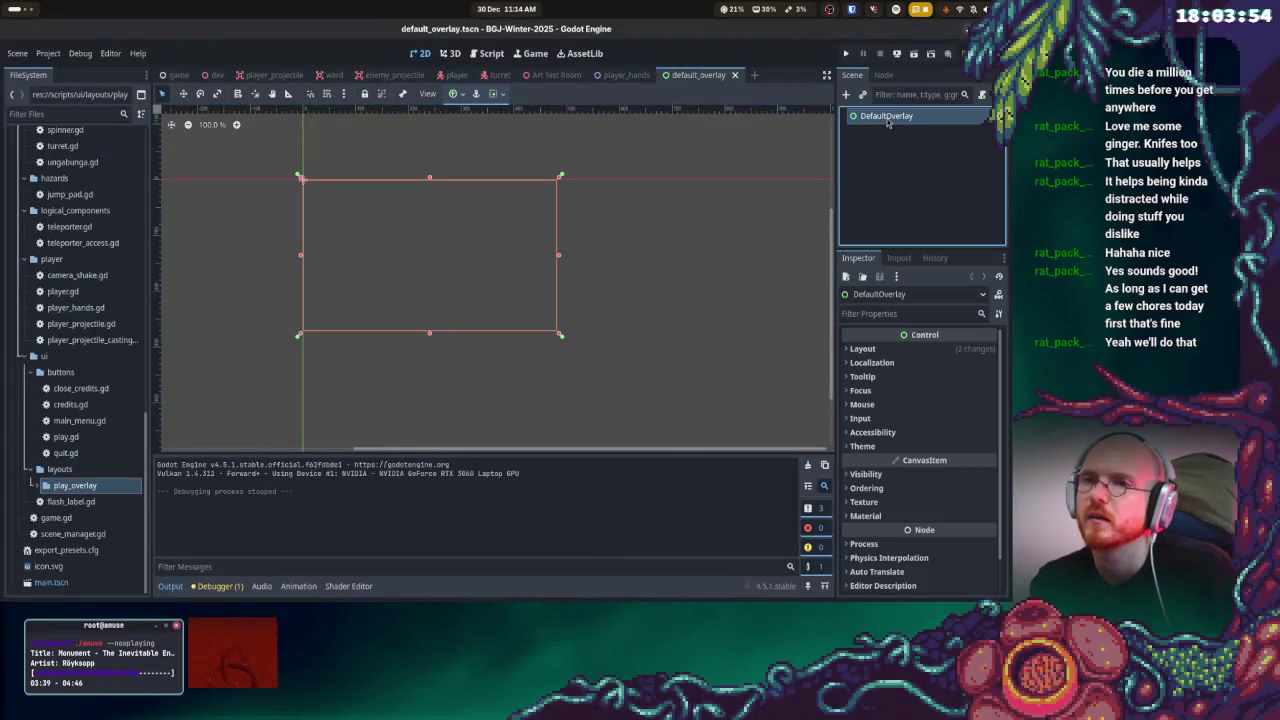
pyautogui.rightClick(887, 118)
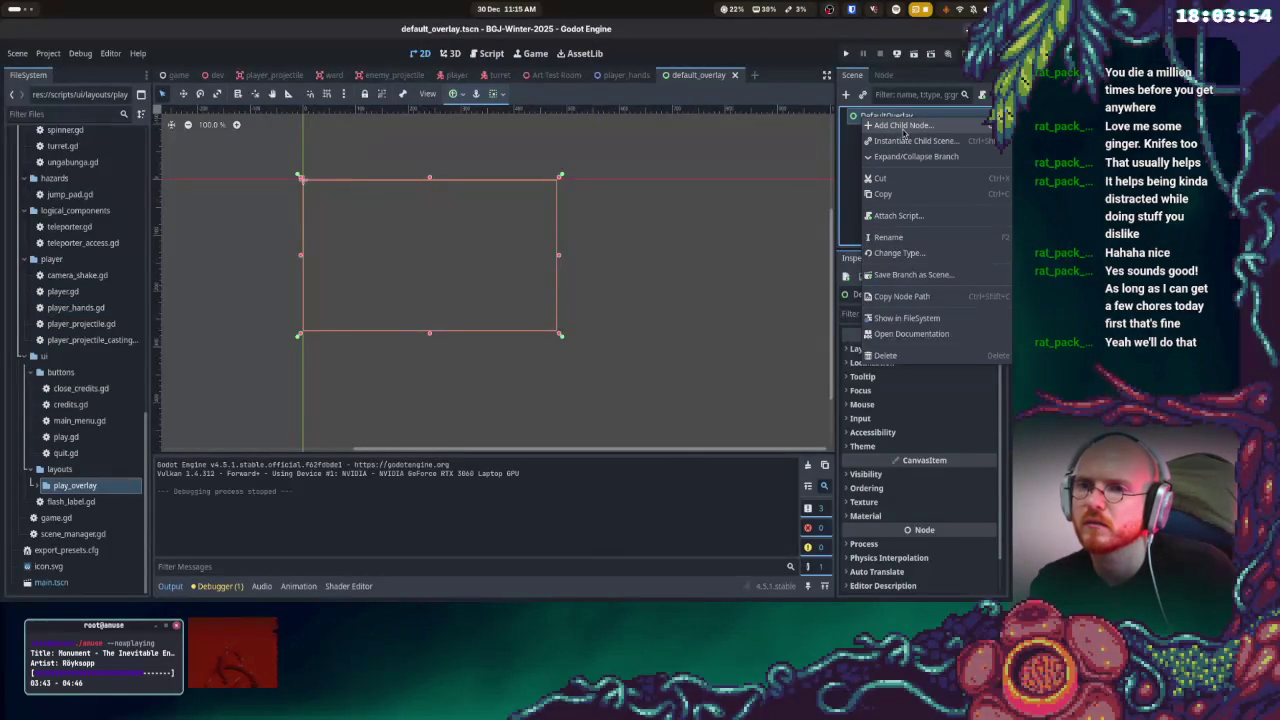
pyautogui.click(918, 254)
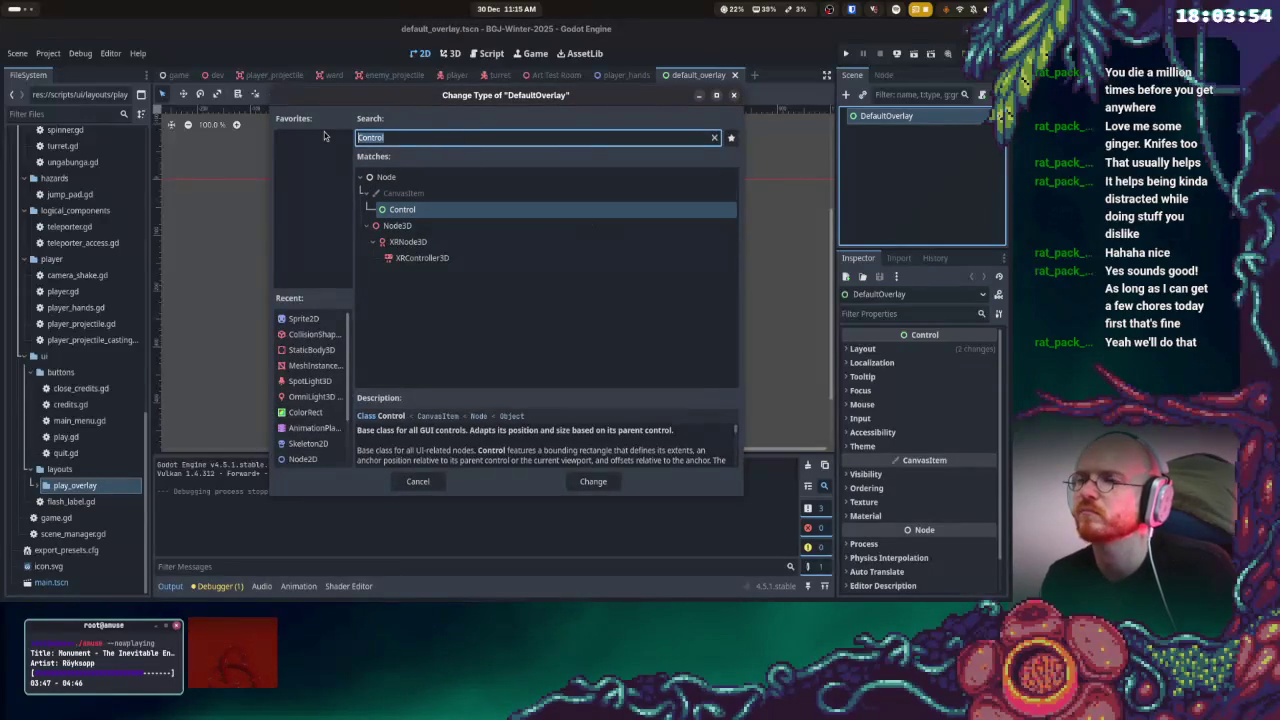
pyautogui.write('CanvasL')
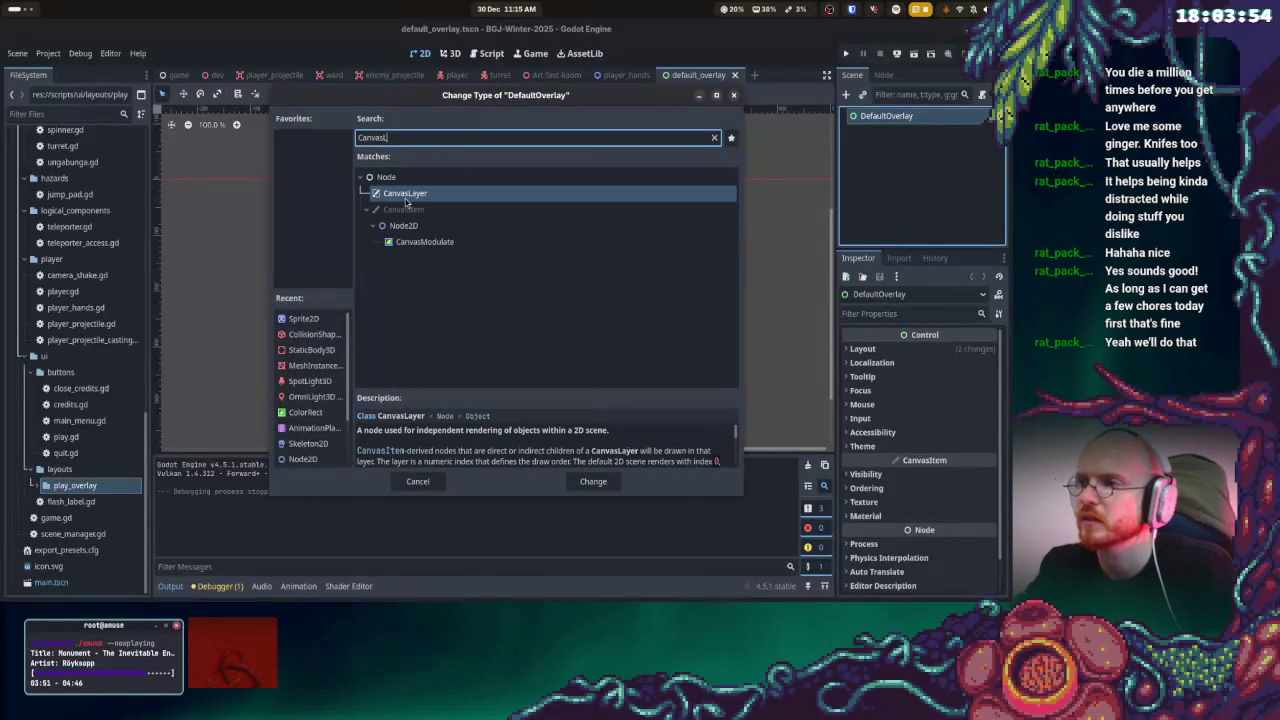
pyautogui.doubleClick(405, 197)
pyautogui.hotkey('ctrl', 's')
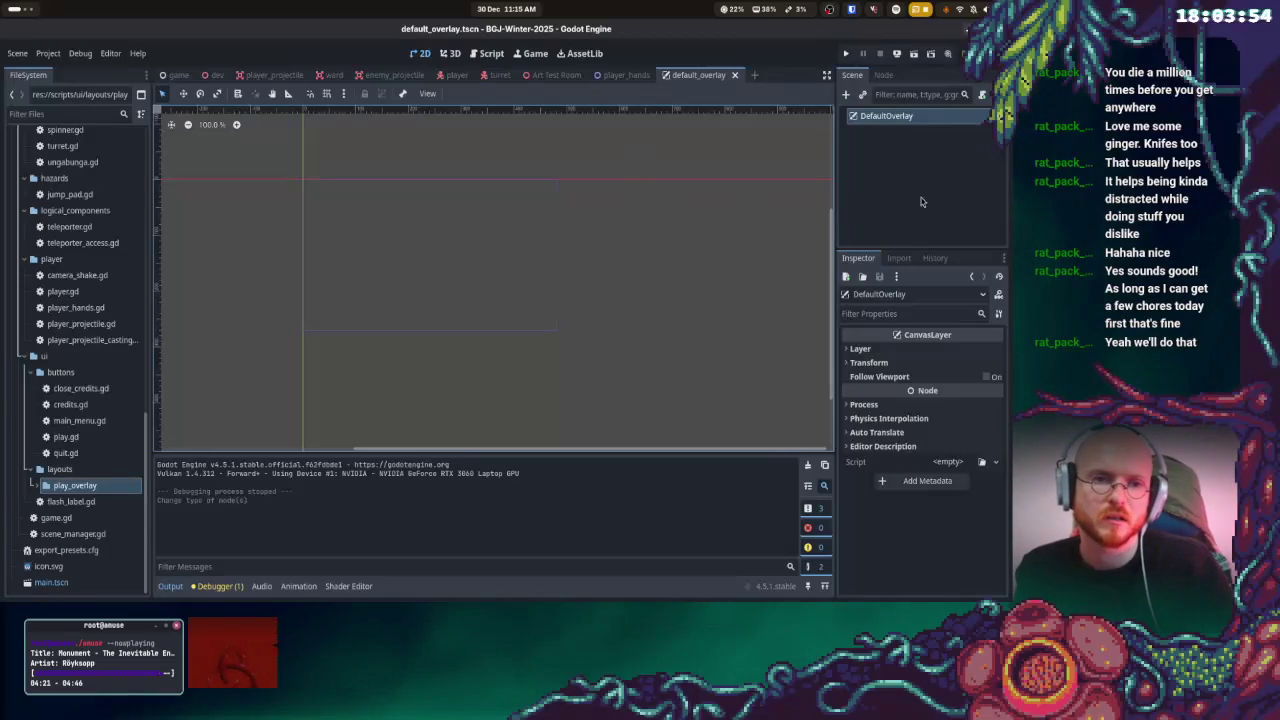
pyautogui.hscroll(-3, 490, 199)
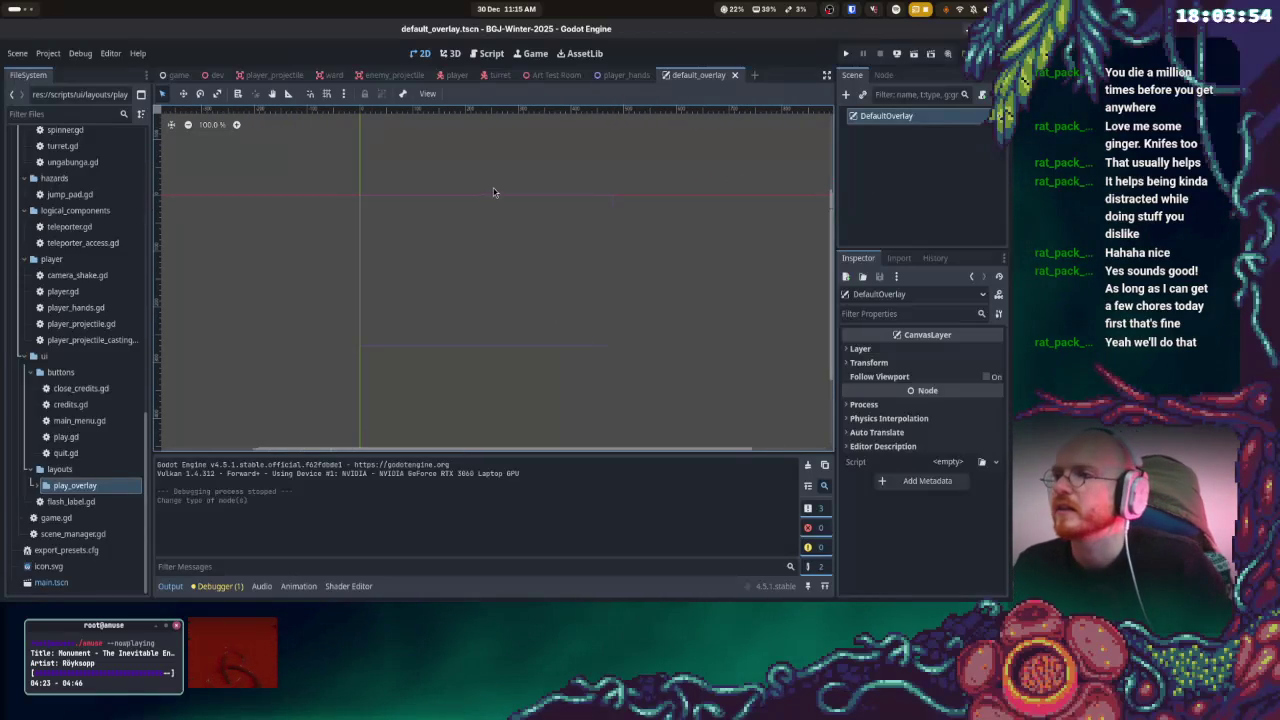
# - Launch gedit from the Activities search using the query 'tex'
pyautogui.scroll(4, 456, 249)
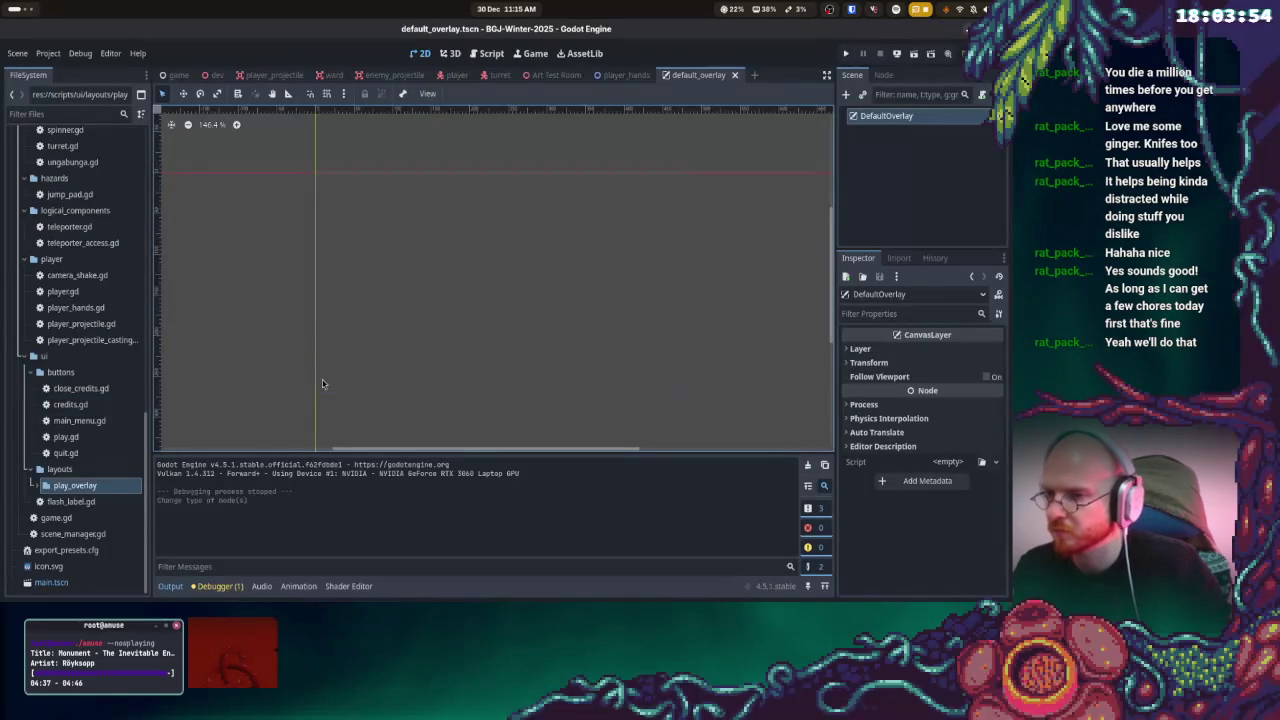
pyautogui.press('super')
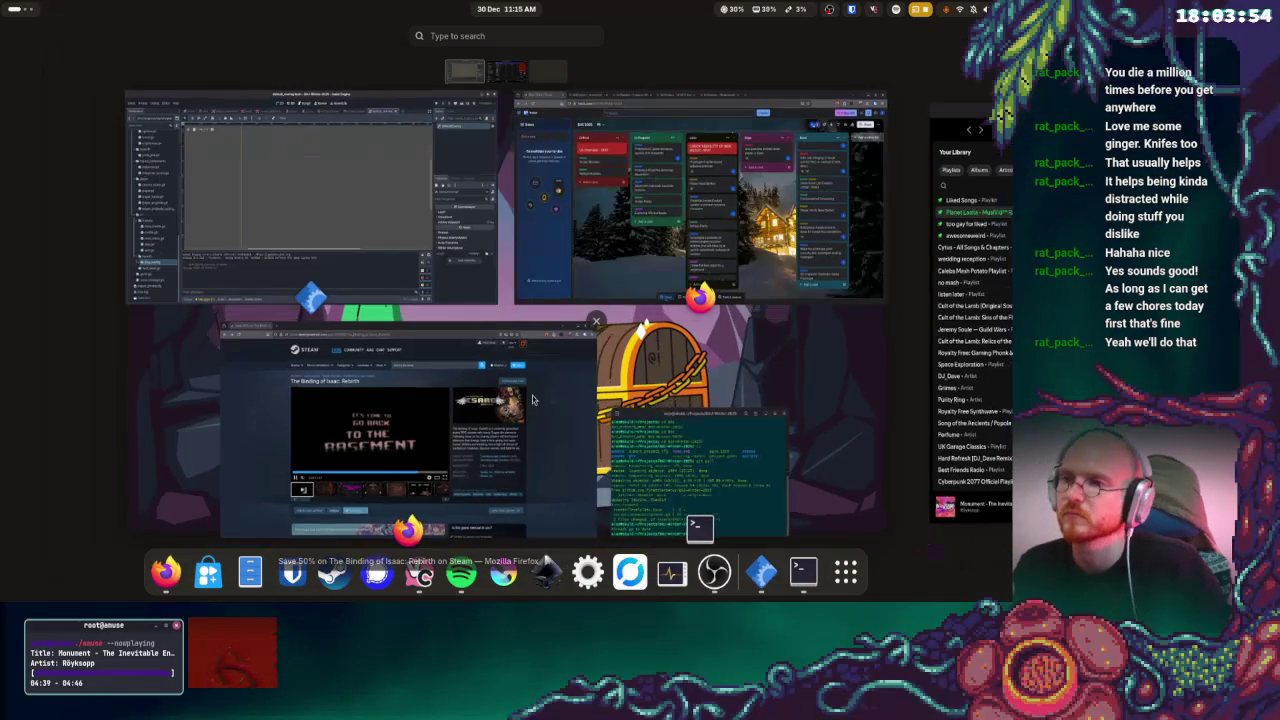
pyautogui.write('not')
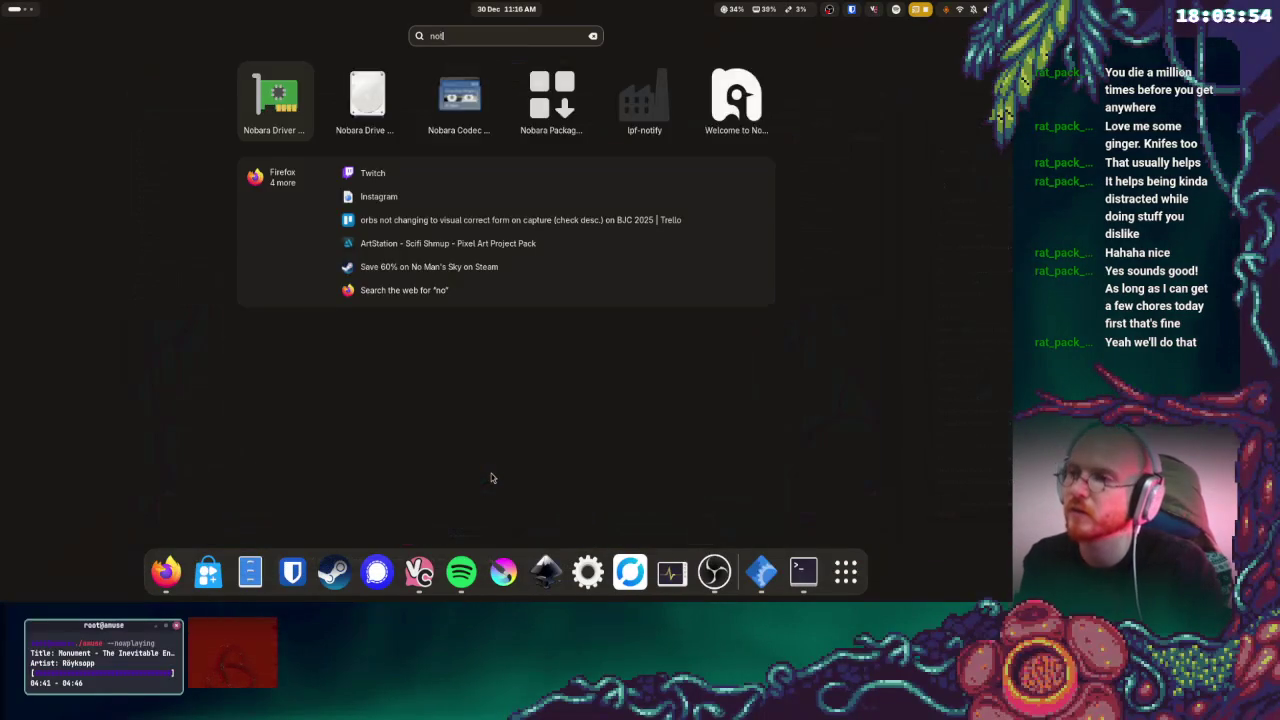
pyautogui.press('BackSpace')
pyautogui.press('BackSpace')
pyautogui.press('BackSpace')
pyautogui.write('tex')
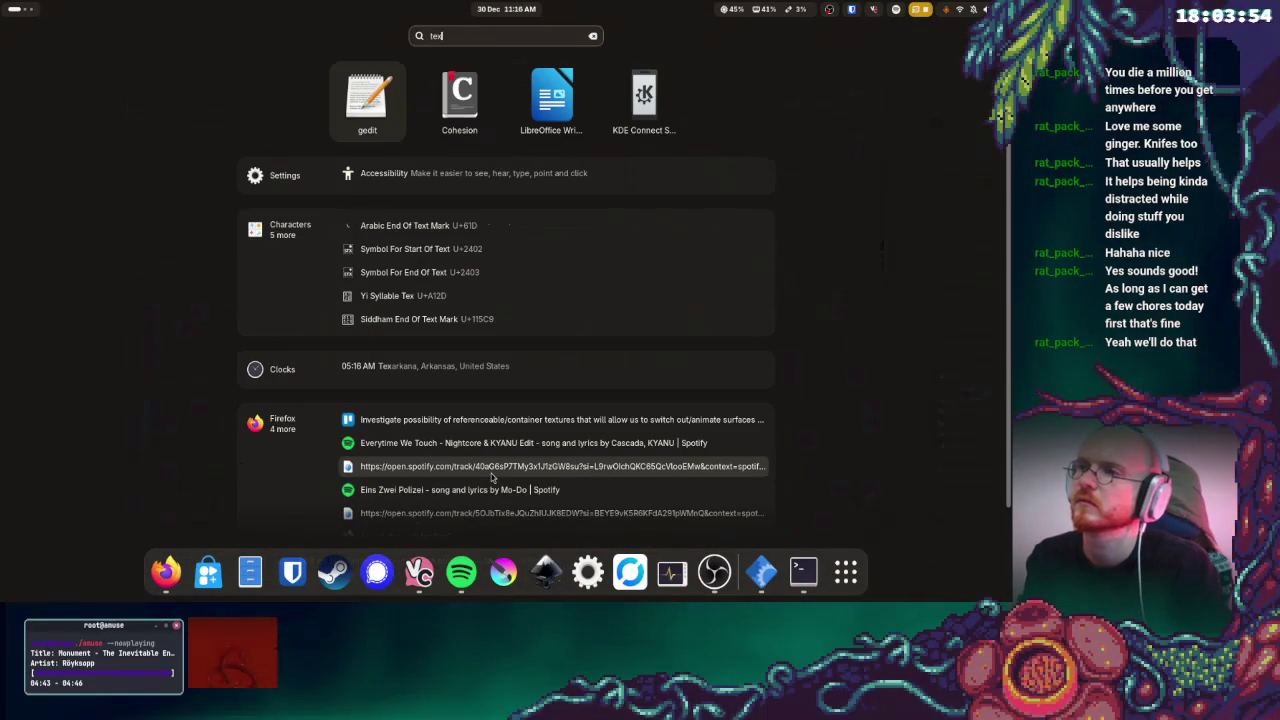
pyautogui.press('Return')
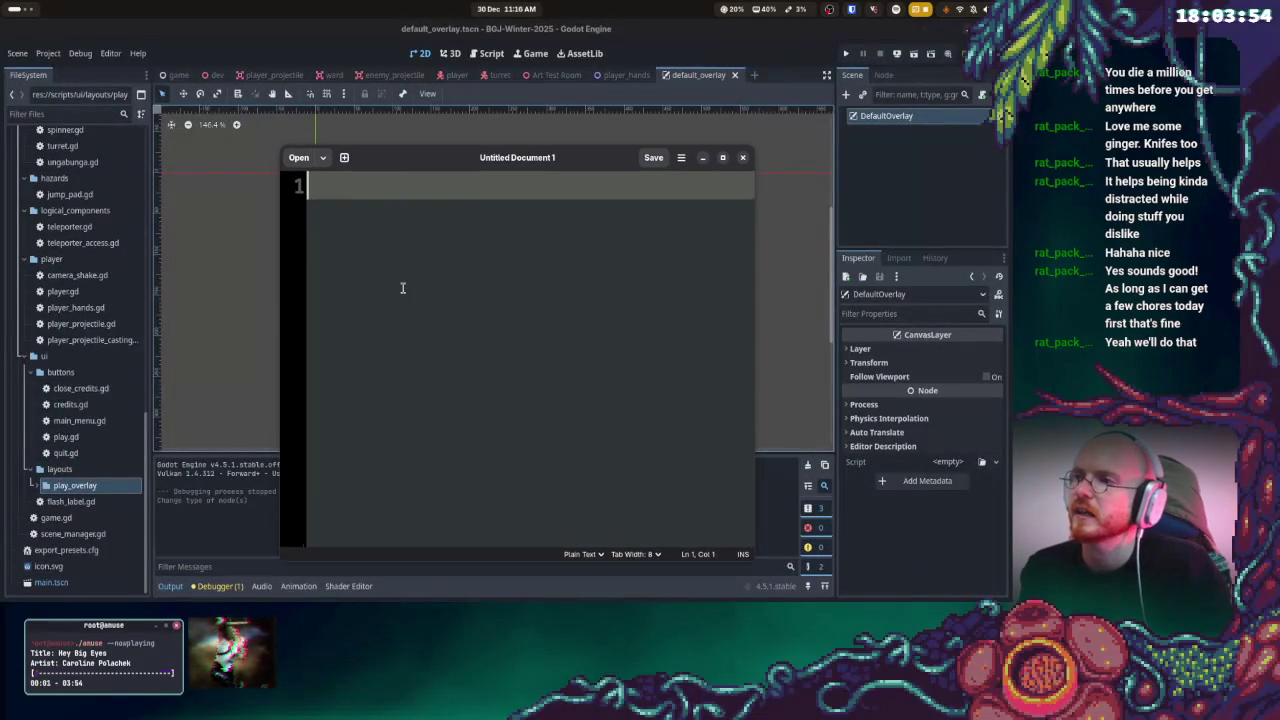
# - Enlarge the gedit text, reposition the window, and type 'health' and 'mana' on separate lines
pyautogui.hotkey('ctrl', '+')
pyautogui.hotkey('ctrl', '+')
pyautogui.hotkey('ctrl', '+')
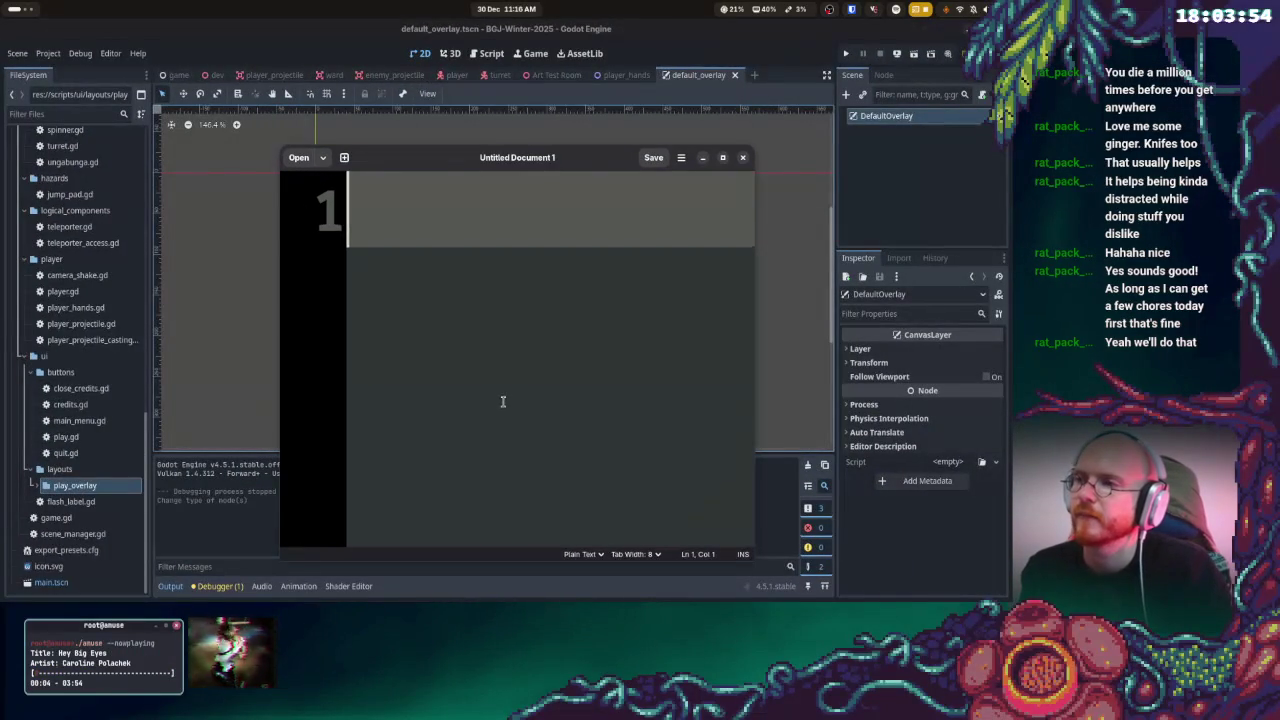
pyautogui.moveTo(450, 168); pyautogui.dragTo(471, 200)
pyautogui.write('health')
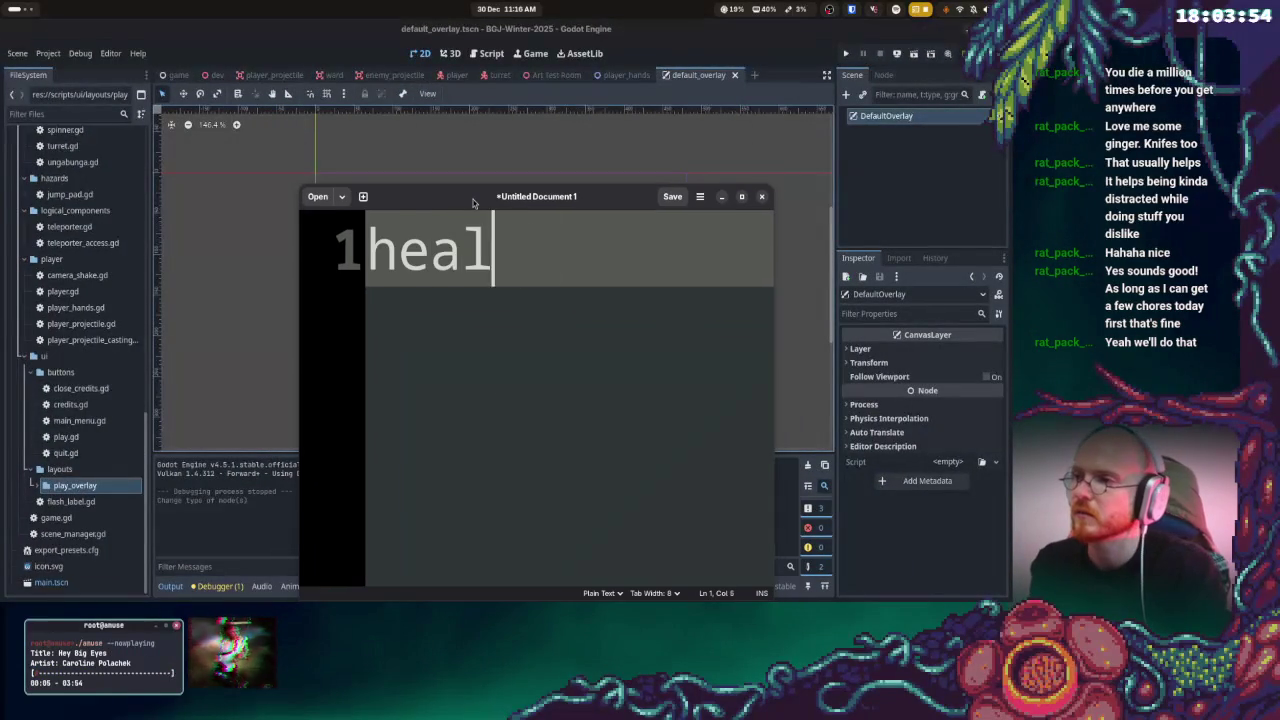
pyautogui.press('Return')
pyautogui.write('mana')
pyautogui.press('Return')
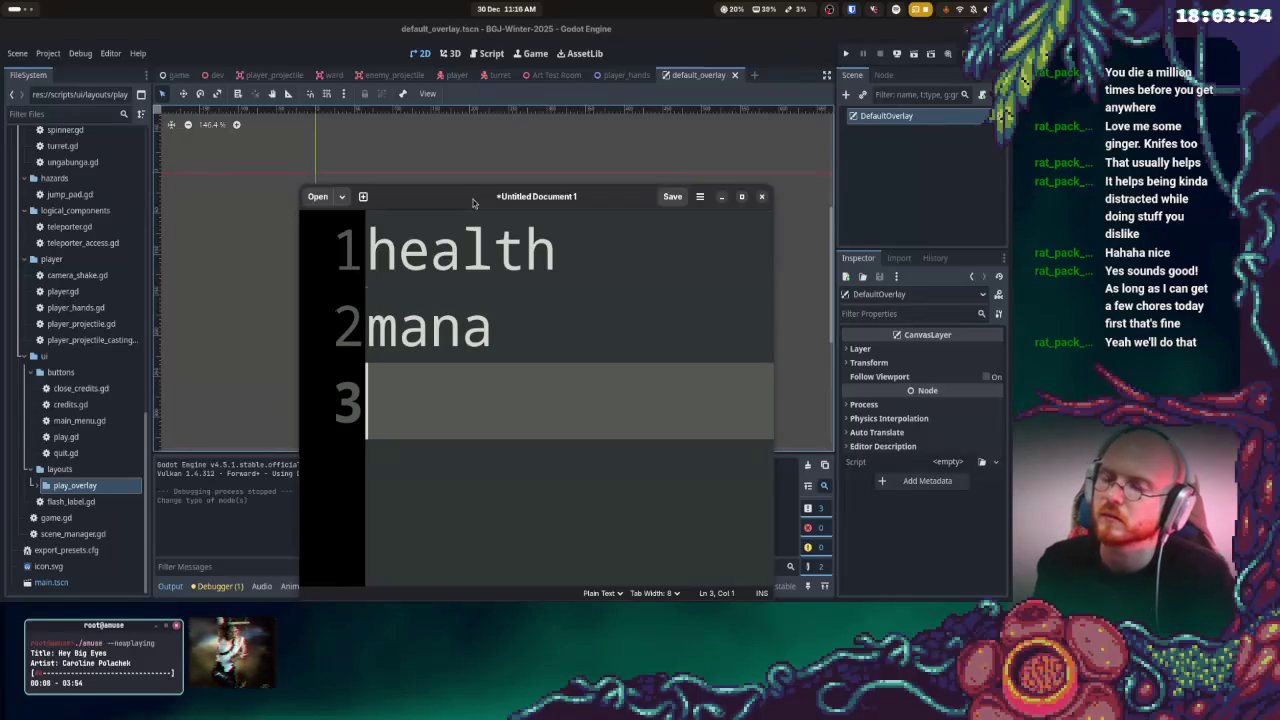
# - Add the lines 'recast bar', 'capture row' and 'crosshair', then switch back to Godot
pyautogui.write('recst')
pyautogui.press('BackSpace')
pyautogui.press('BackSpace')
pyautogui.press('BackSpace')
pyautogui.write('a')
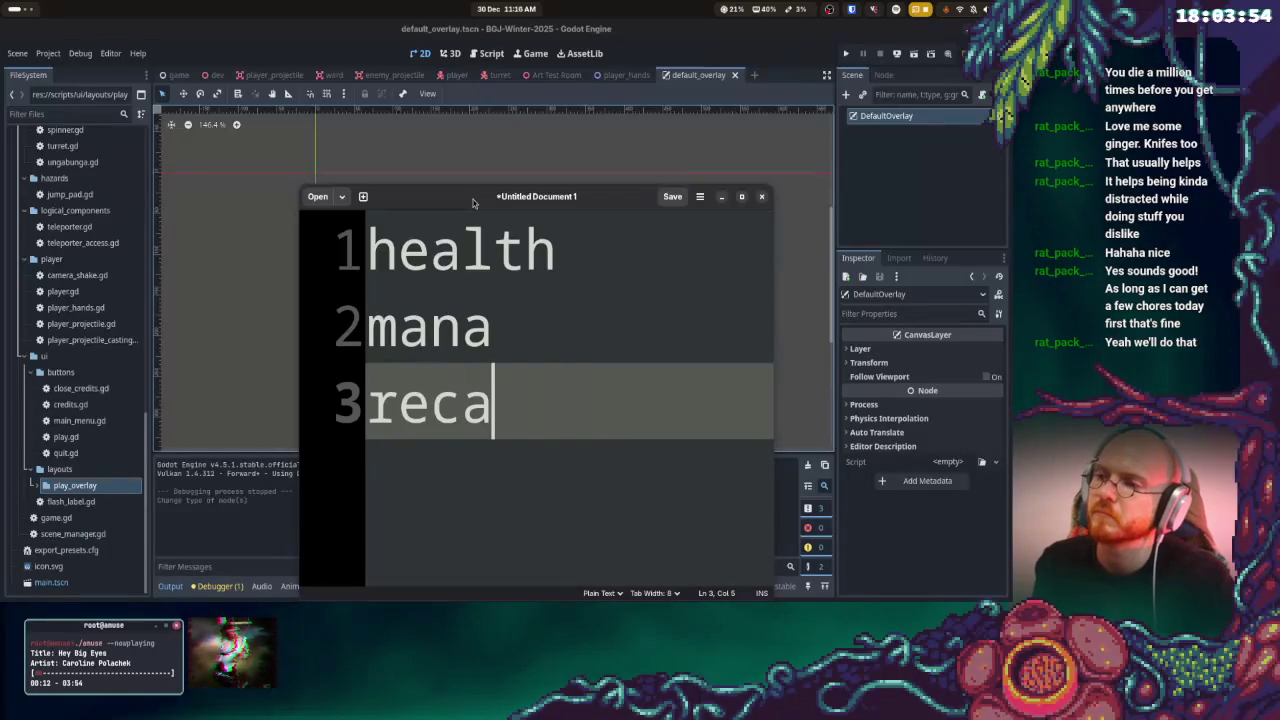
pyautogui.write('st bar')
pyautogui.press('Return')
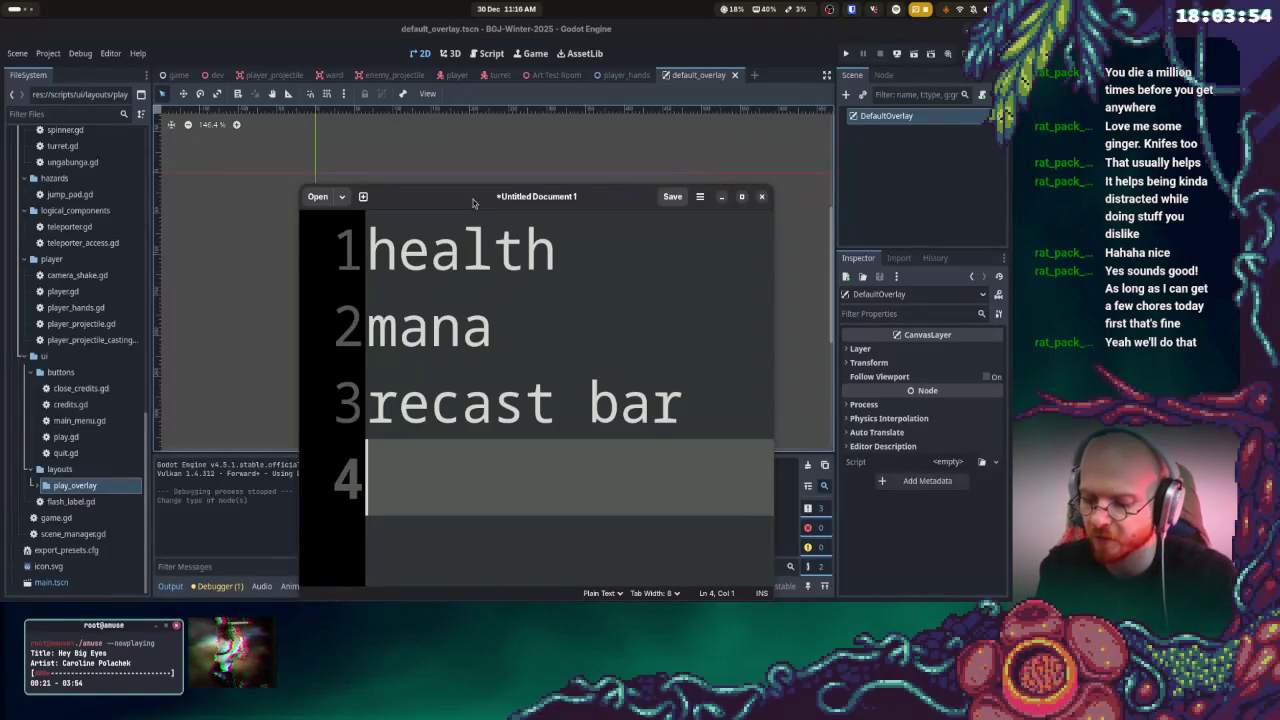
pyautogui.write('capture ')
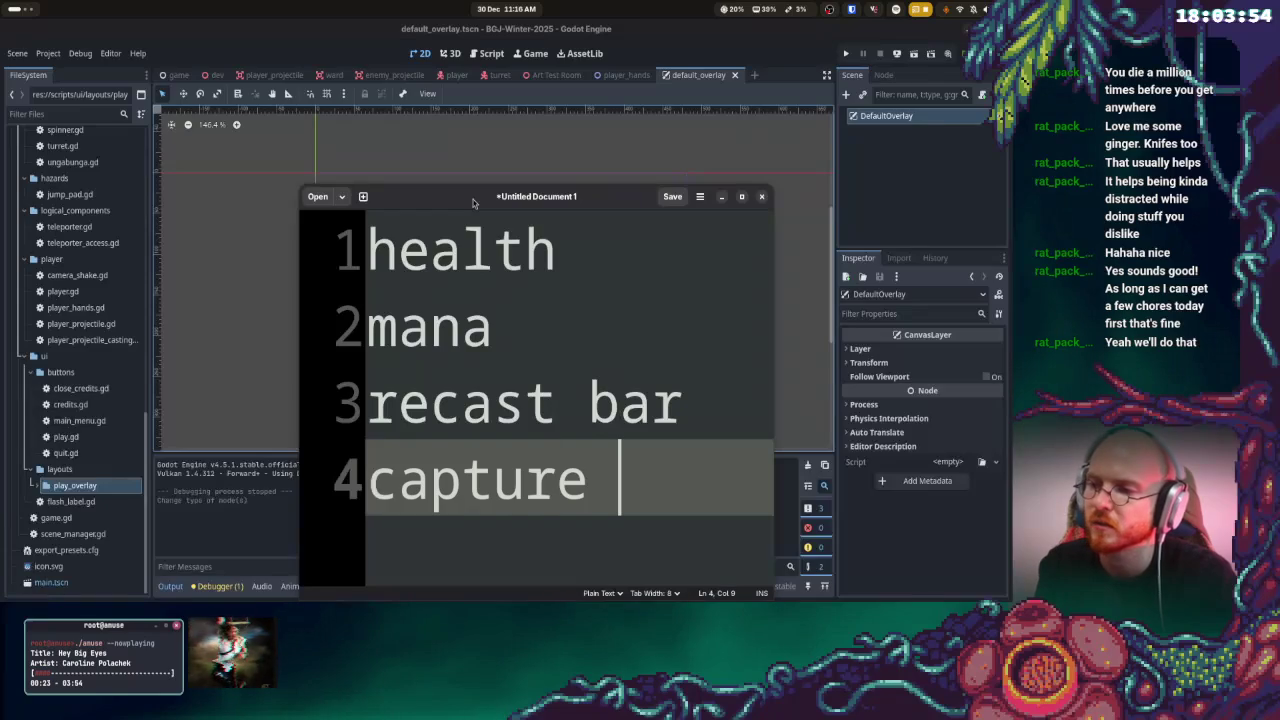
pyautogui.write('row')
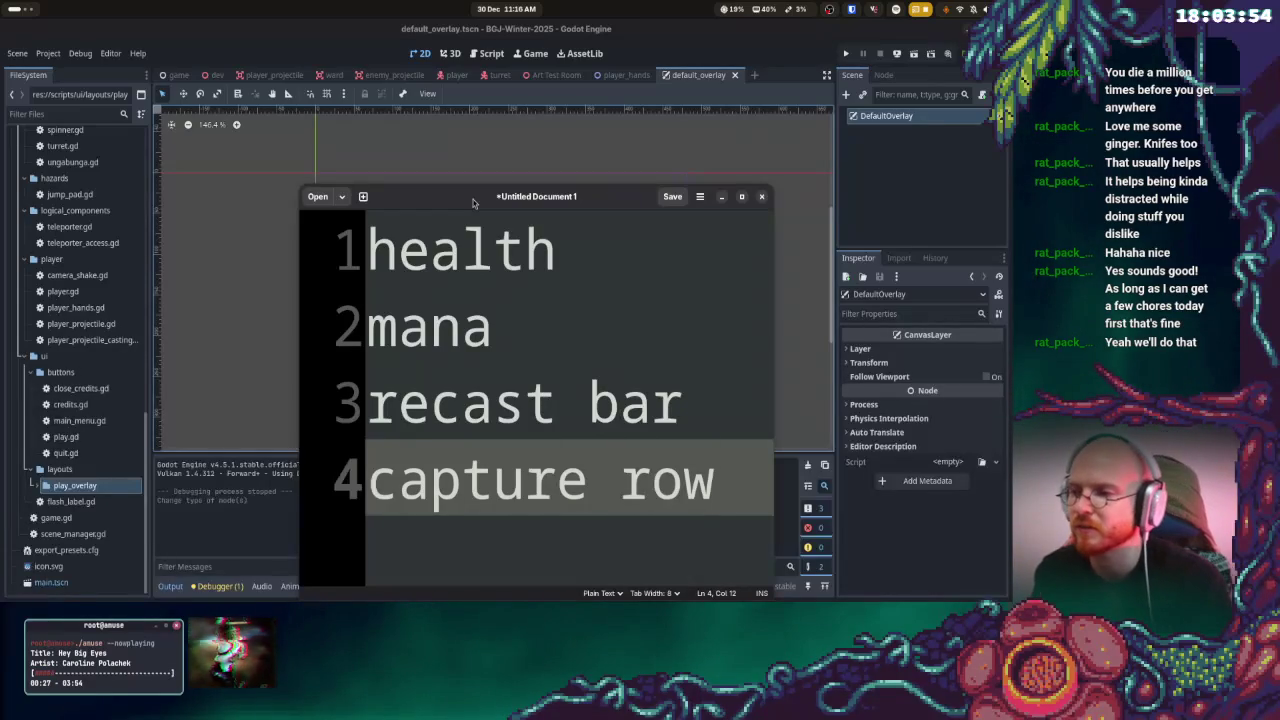
pyautogui.press('Return')
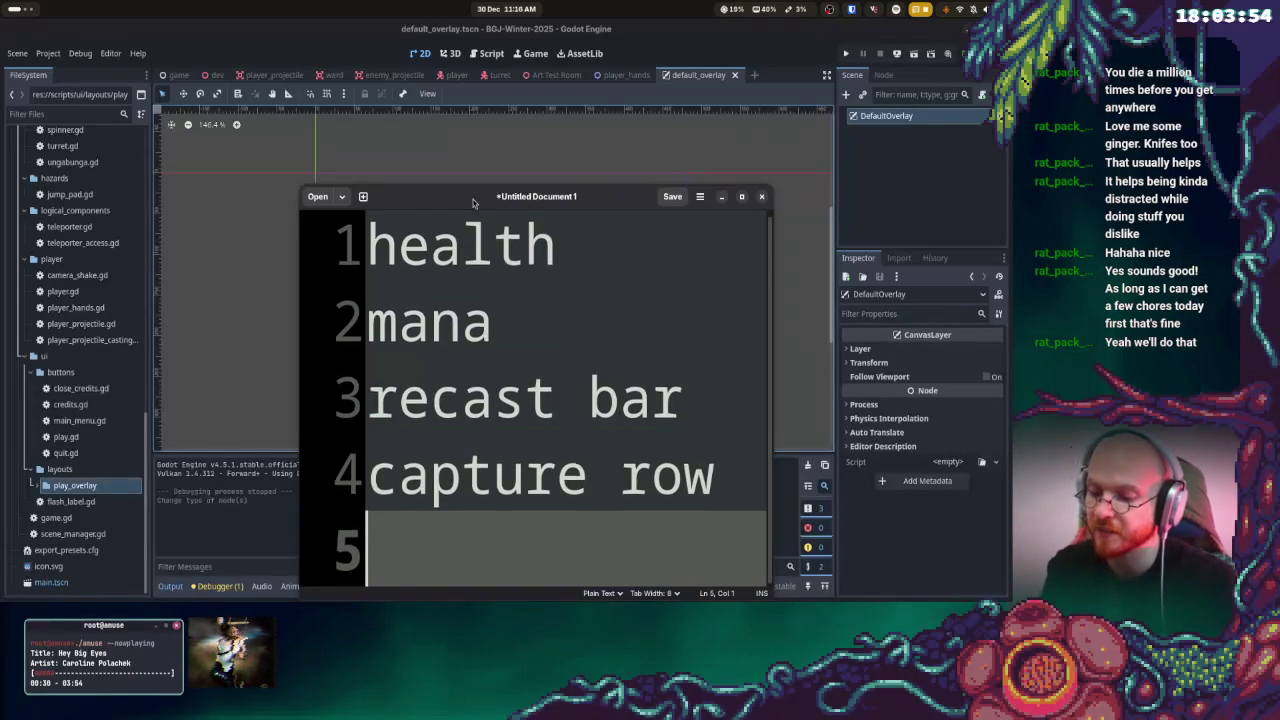
pyautogui.write('crosshair')
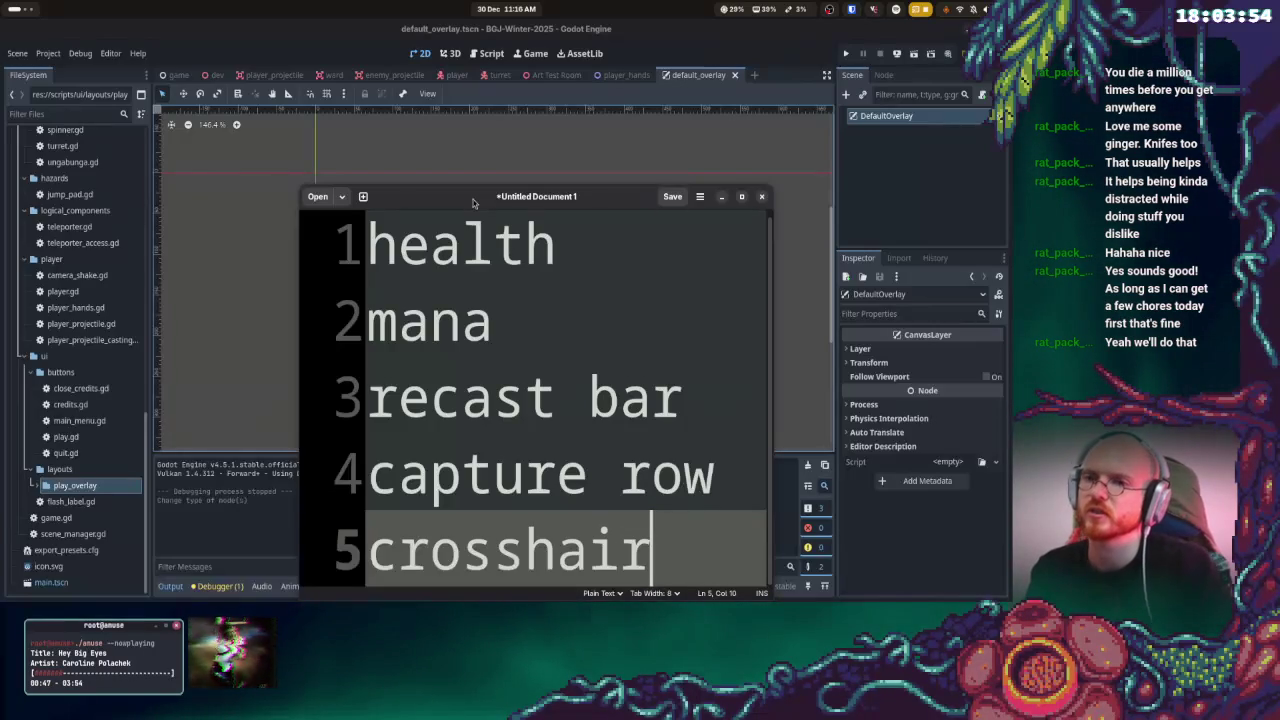
pyautogui.hotkey('alt', 'Tab')
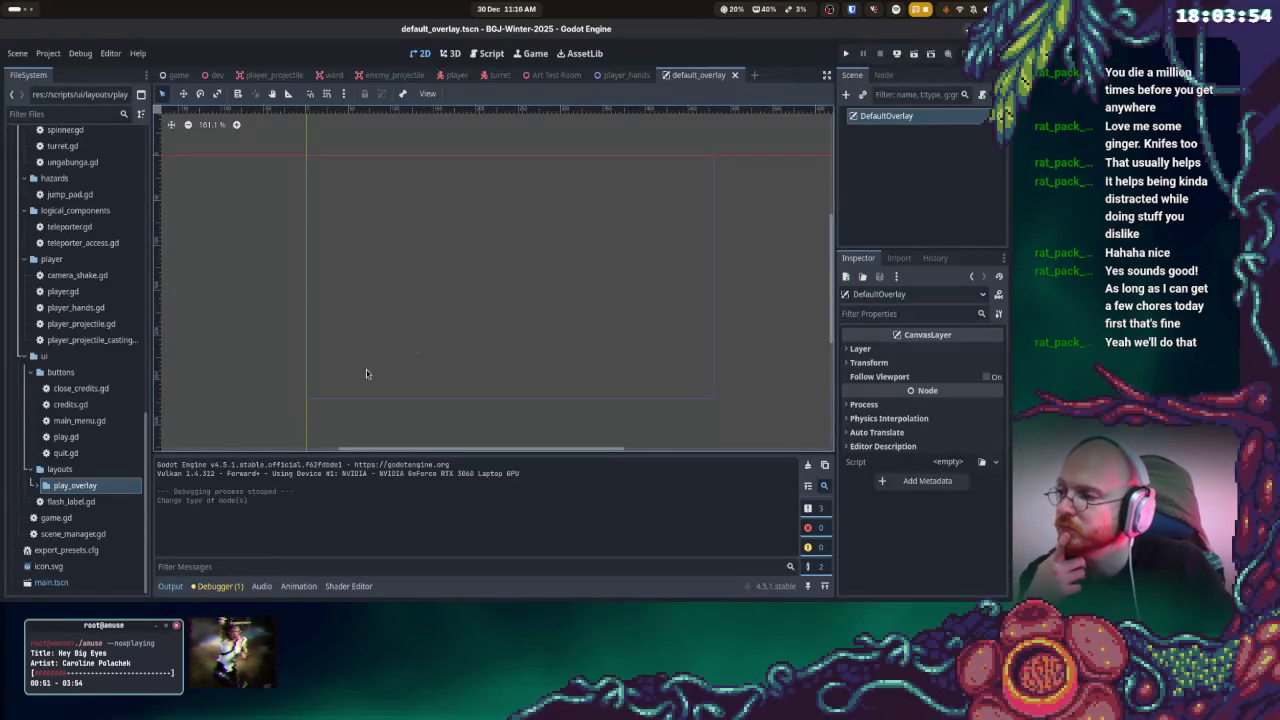
# - Select default_overlay.tscn and add a Control node as a child of the DefaultOverlay CanvasLayer
pyautogui.click(38, 486)
pyautogui.click(72, 500)
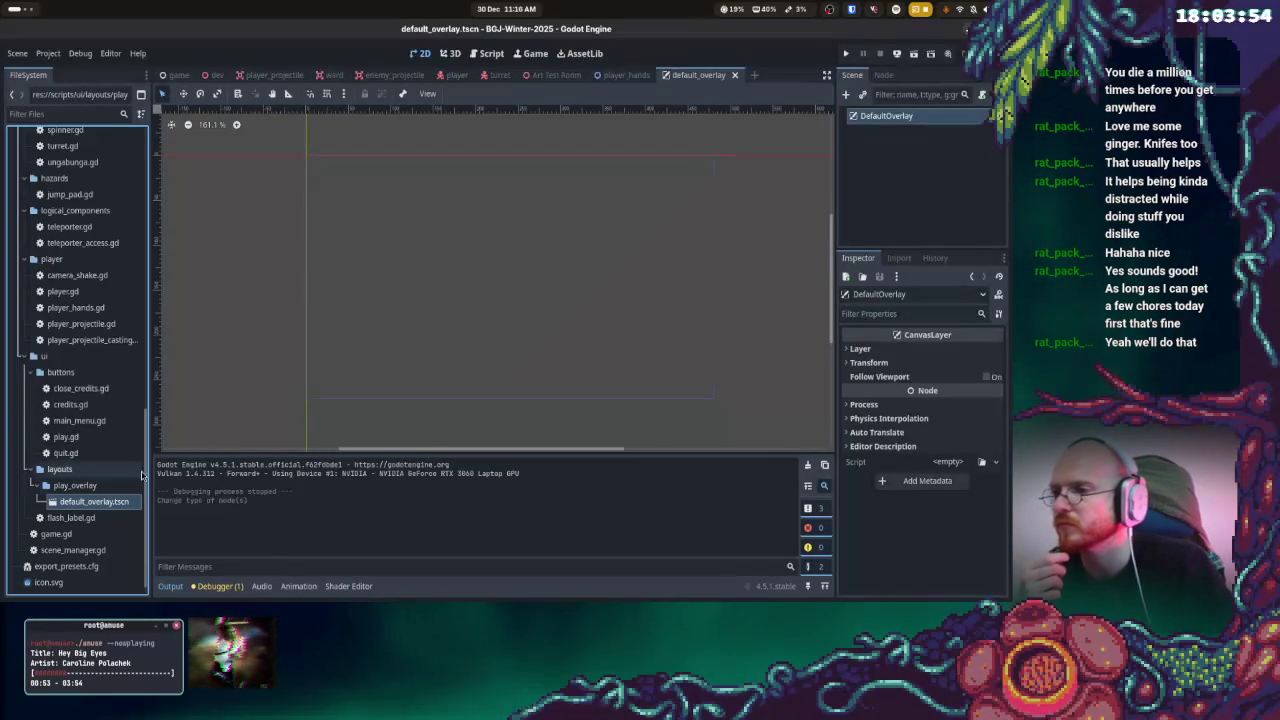
pyautogui.rightClick(875, 120)
pyautogui.click(882, 128)
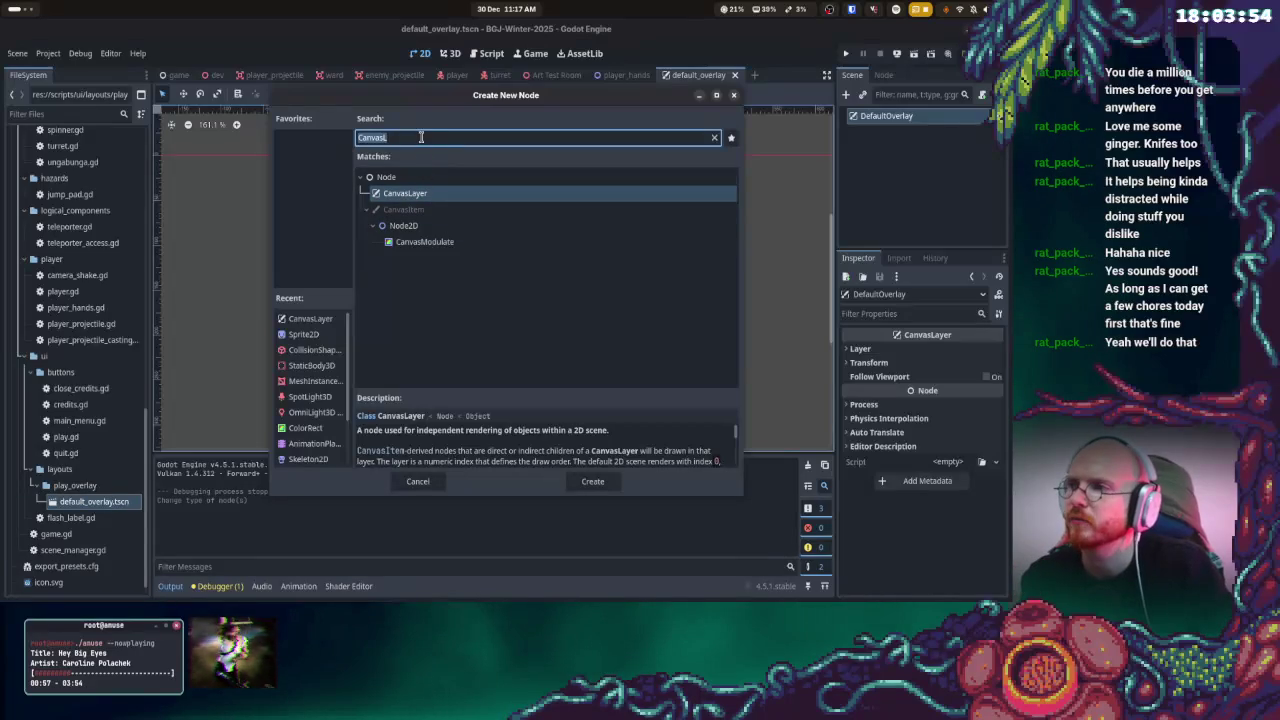
pyautogui.write('canva')
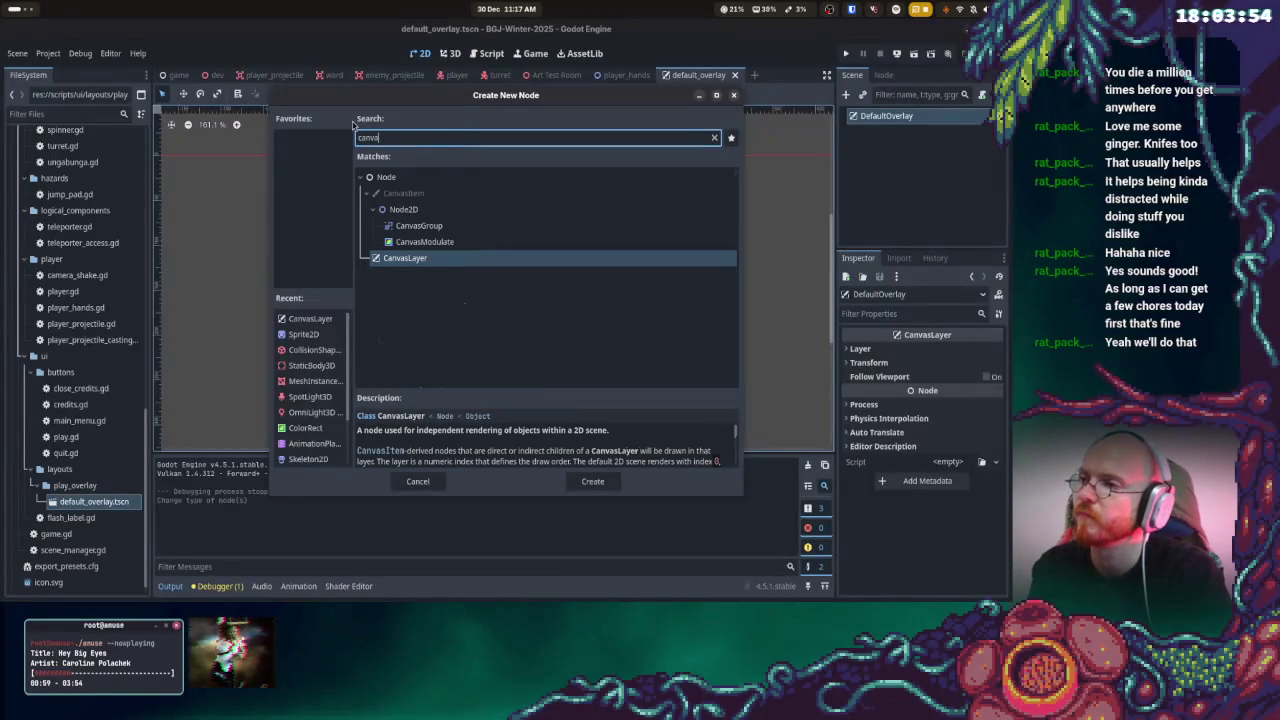
pyautogui.press('BackSpace')
pyautogui.press('BackSpace')
pyautogui.press('BackSpace')
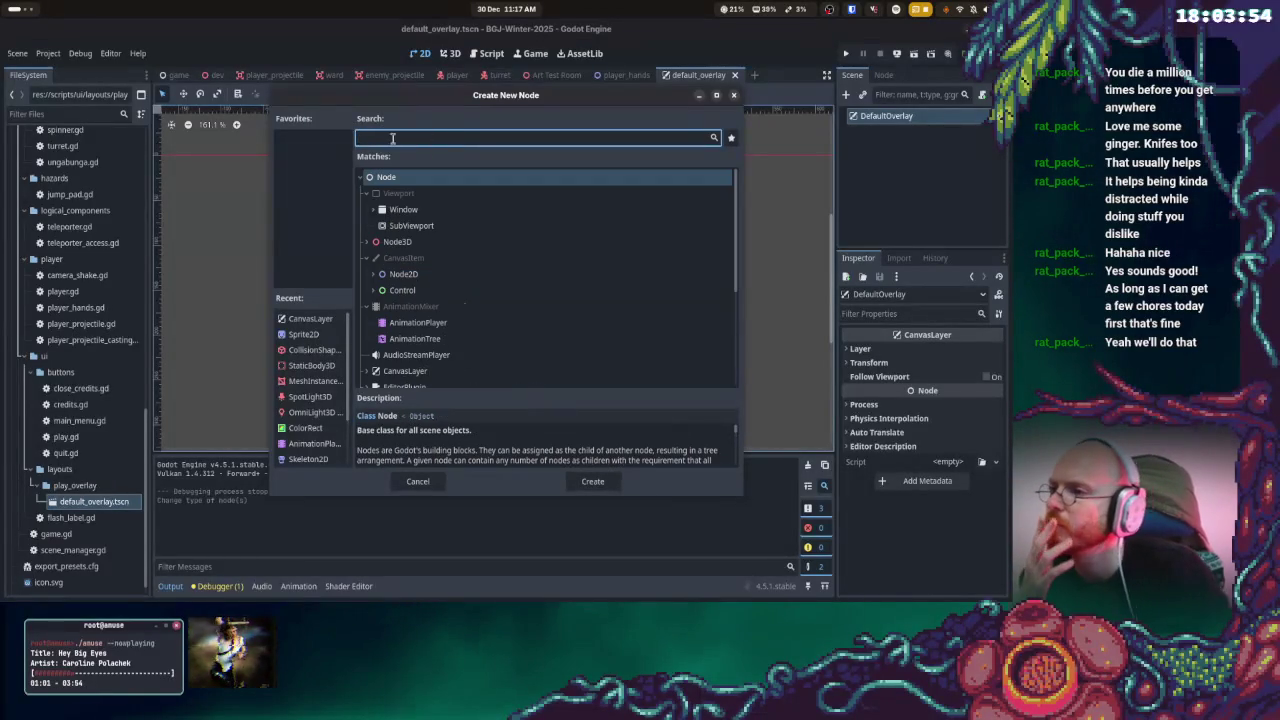
pyautogui.click(420, 291)
pyautogui.scroll(-5, 480, 300)
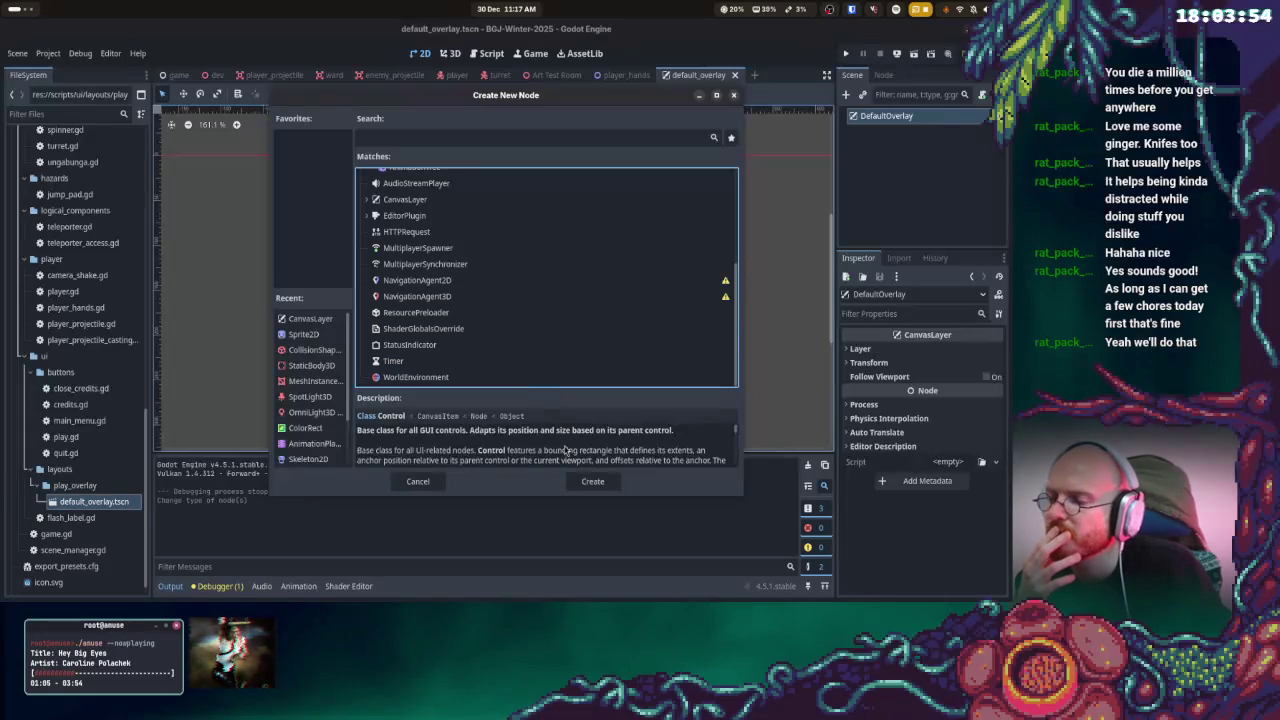
pyautogui.click(593, 481)
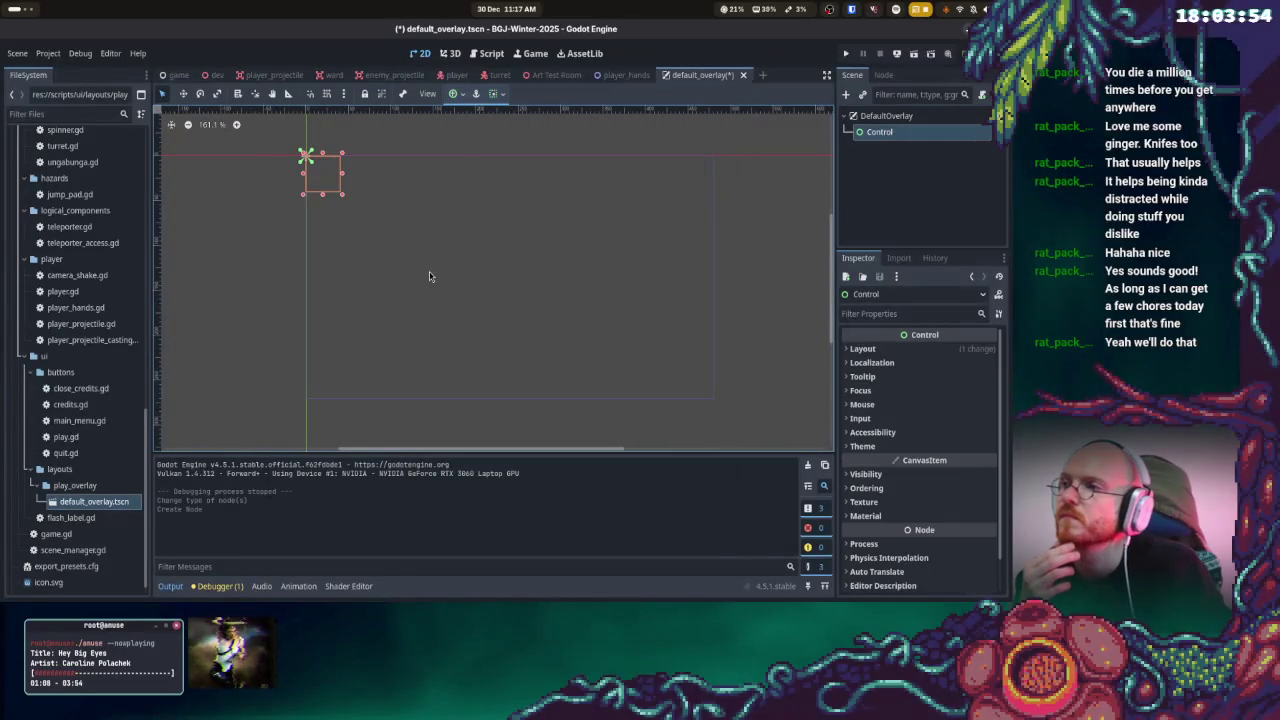
# - Move the Control box to (8, 224) and widen it to 128 by 40, with the grid shown
pyautogui.moveTo(334, 195)
pyautogui.mouseDown()
pyautogui.moveTo(360, 253)
pyautogui.moveTo(356, 372)
pyautogui.moveTo(322, 404)
pyautogui.moveTo(336, 414)
pyautogui.moveTo(341, 401)
pyautogui.moveTo(376, 400)
pyautogui.moveTo(333, 401)
pyautogui.moveTo(380, 342)
pyautogui.moveTo(370, 310)
pyautogui.moveTo(327, 373)
pyautogui.moveTo(336, 366)
pyautogui.mouseUp()
pyautogui.click(327, 93)
pyautogui.click(376, 358)
pyautogui.click(325, 373)
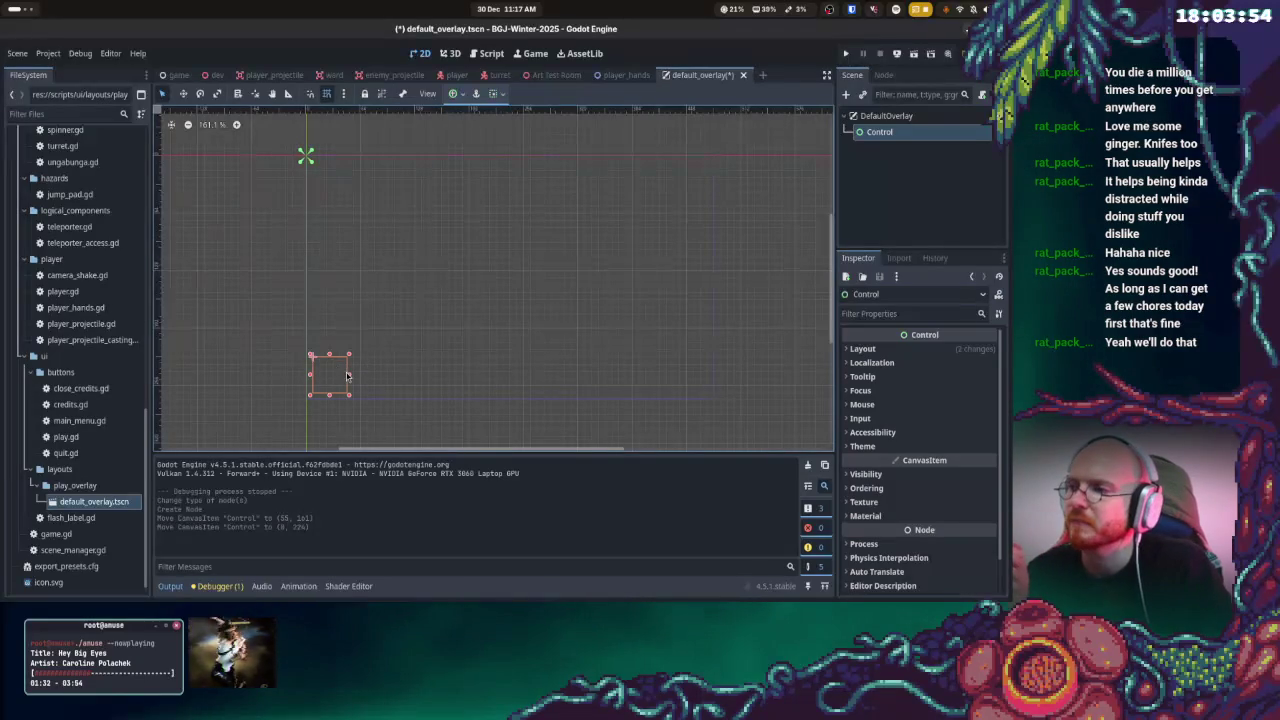
pyautogui.moveTo(349, 374); pyautogui.dragTo(423, 371)
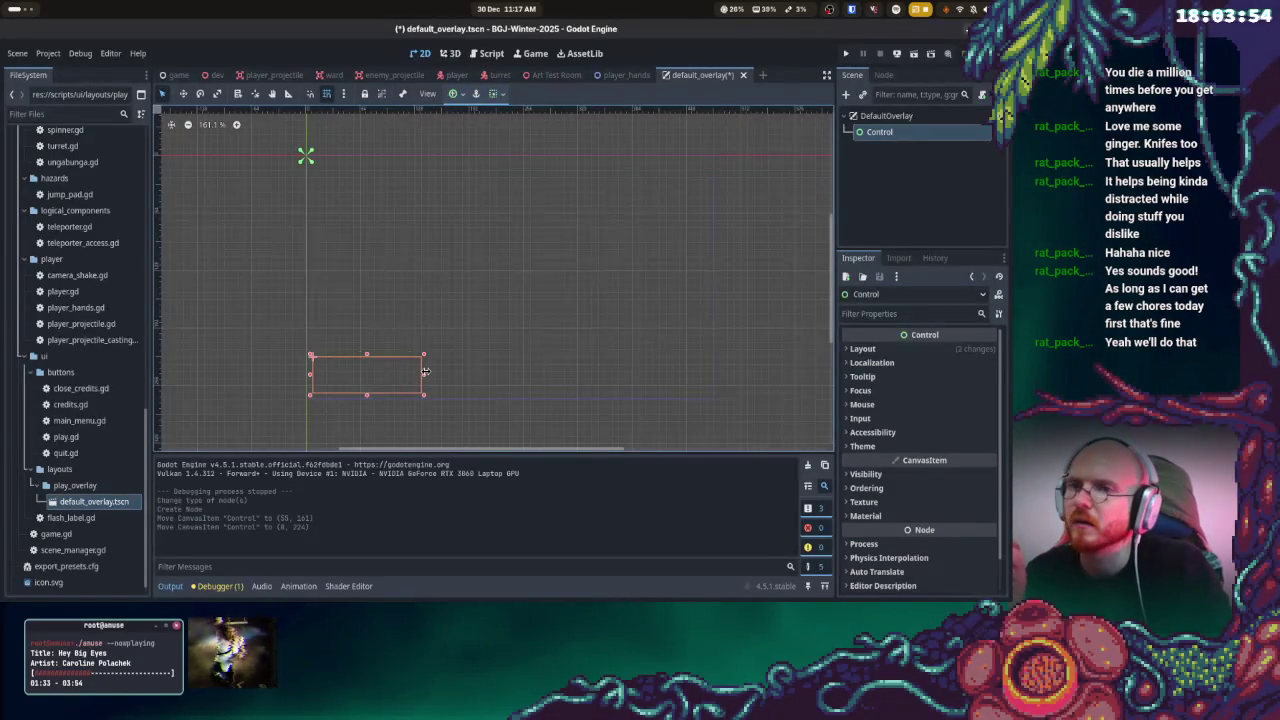
# - Rename the Control node to BarsGroup
pyautogui.rightClick(882, 138)
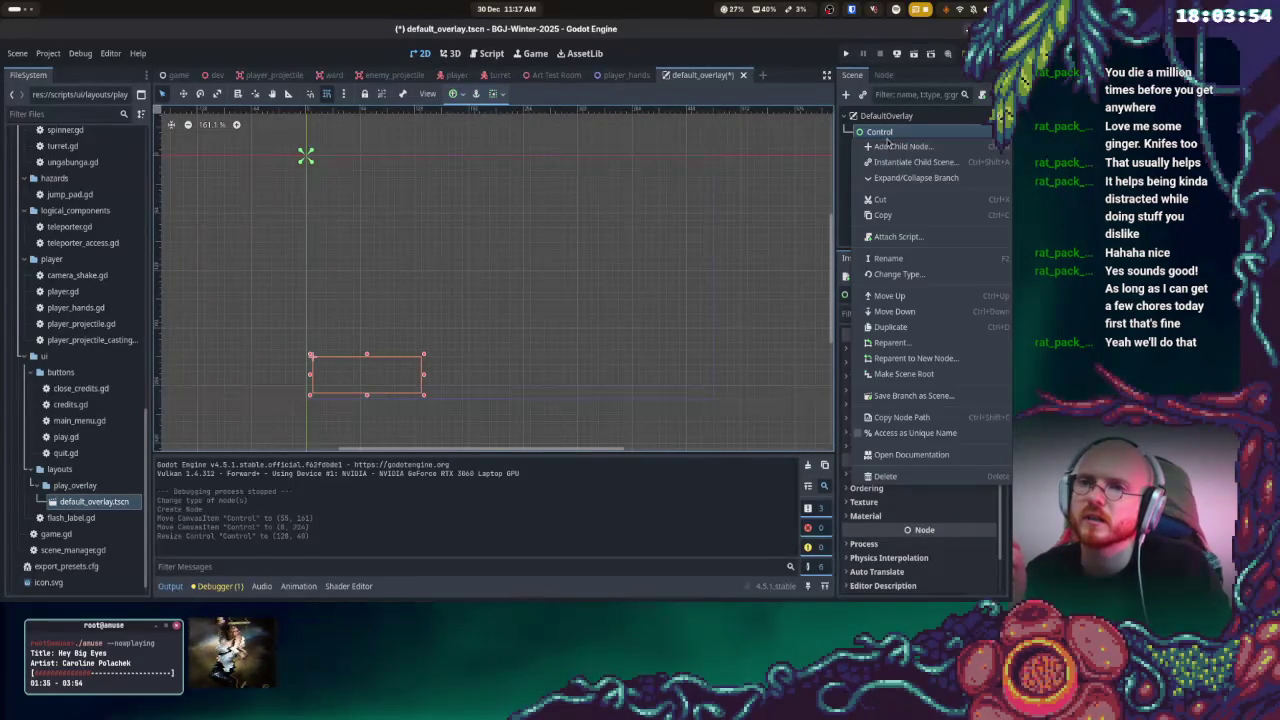
pyautogui.click(894, 259)
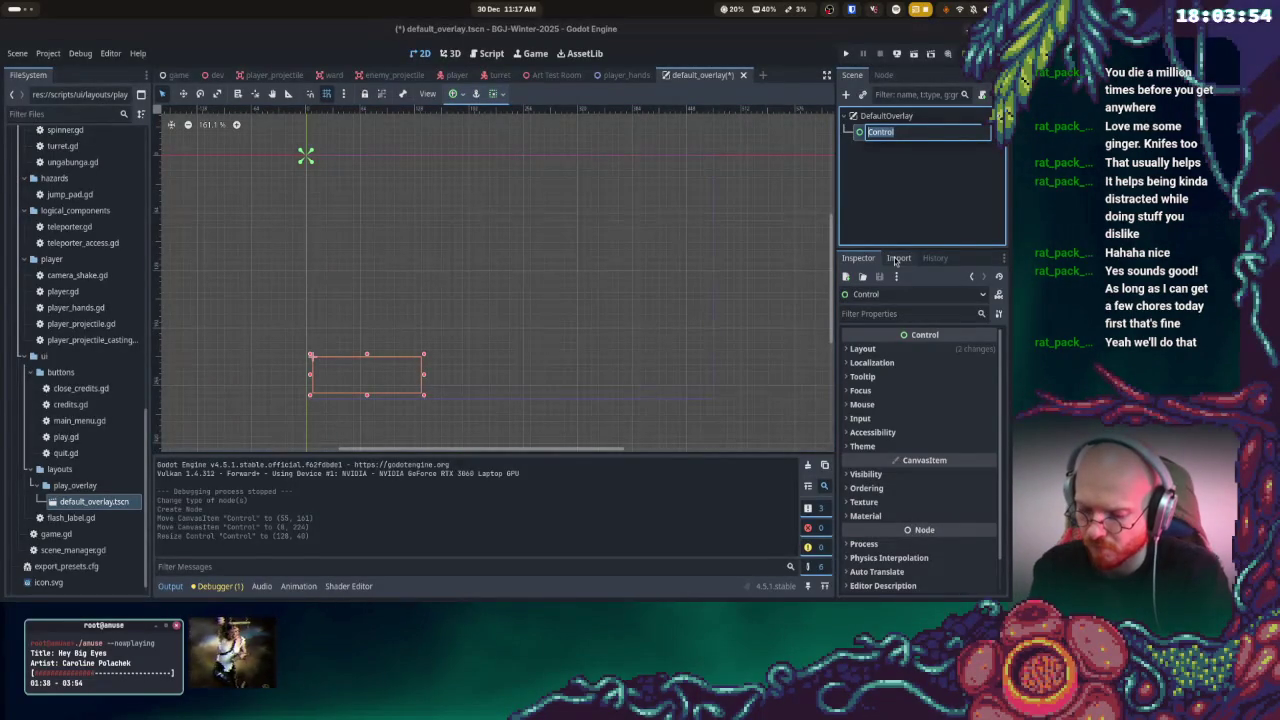
pyautogui.write('Bar')
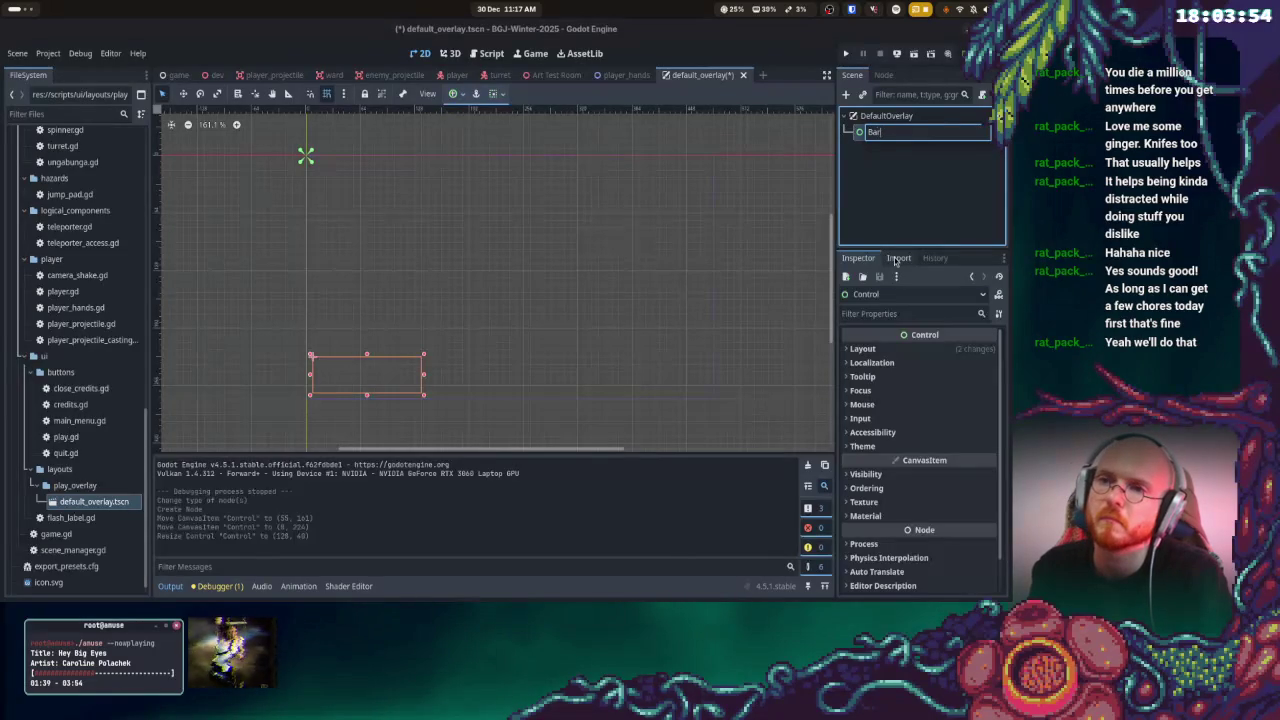
pyautogui.write('sGroup')
pyautogui.press('Return')
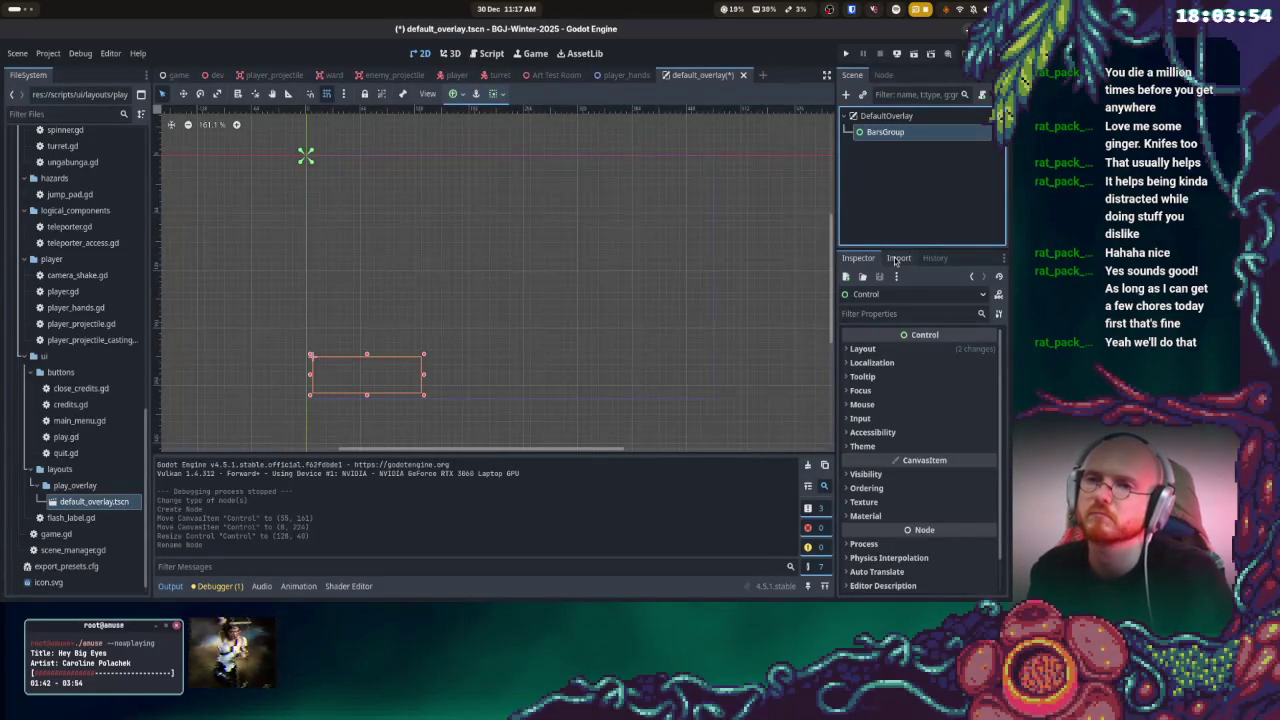
# - Create a plain ProgressBar child under BarsGroup, found via the search 'progr'
pyautogui.rightClick(900, 133)
pyautogui.click(911, 144)
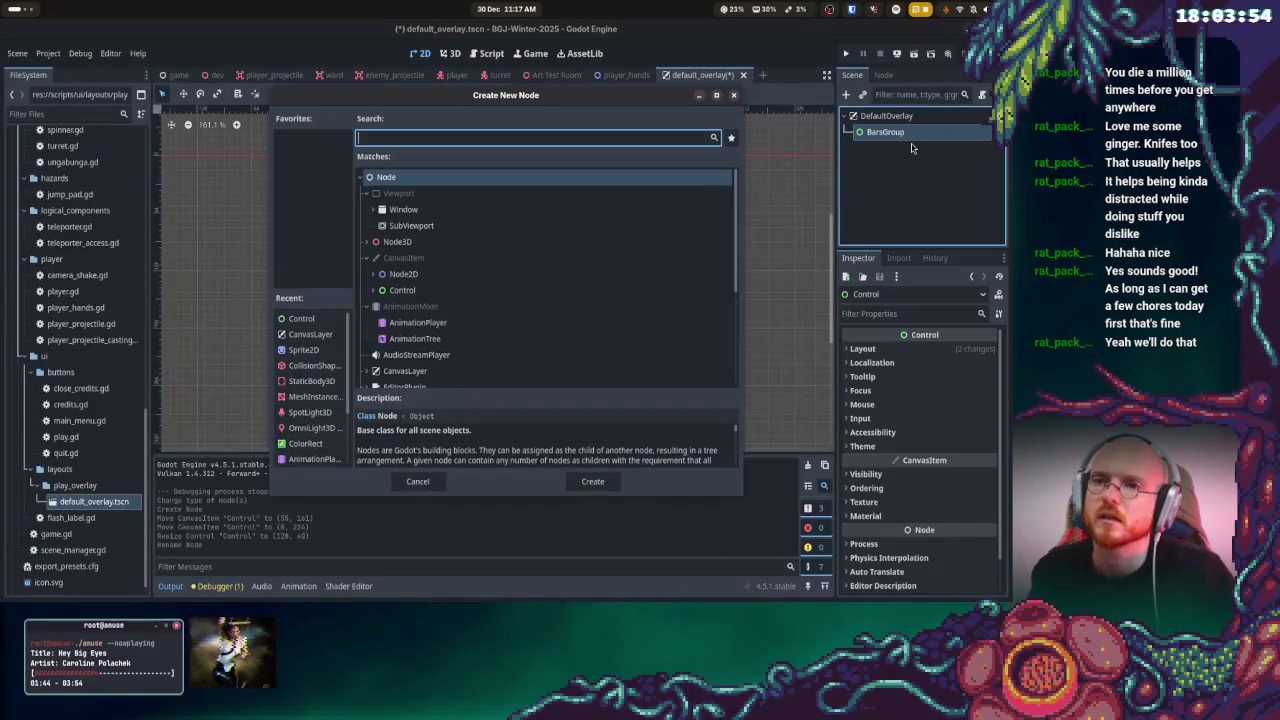
pyautogui.write('pro')
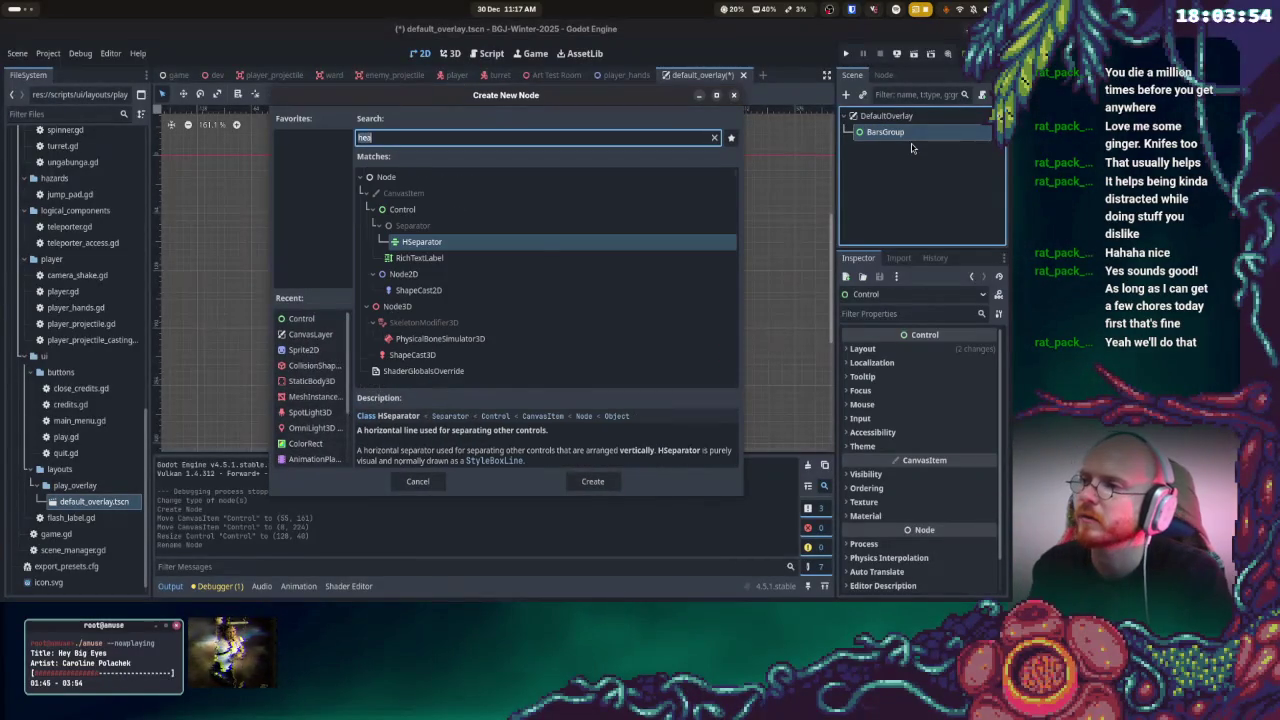
pyautogui.write('gr')
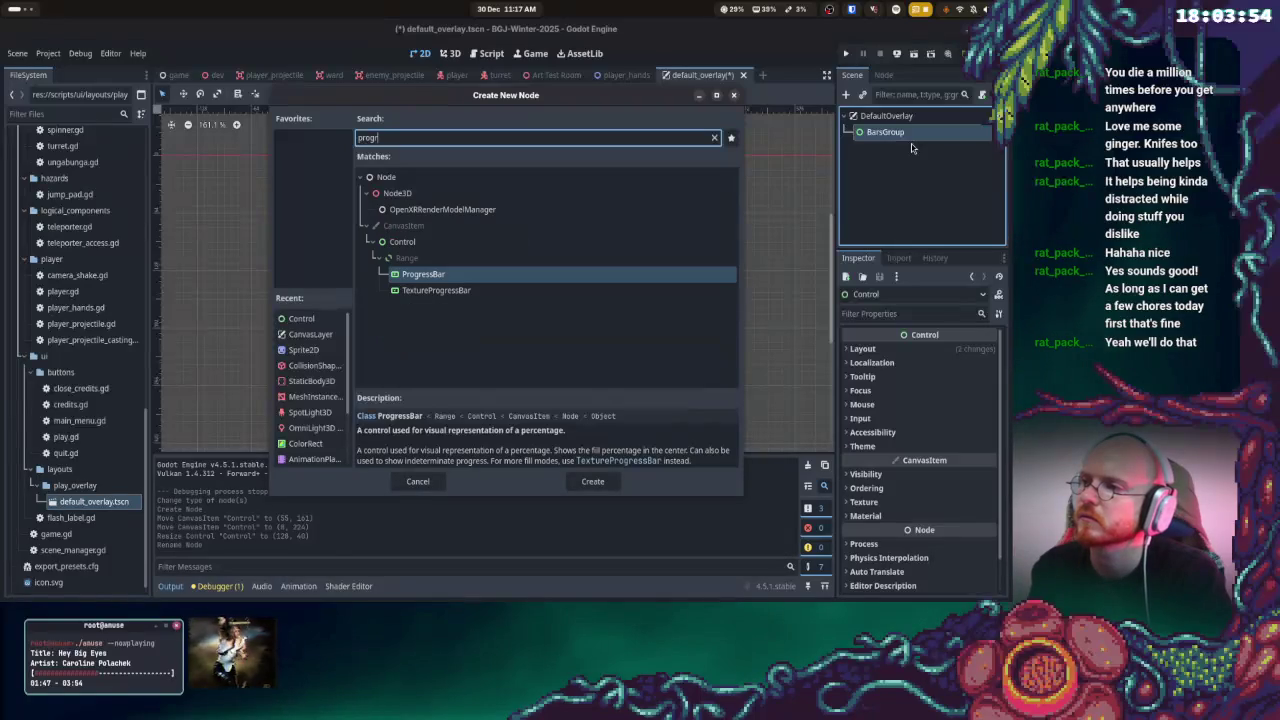
pyautogui.press('Down')
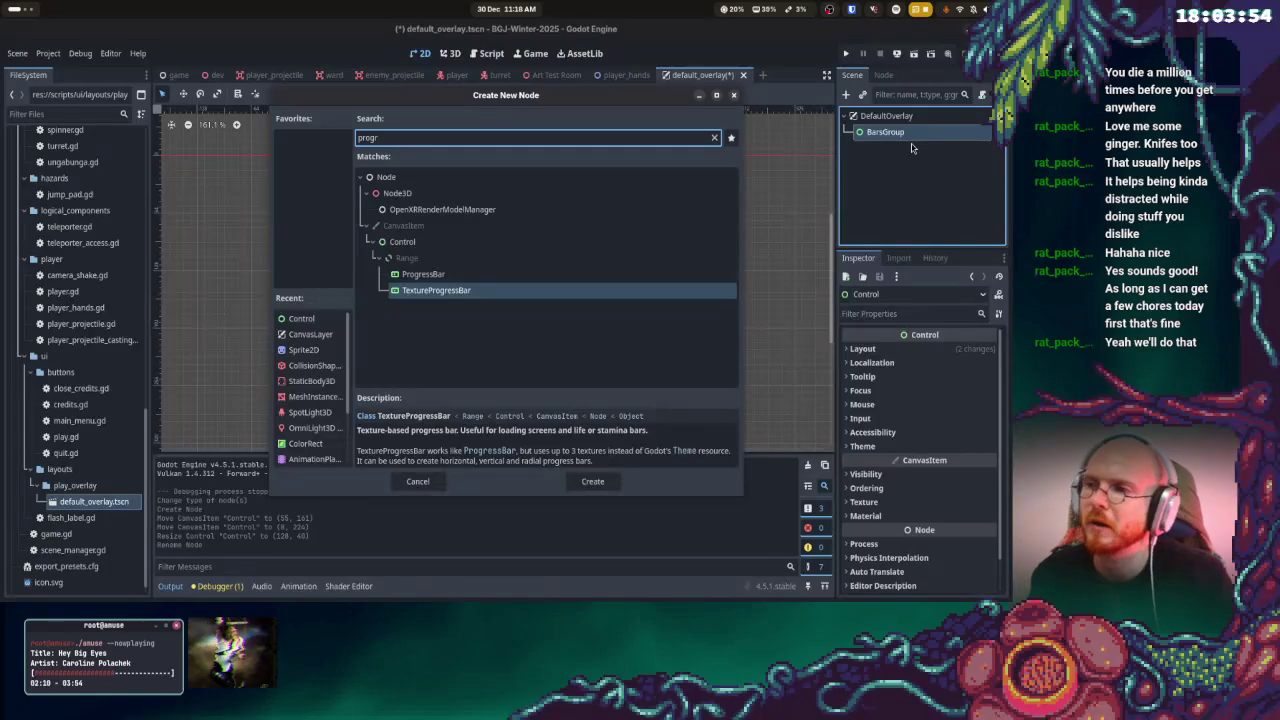
pyautogui.press('Up')
pyautogui.press('Return')
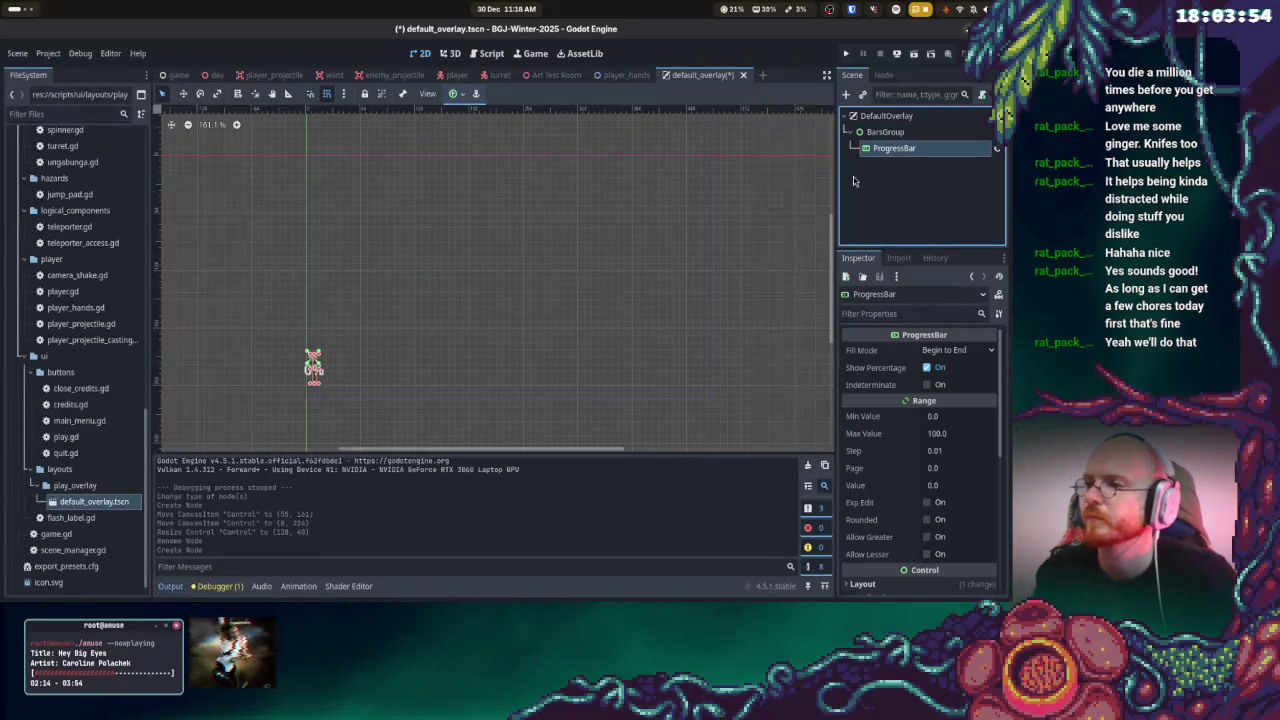
# - Widen the new ProgressBar, set its fill mode to End to Begin, and edit its Max Value
pyautogui.scroll(6, 337, 371)
pyautogui.moveTo(330, 358); pyautogui.dragTo(810, 355)
pyautogui.scroll(-8, 714, 355)
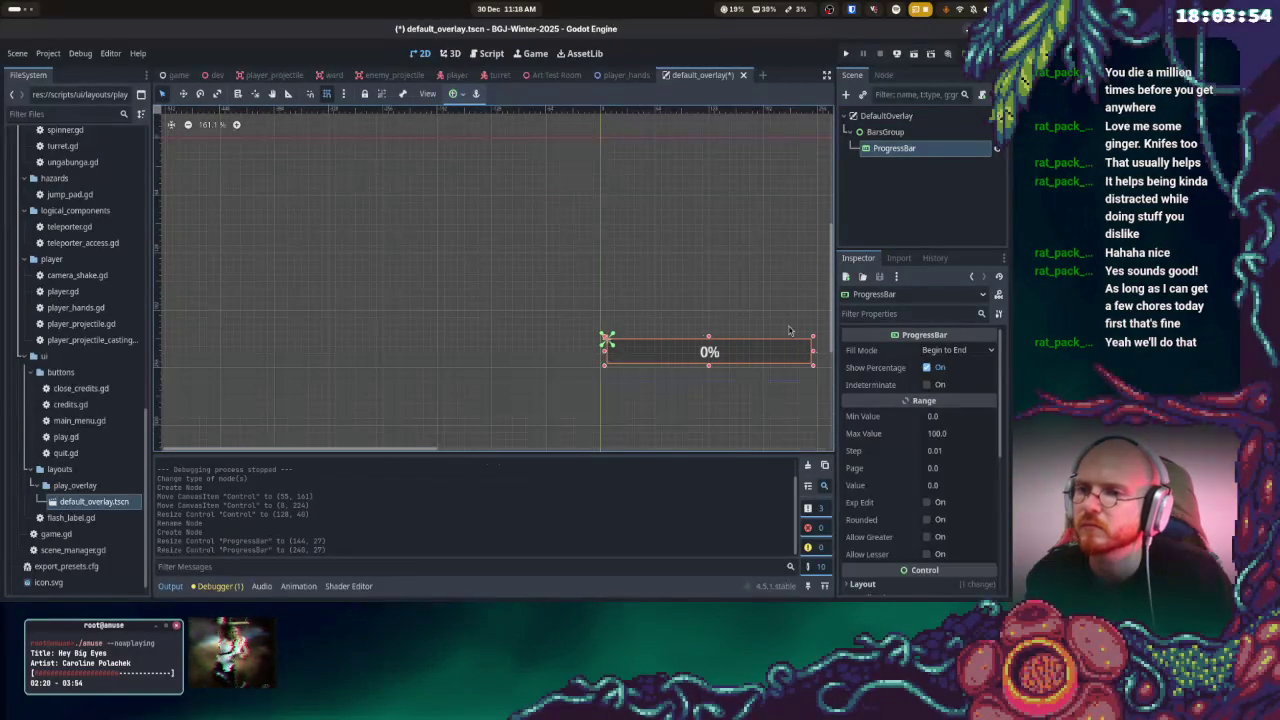
pyautogui.hscroll(2, 668, 283)
pyautogui.click(942, 352)
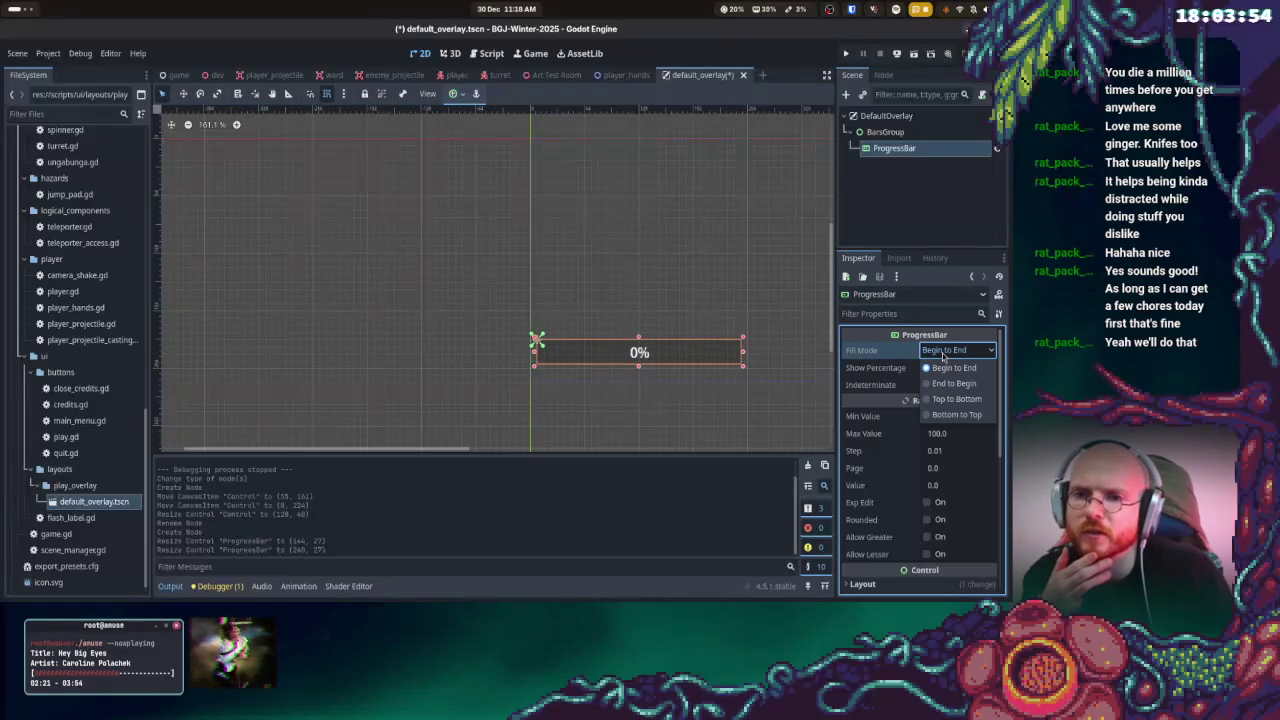
pyautogui.click(954, 383)
pyautogui.click(950, 352)
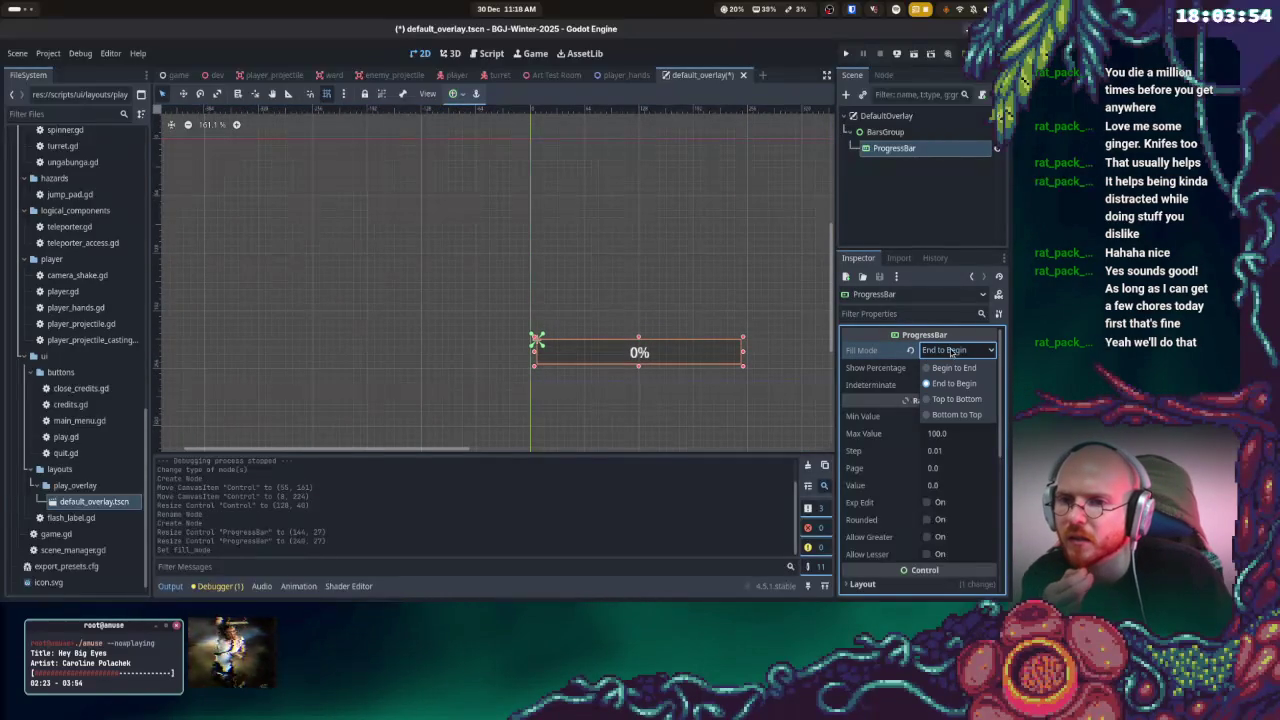
pyautogui.click(948, 384)
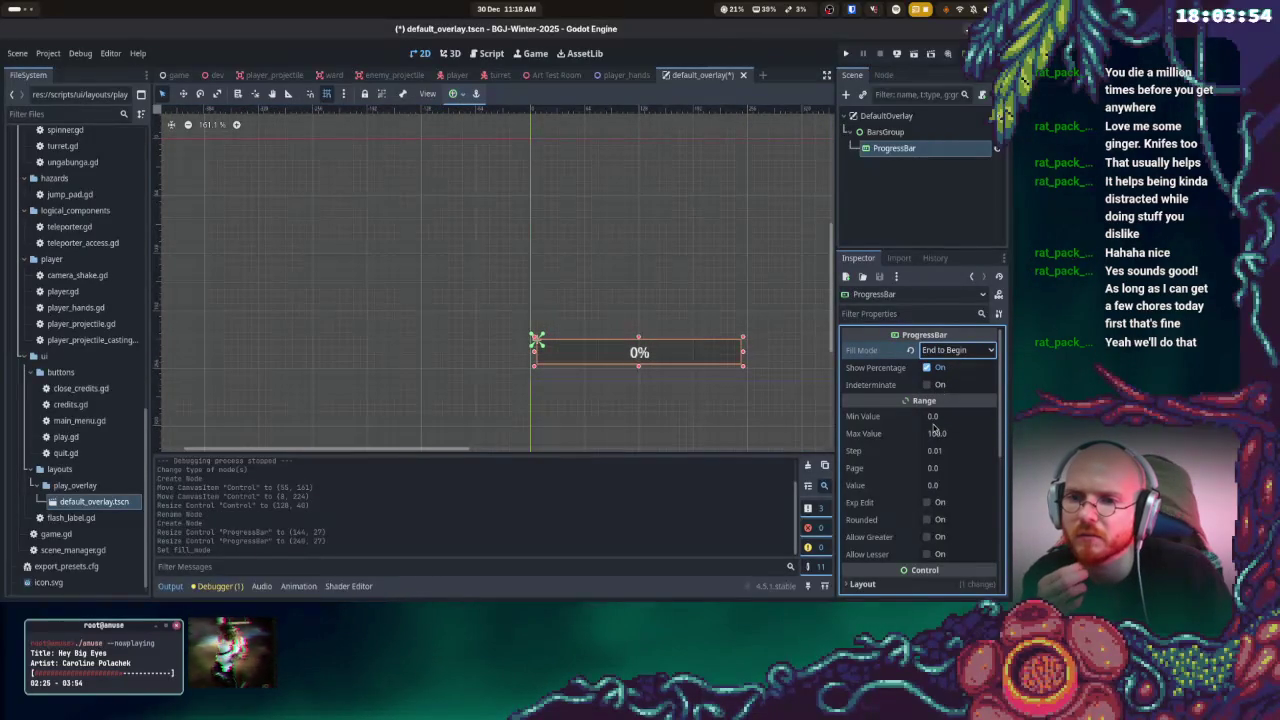
pyautogui.scroll(-5, 917, 423)
pyautogui.scroll(-2, 916, 430)
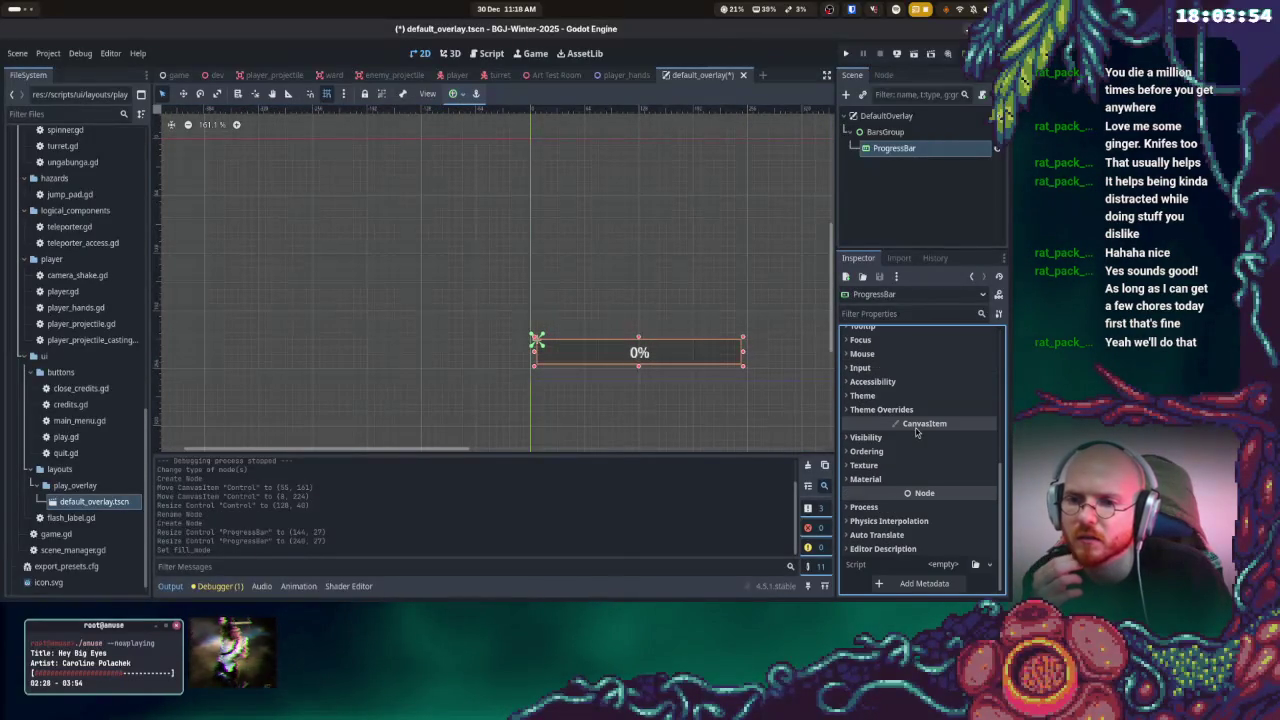
pyautogui.scroll(8, 928, 440)
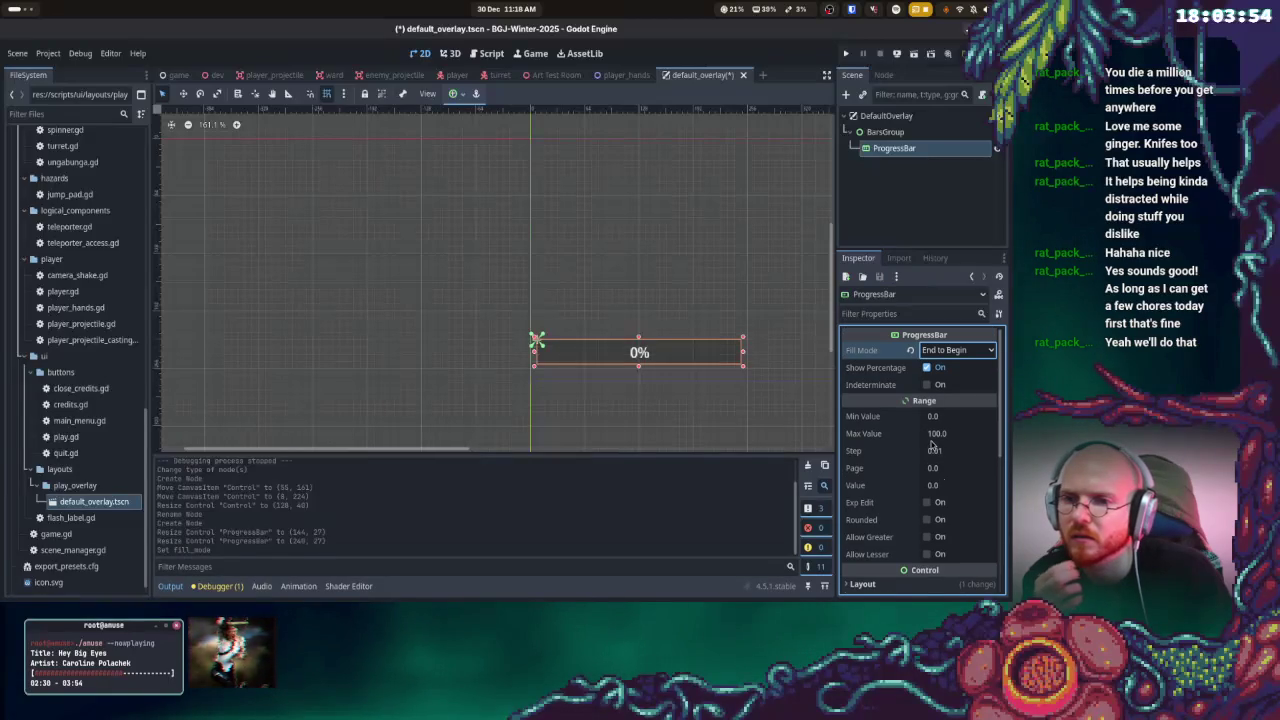
pyautogui.click(926, 441)
pyautogui.write('0.0')
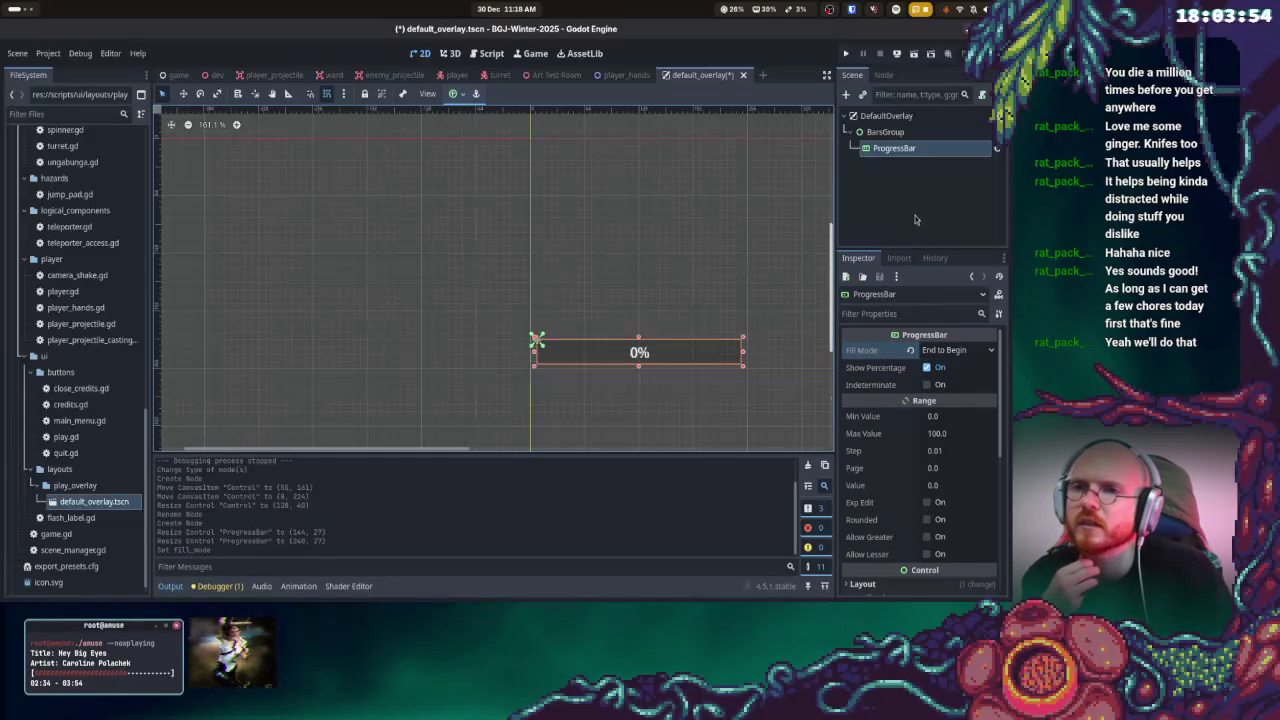
# - Rename the ProgressBar node to HealthBar
pyautogui.rightClick(898, 150)
pyautogui.click(902, 277)
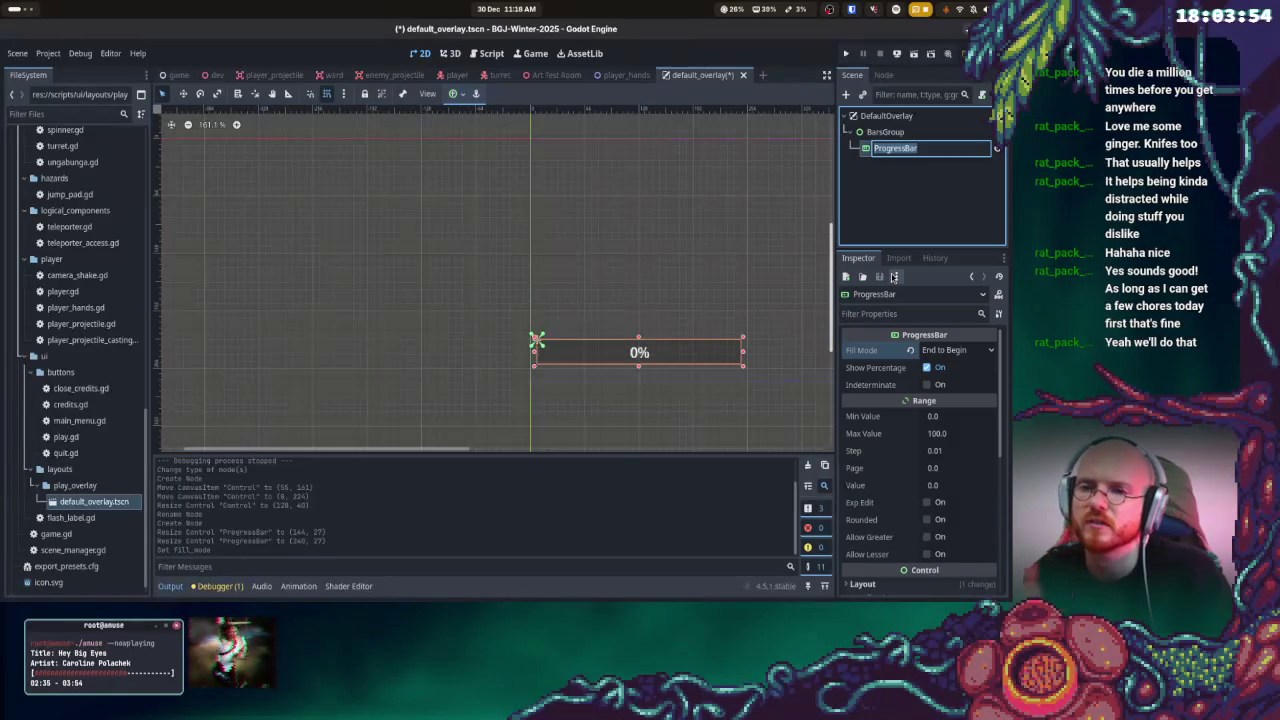
pyautogui.write('H')
pyautogui.write('ealthBar')
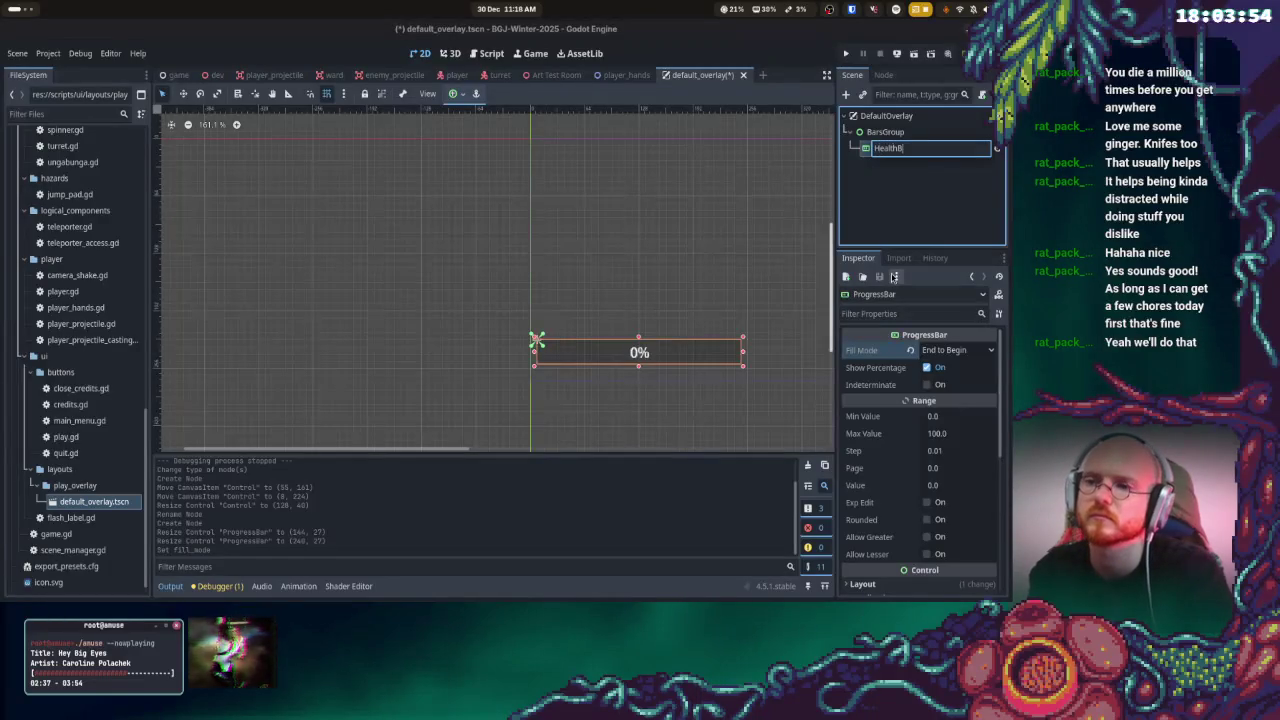
pyautogui.press('Return')
# - Move HealthBar up and trim it down to 136 px wide
pyautogui.moveTo(614, 357); pyautogui.dragTo(612, 333)
pyautogui.scroll(2, 602, 358)
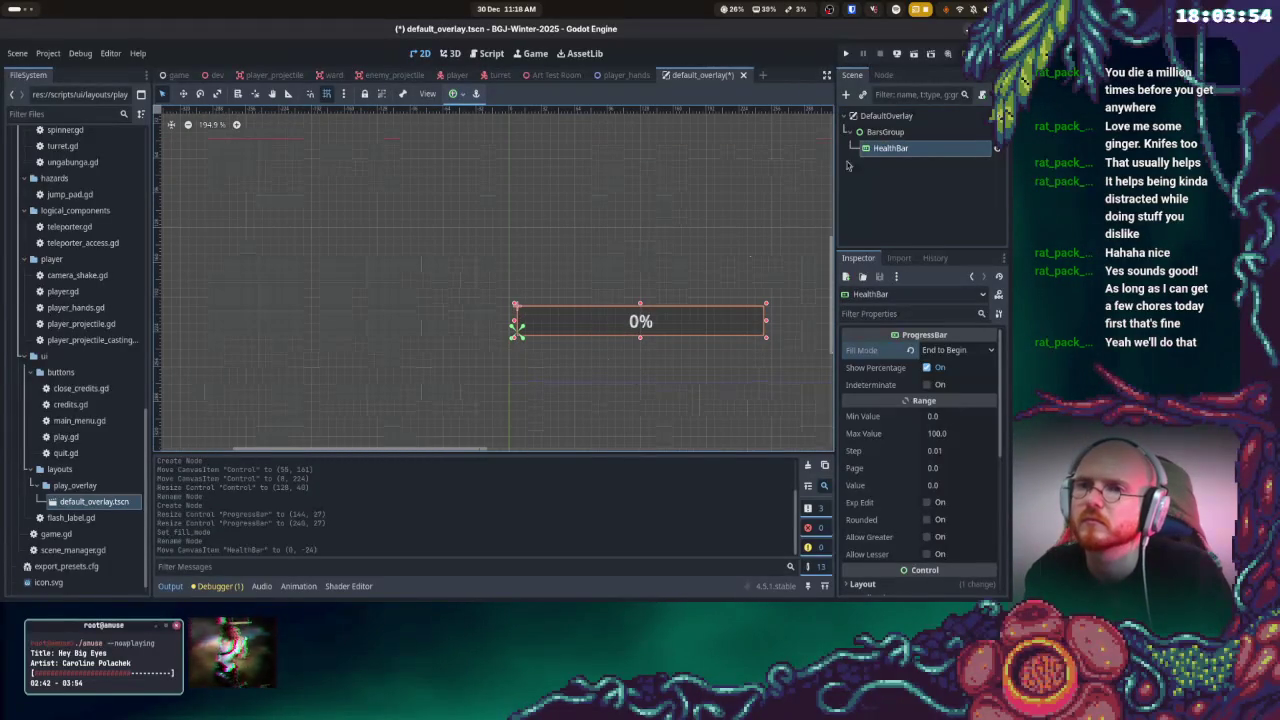
pyautogui.click(885, 132)
pyautogui.scroll(-2, 605, 394)
pyautogui.scroll(4, 666, 368)
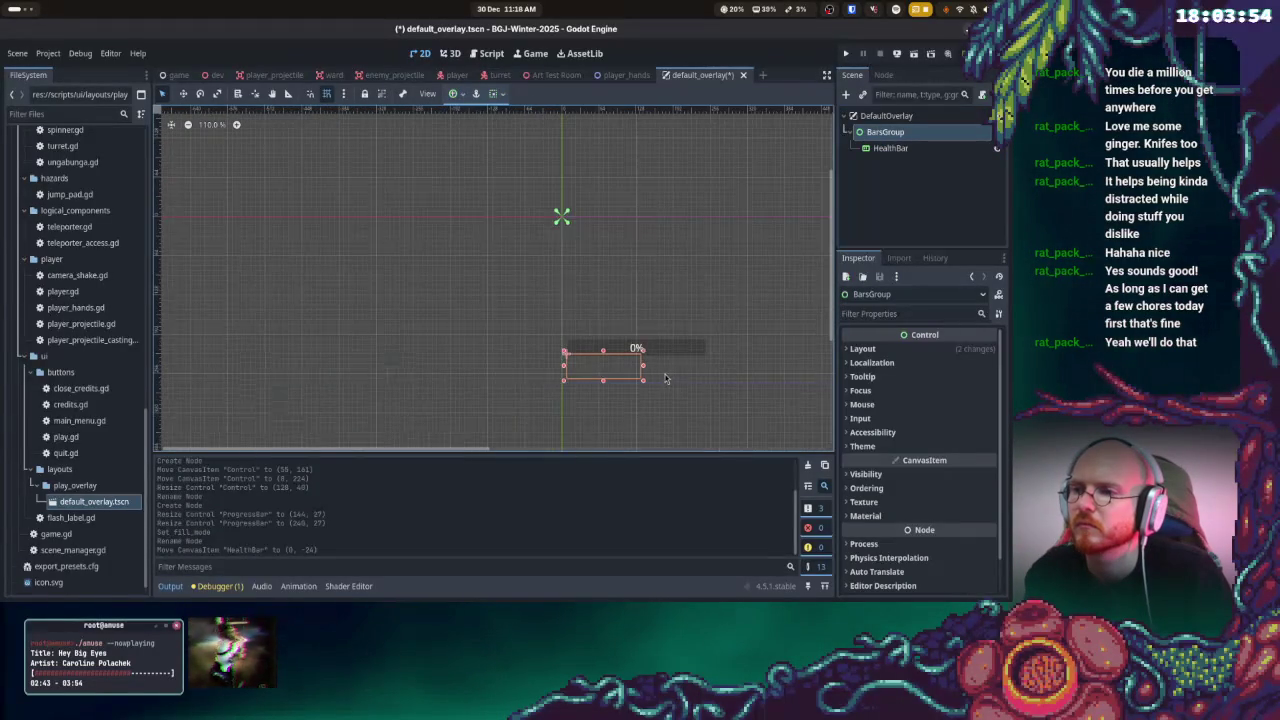
pyautogui.click(724, 332)
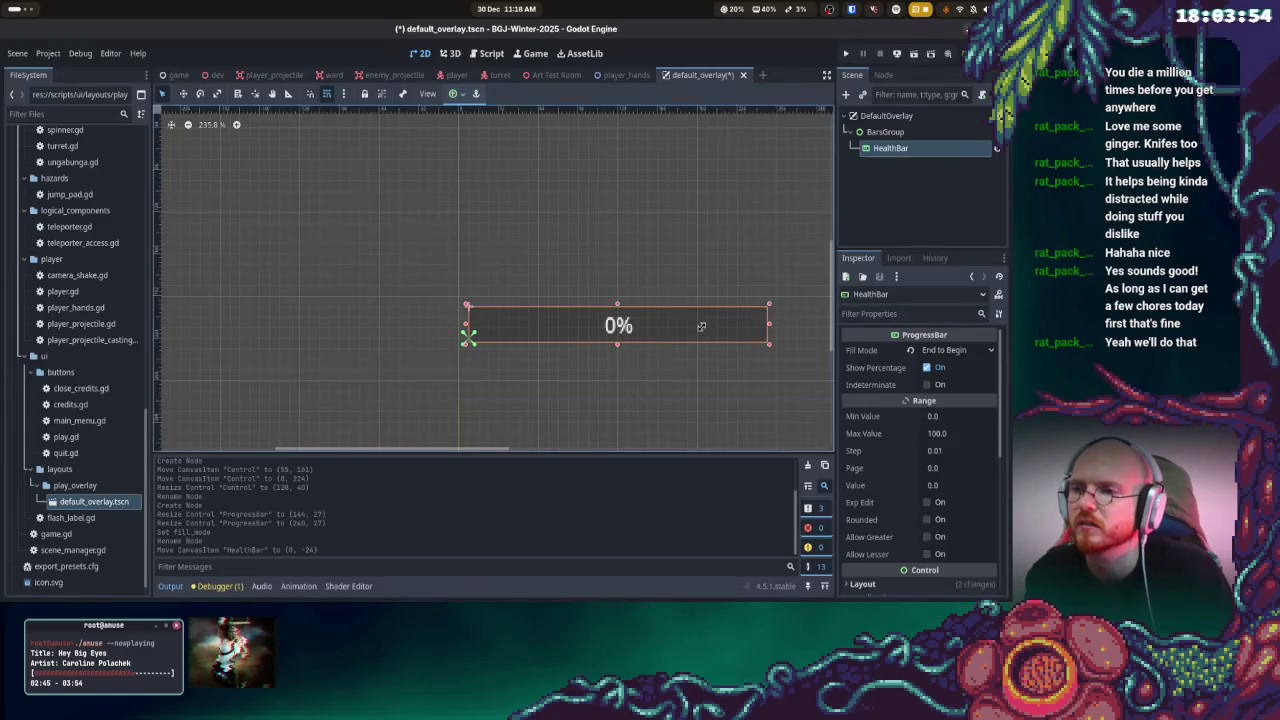
pyautogui.moveTo(768, 312); pyautogui.dragTo(650, 318)
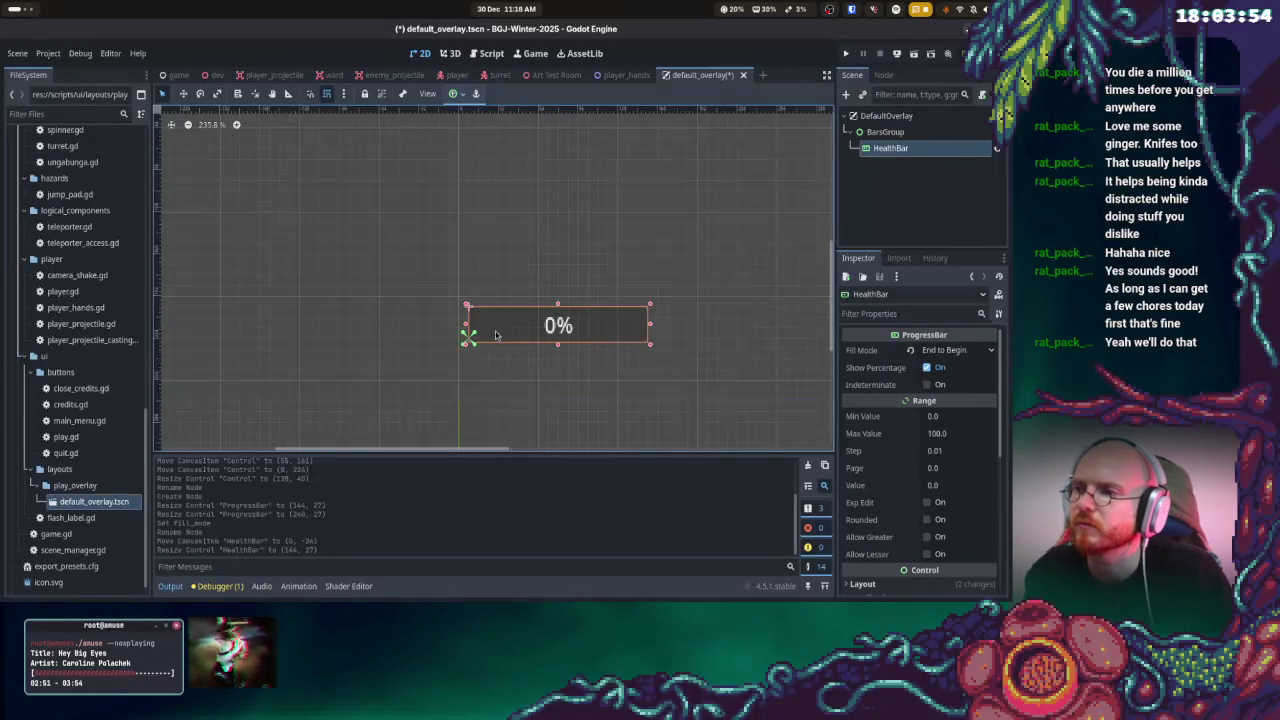
pyautogui.moveTo(469, 309)
pyautogui.mouseDown()
pyautogui.moveTo(488, 308)
pyautogui.moveTo(477, 307)
pyautogui.mouseUp()
# - Position HealthBar at (0, -32), 32 px above the BarsGroup origin
pyautogui.scroll(-3, 885, 430)
pyautogui.click(885, 452)
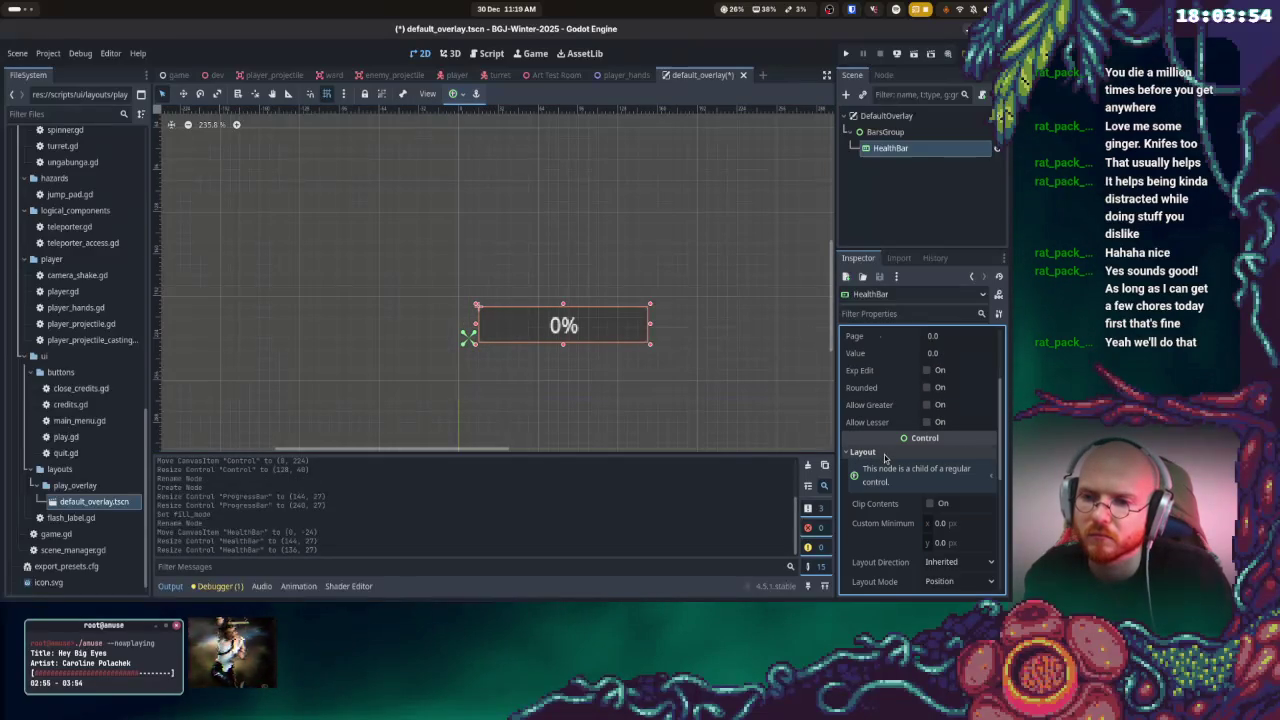
pyautogui.click(885, 452)
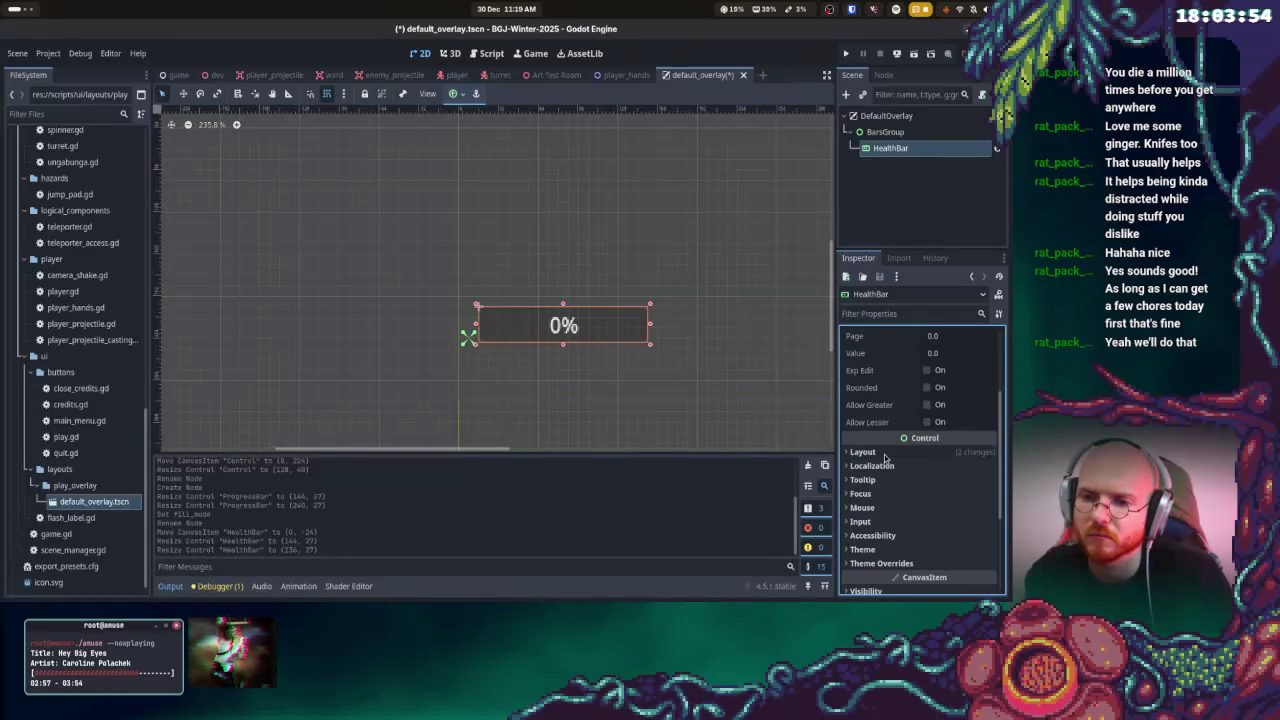
pyautogui.scroll(3, 893, 430)
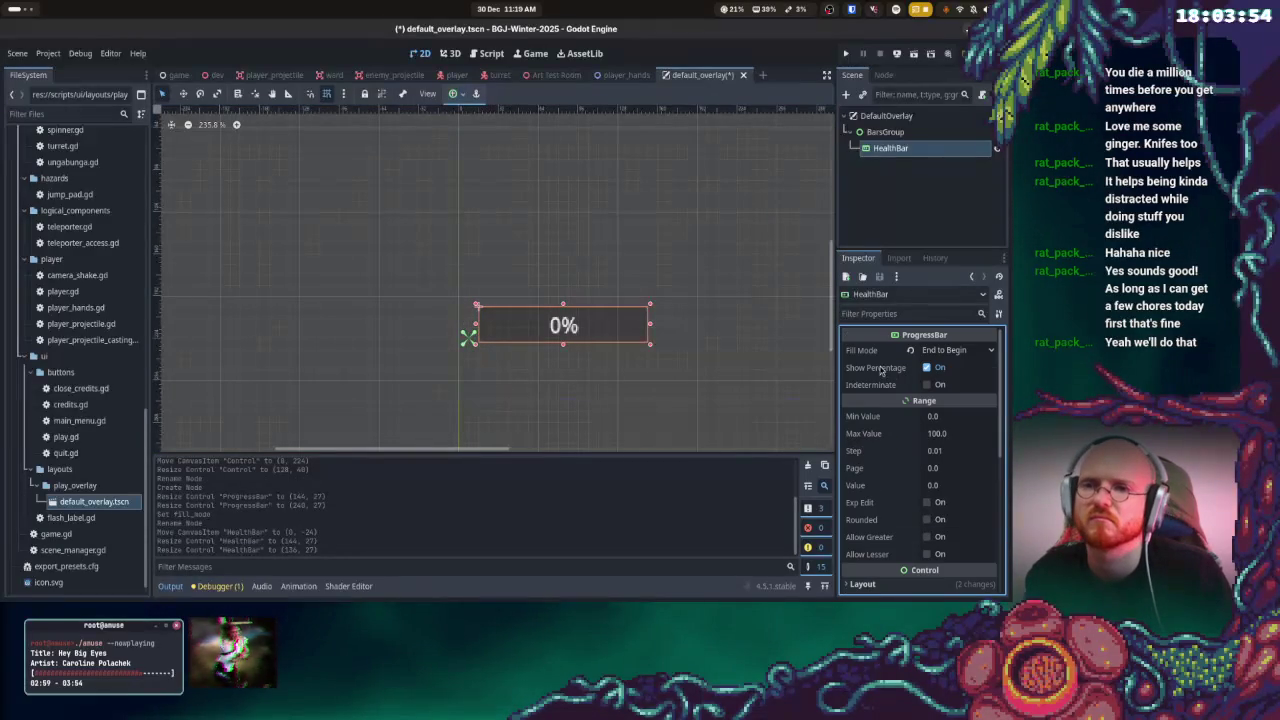
pyautogui.scroll(-4, 909, 441)
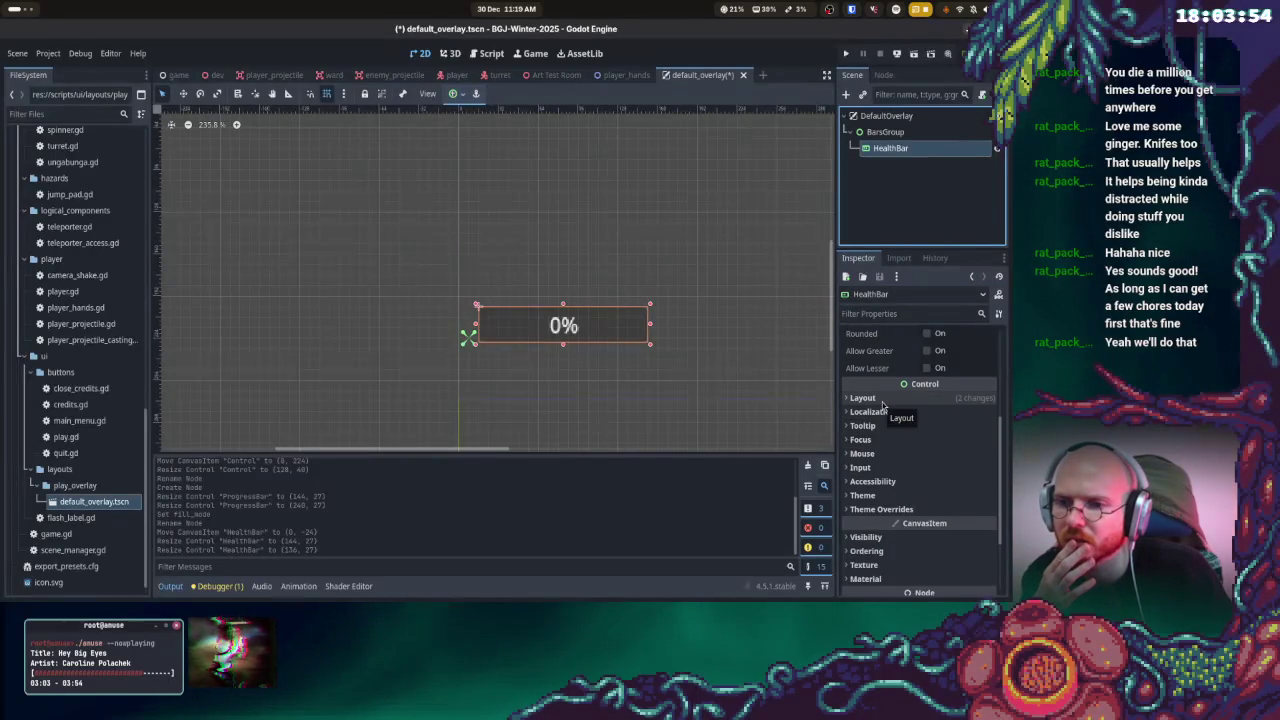
pyautogui.click(883, 400)
pyautogui.scroll(-3, 908, 460)
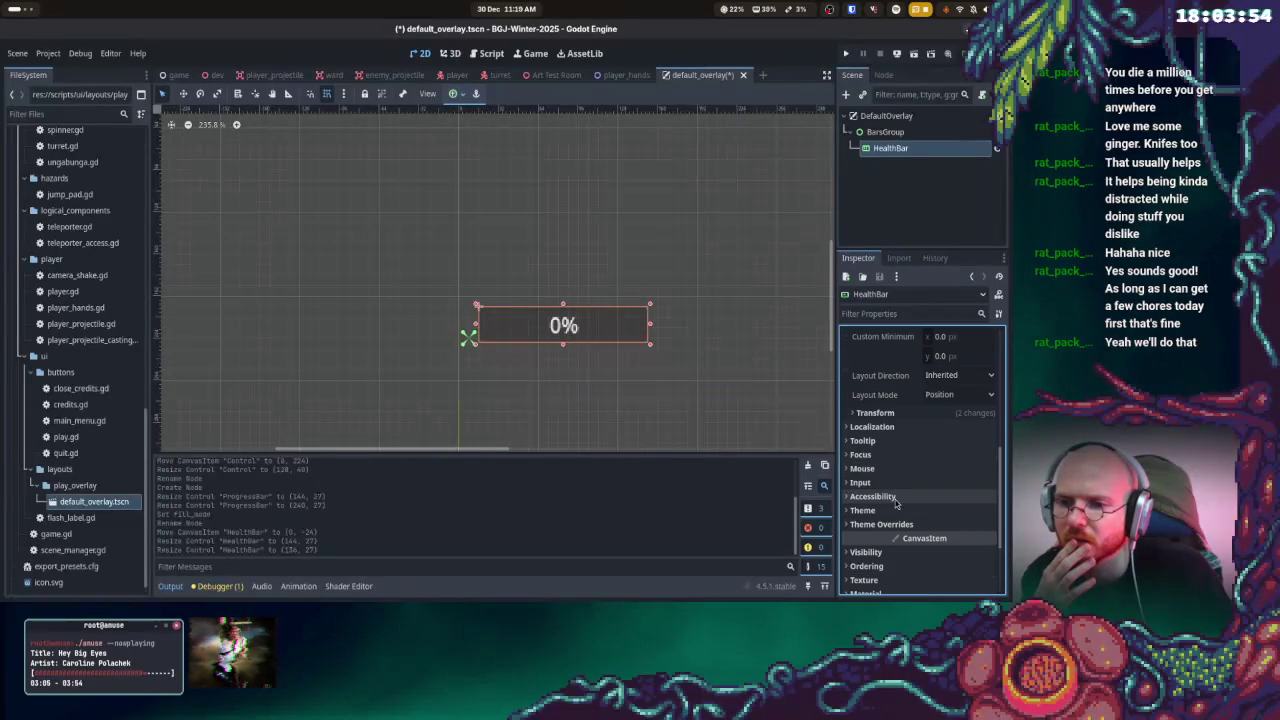
pyautogui.hotkey('shift', 'Right')
pyautogui.hotkey('shift', 'Down')
pyautogui.hotkey('shift', 'Right')
pyautogui.hotkey('shift', 'Down')
pyautogui.hotkey('shift', 'Right')
pyautogui.hotkey('shift', 'Down')
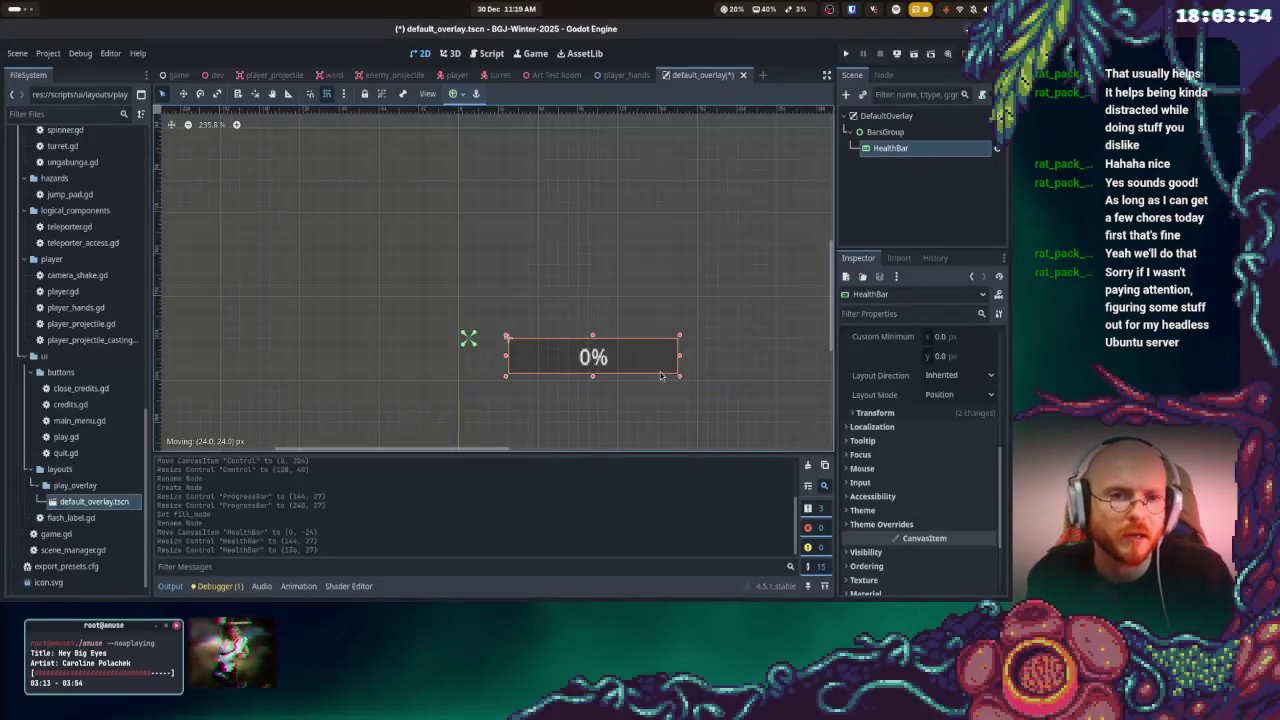
pyautogui.moveTo(660, 376)
pyautogui.mouseDown()
pyautogui.moveTo(624, 380)
pyautogui.moveTo(613, 328)
pyautogui.mouseUp()
pyautogui.rightClick(912, 148)
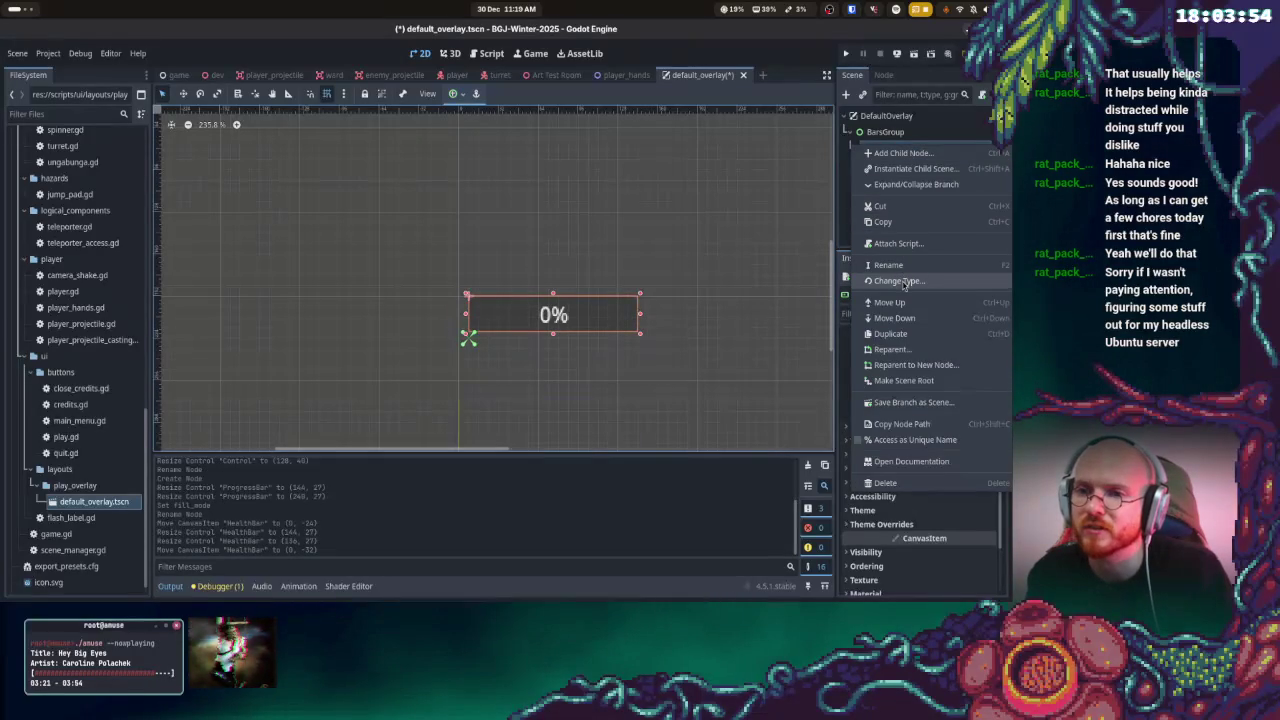
# - Duplicate HealthBar, move the copy below it, and rename it ManaBar
pyautogui.click(905, 334)
pyautogui.moveTo(639, 320); pyautogui.dragTo(639, 362)
pyautogui.rightClick(876, 165)
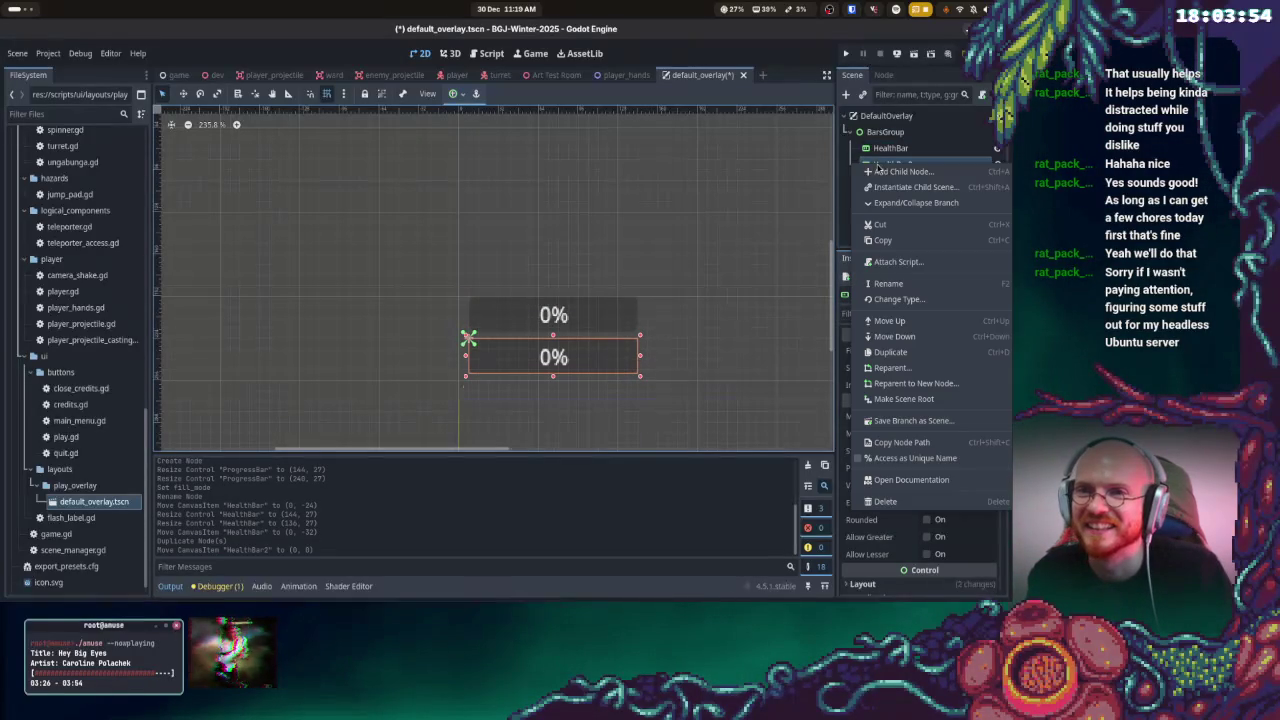
pyautogui.click(888, 284)
pyautogui.write('S')
pyautogui.press('BackSpace')
pyautogui.write('Man')
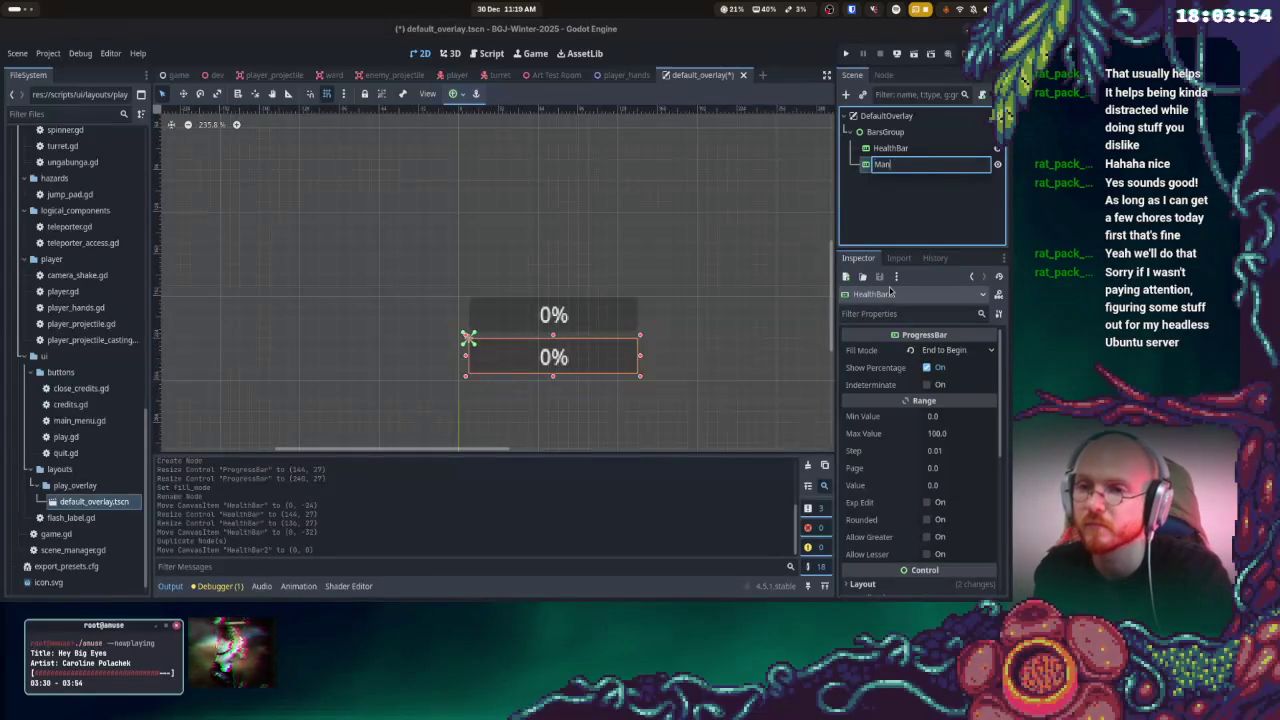
pyautogui.write('aBar')
pyautogui.press('Return')
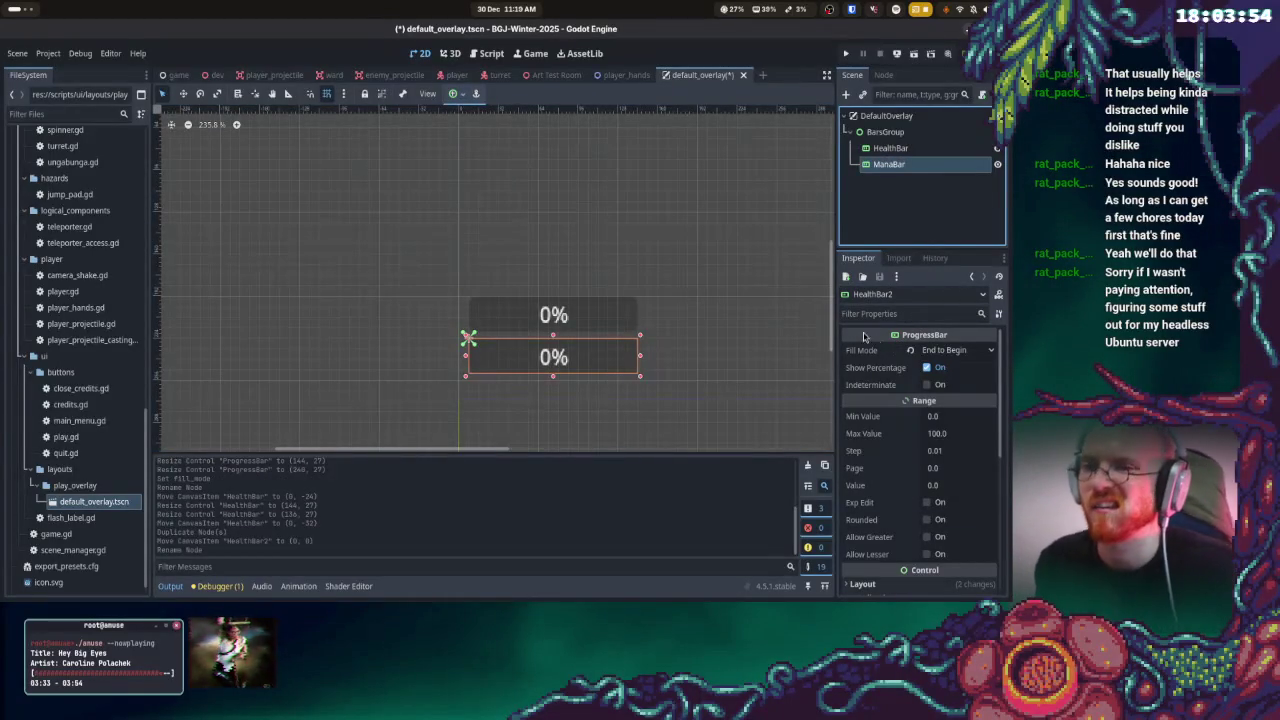
# - Turn on Rounded, Allow Greater and Allow Lesser for both ManaBar and HealthBar
pyautogui.click(862, 507)
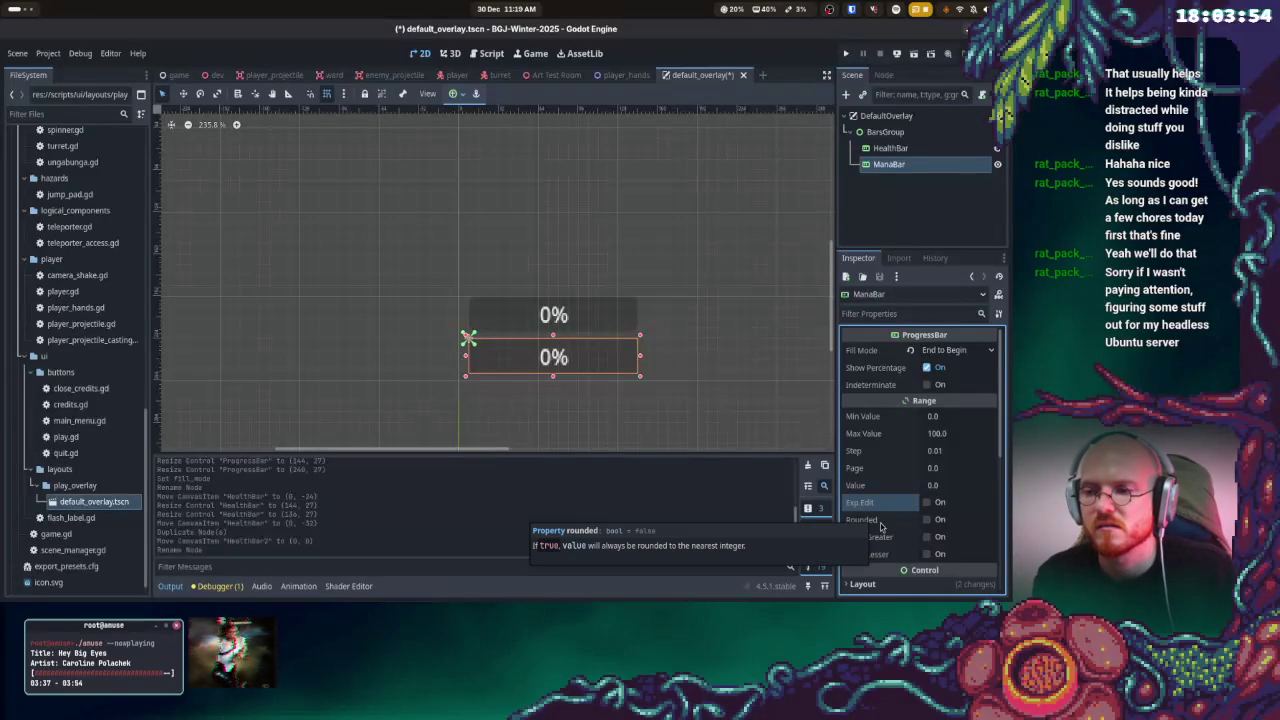
pyautogui.click(927, 520)
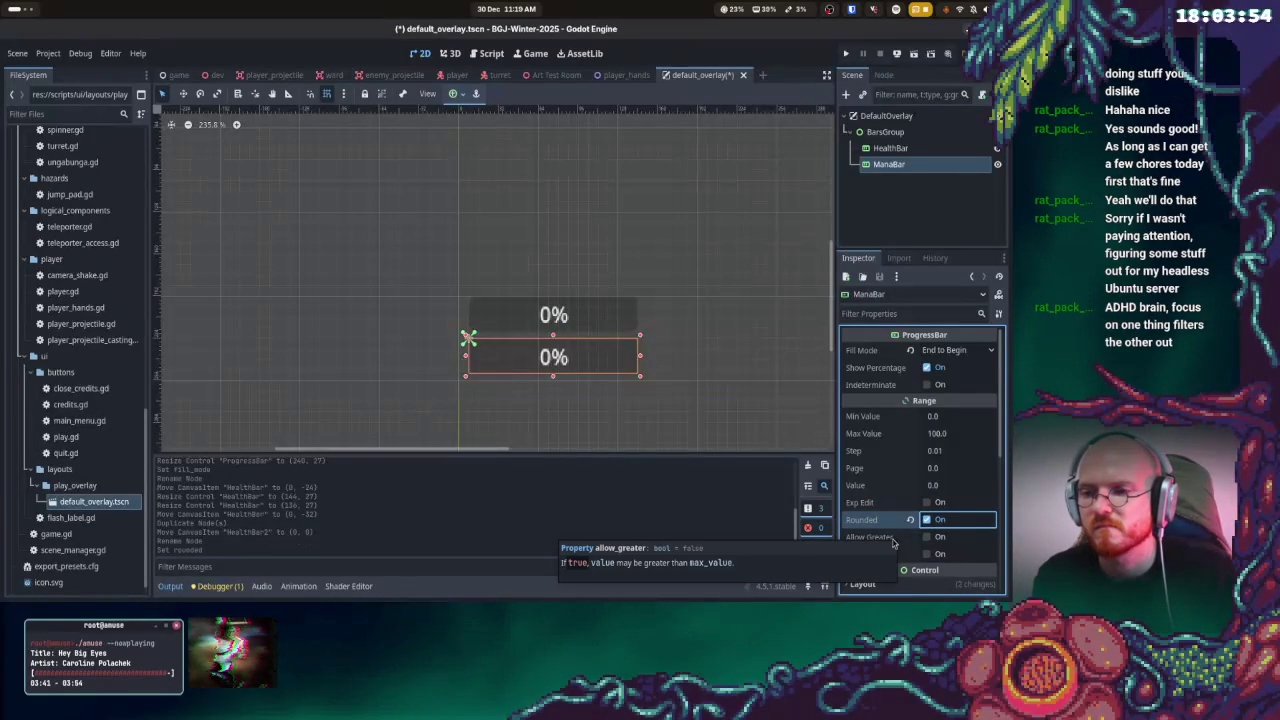
pyautogui.click(927, 537)
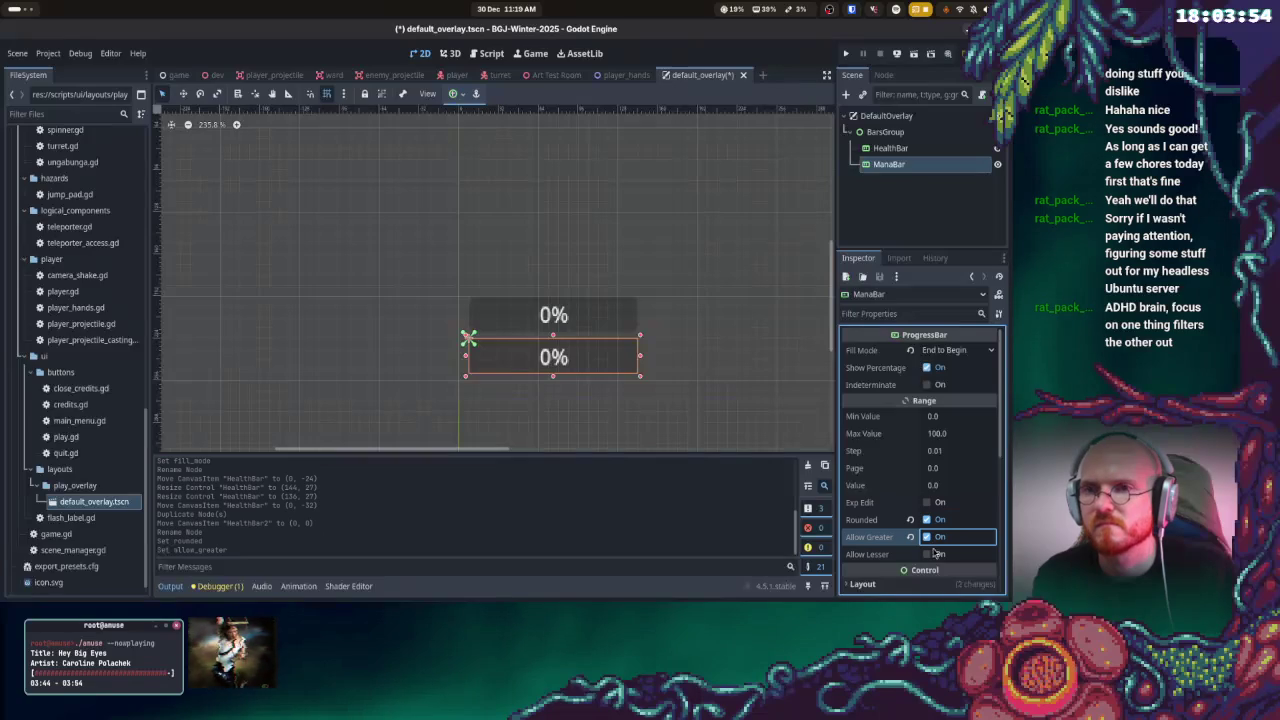
pyautogui.click(928, 555)
pyautogui.click(890, 148)
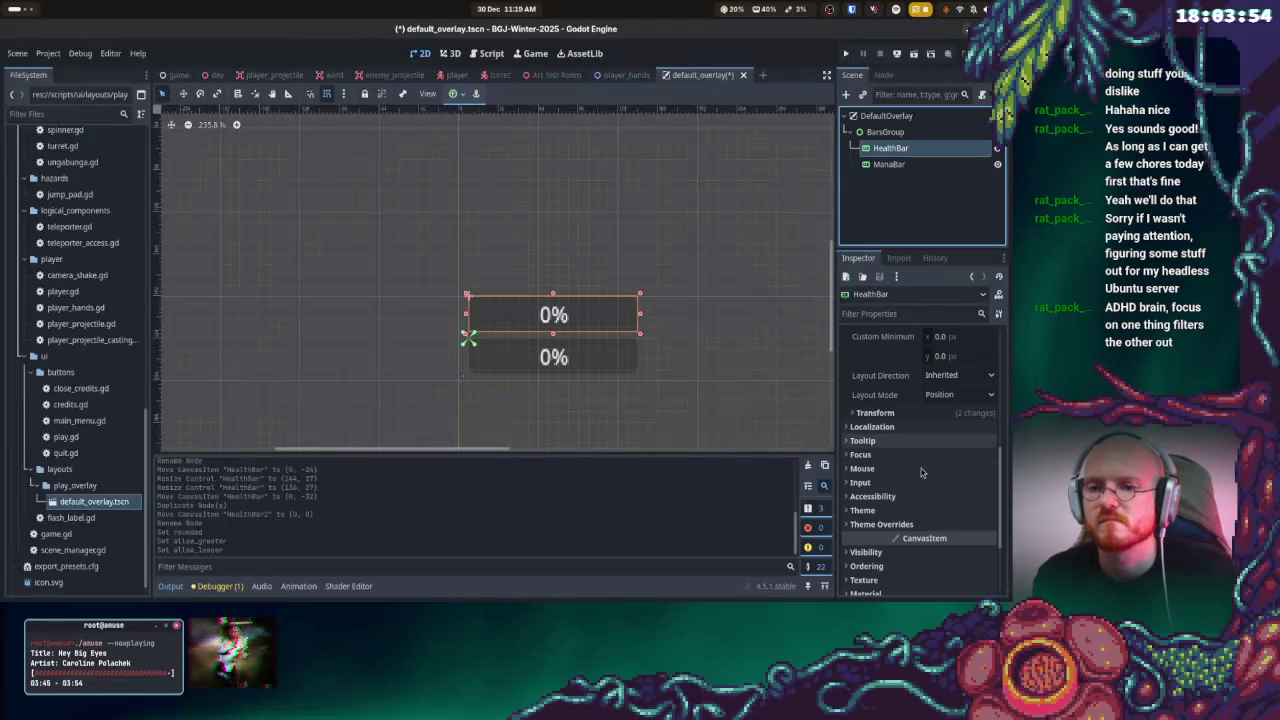
pyautogui.scroll(5, 928, 434)
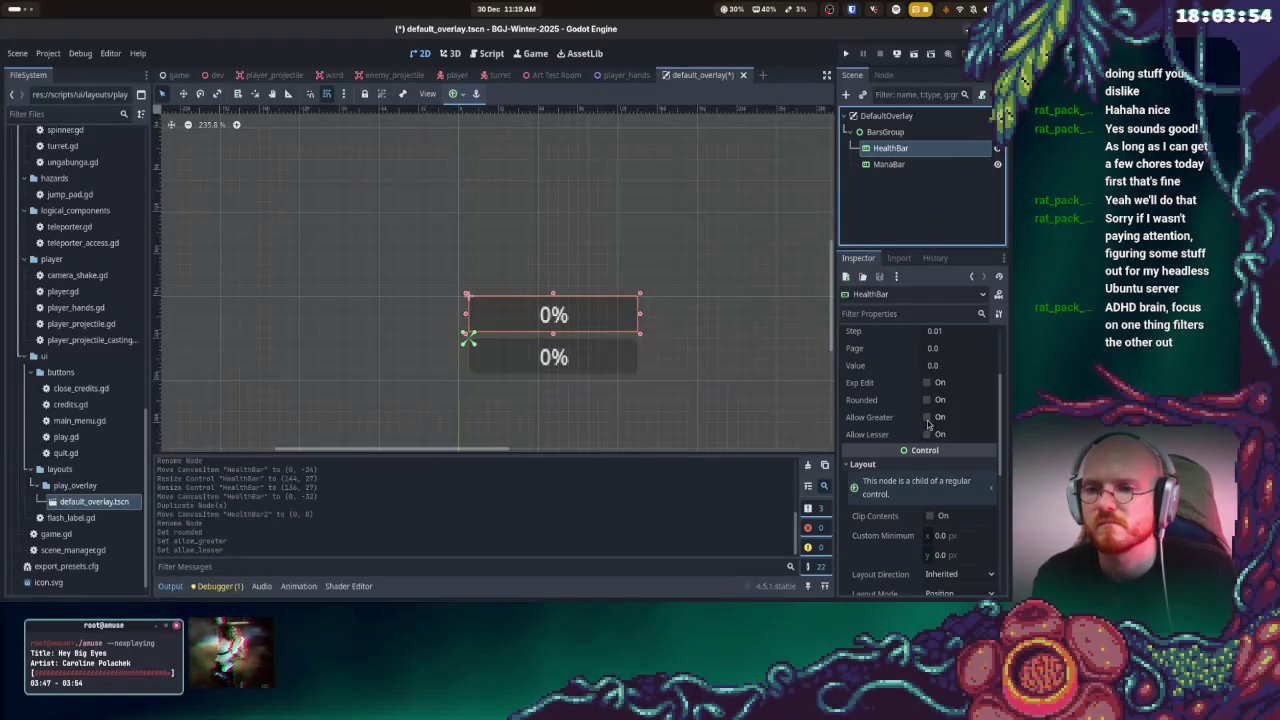
pyautogui.click(927, 400)
pyautogui.click(927, 417)
pyautogui.click(927, 434)
# - Set HealthBar's fill mode to Begin to End and choose ManaBar's fill direction too
pyautogui.scroll(2, 953, 430)
pyautogui.scroll(1, 953, 430)
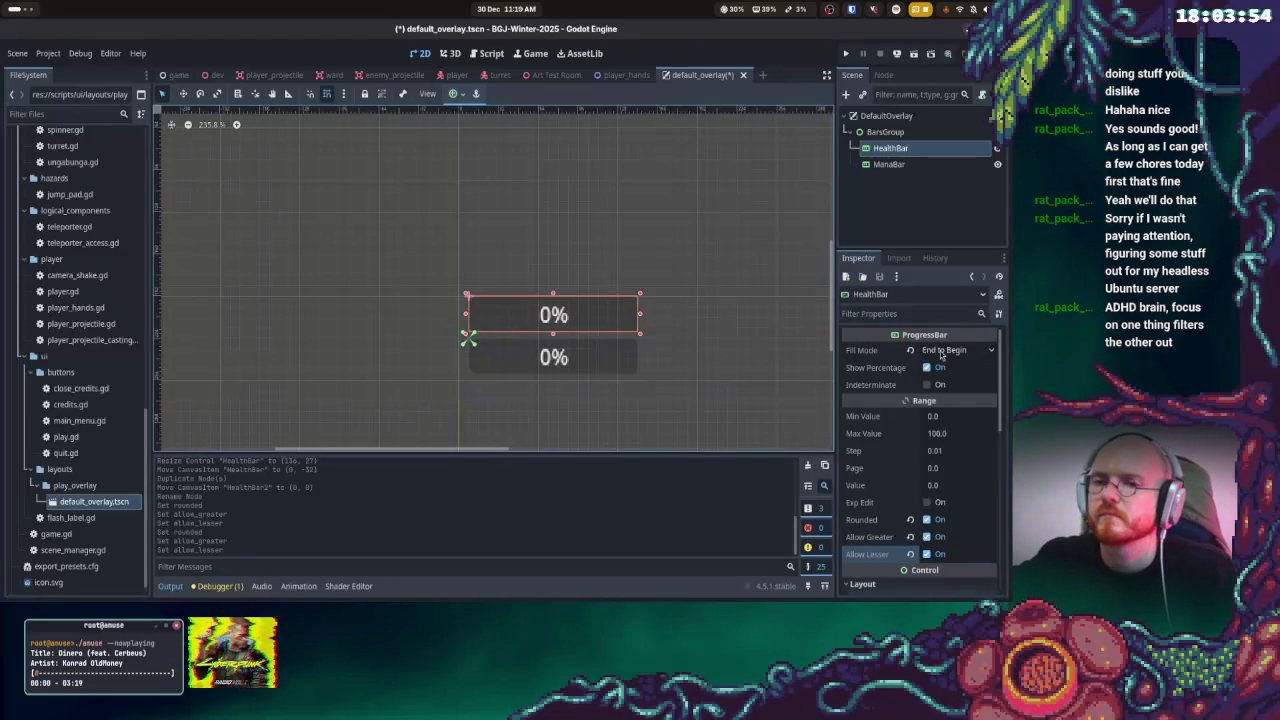
pyautogui.click(941, 351)
pyautogui.click(948, 372)
pyautogui.click(929, 165)
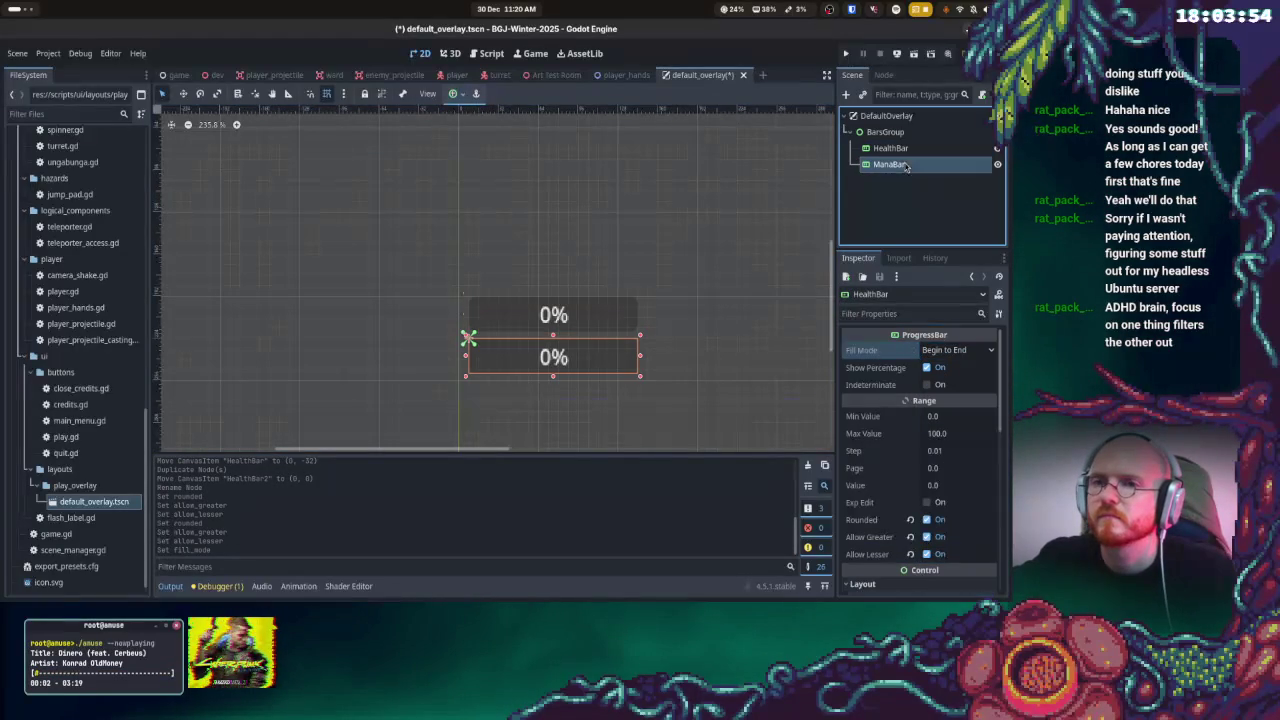
pyautogui.click(944, 346)
pyautogui.click(948, 372)
pyautogui.scroll(-10, 928, 420)
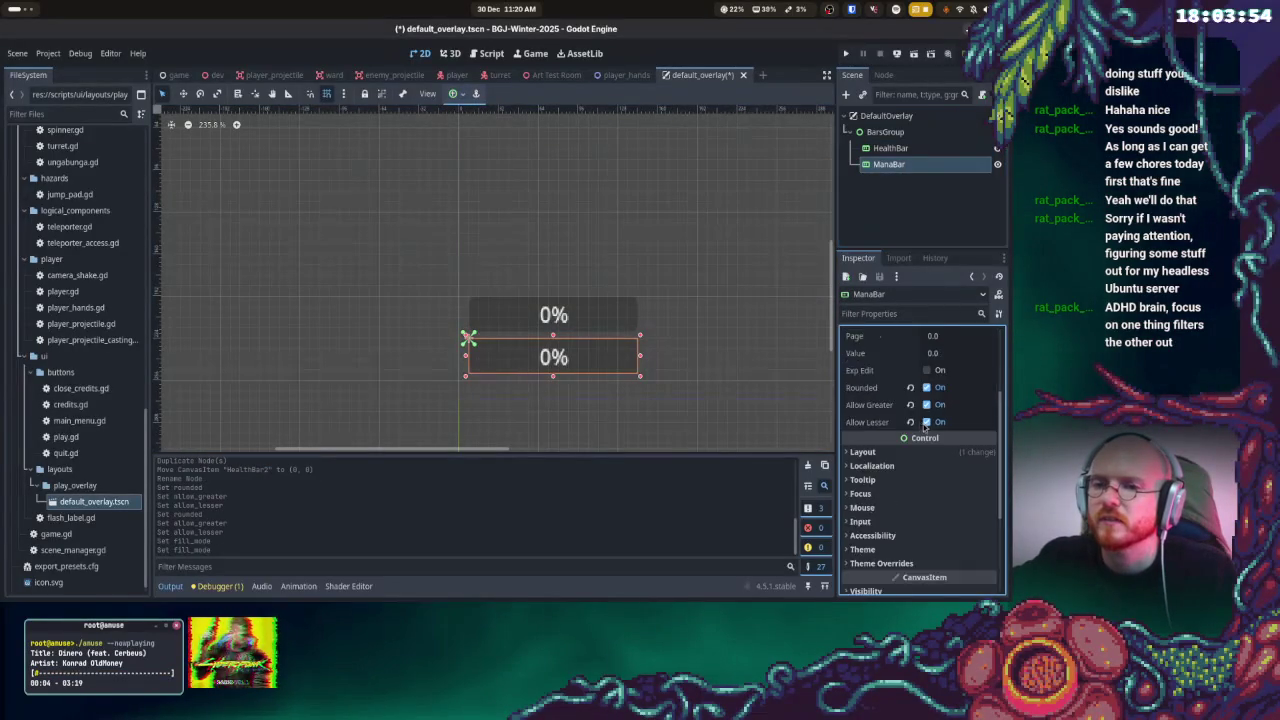
# - Expand ManaBar's Theme Overrides in the Inspector down to its Styles section
pyautogui.scroll(2, 928, 432)
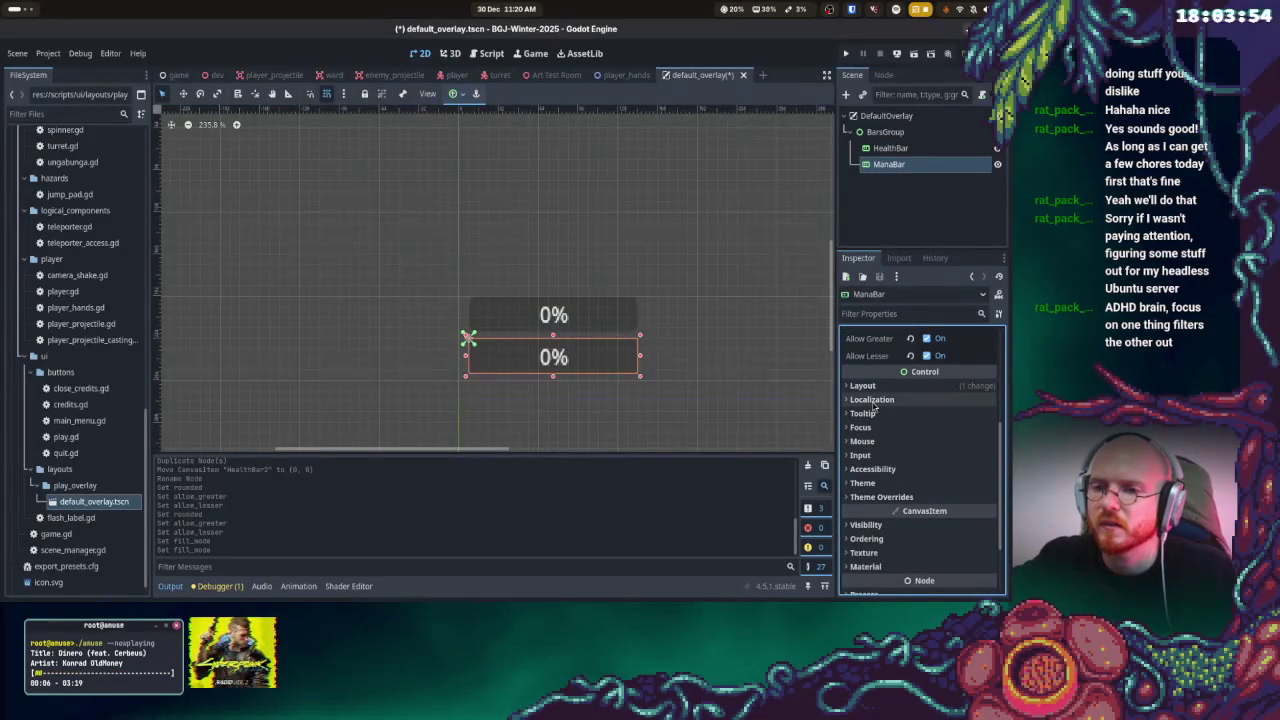
pyautogui.click(863, 483)
pyautogui.scroll(-1, 898, 470)
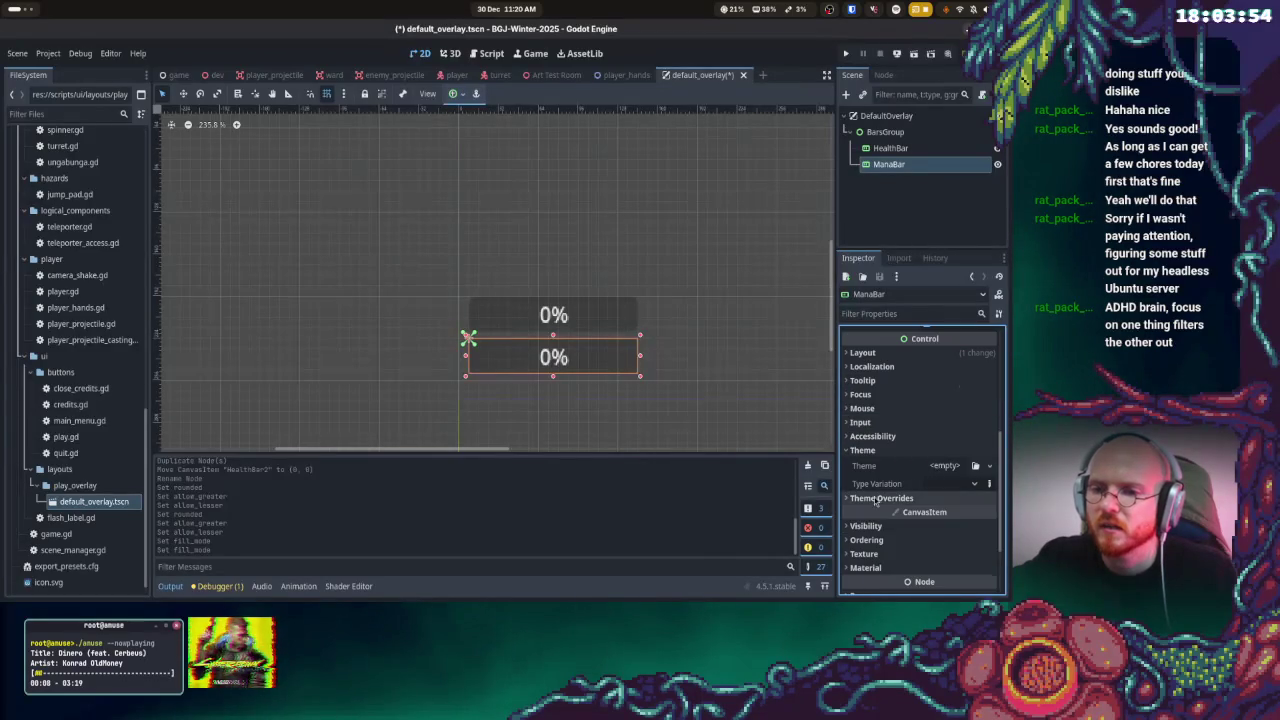
pyautogui.click(880, 498)
pyautogui.scroll(-2, 901, 454)
pyautogui.click(888, 446)
pyautogui.scroll(-1, 955, 447)
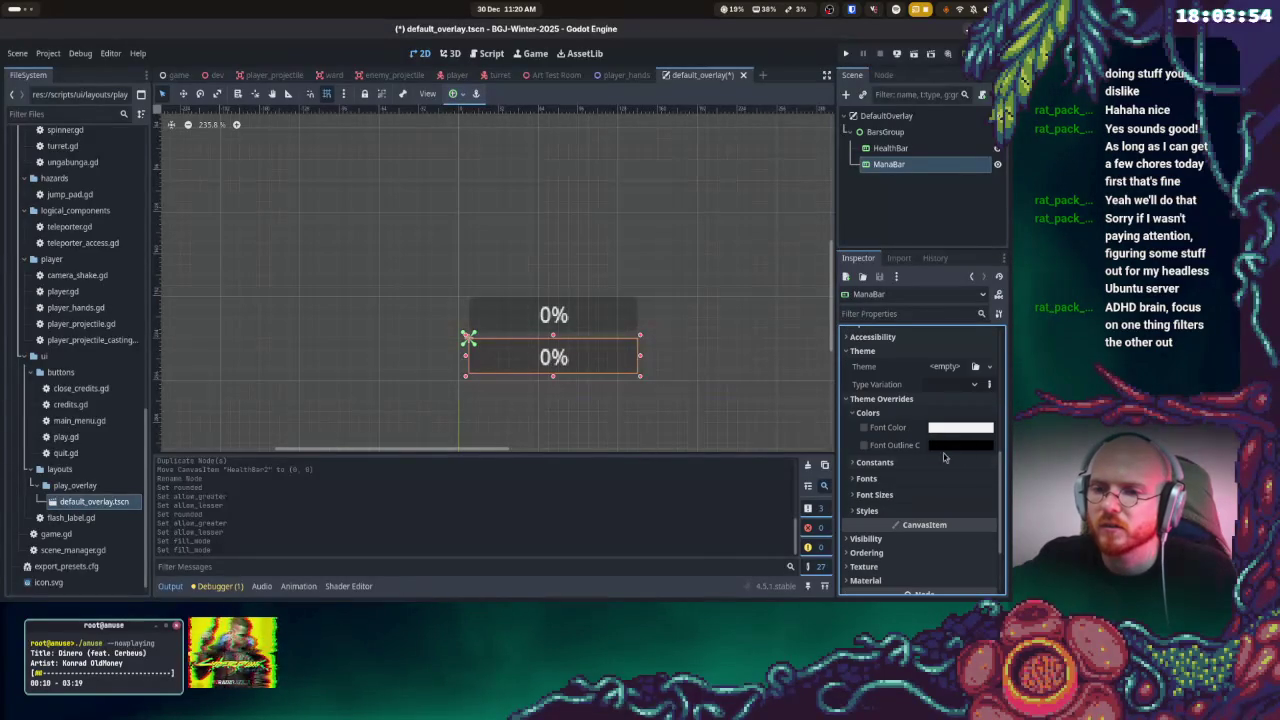
pyautogui.click(878, 462)
pyautogui.click(876, 530)
# - Add a new StyleBoxFlat to ManaBar's Background and Fill style overrides
pyautogui.scroll(-1, 880, 535)
pyautogui.click(937, 513)
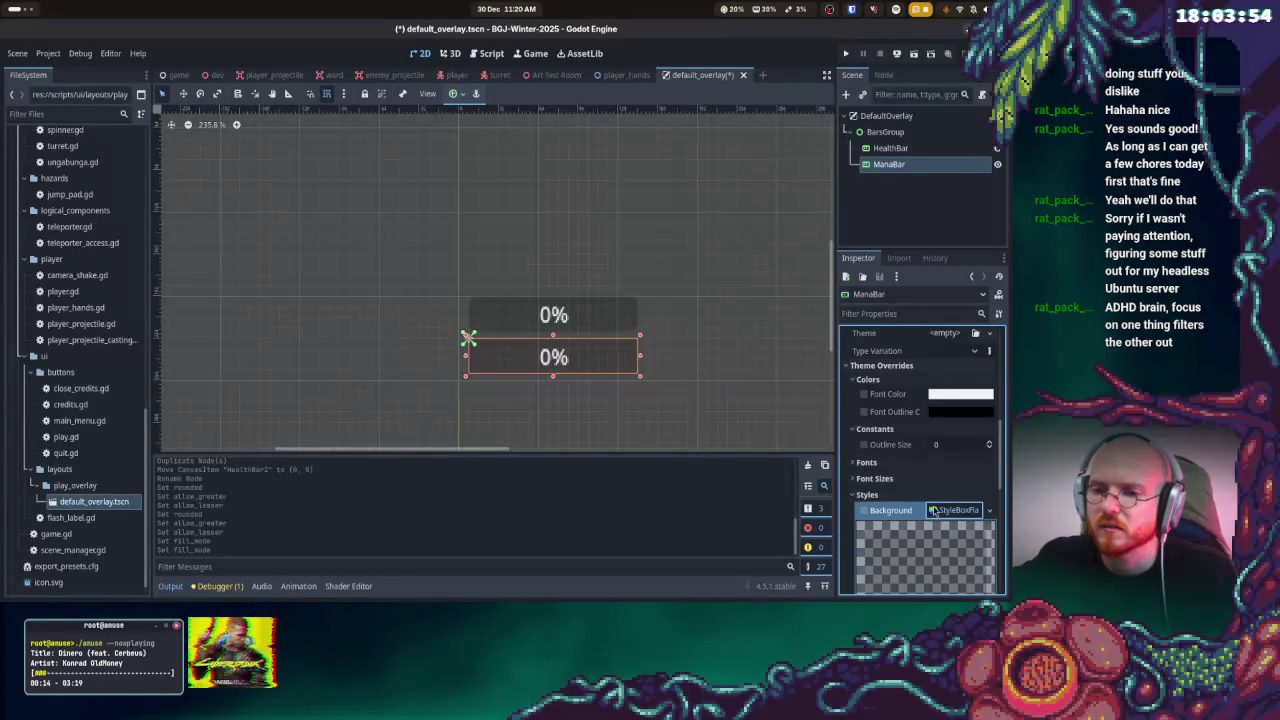
pyautogui.scroll(-1, 966, 410)
pyautogui.scroll(1, 946, 403)
pyautogui.click(933, 410)
pyautogui.click(952, 430)
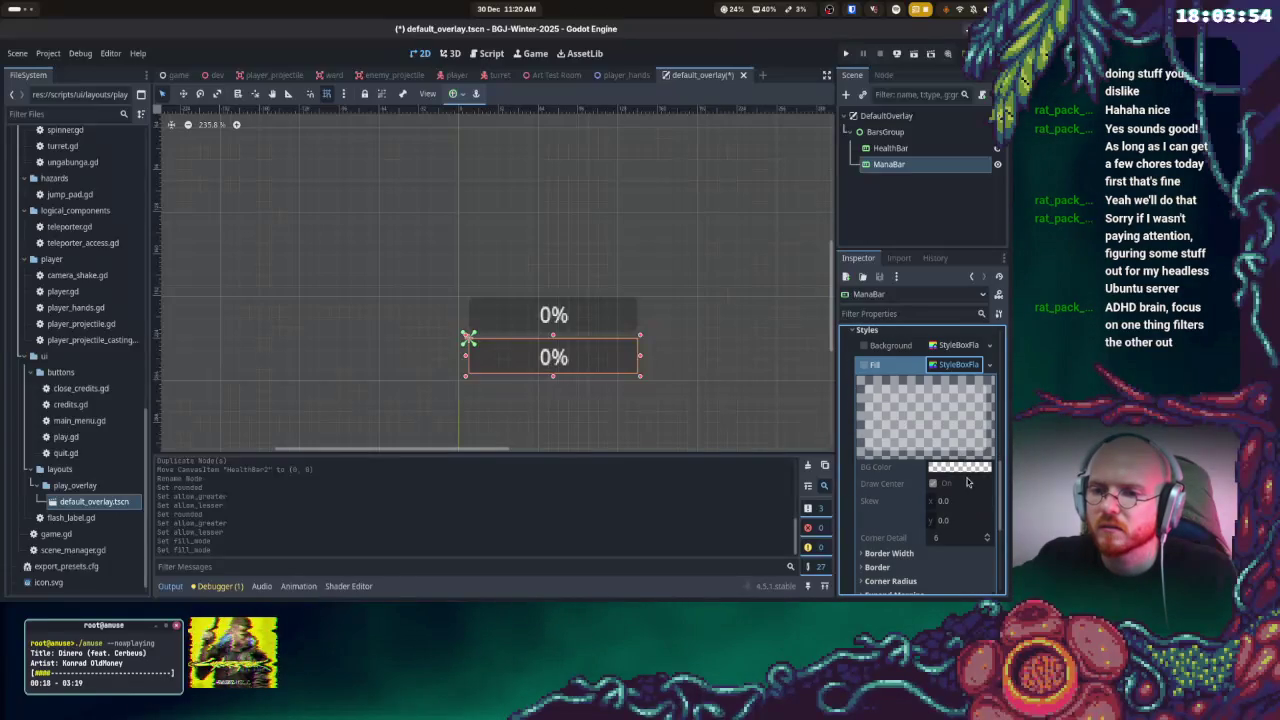
pyautogui.scroll(-3, 968, 482)
pyautogui.scroll(3, 965, 479)
pyautogui.scroll(-3, 962, 476)
pyautogui.scroll(7, 919, 470)
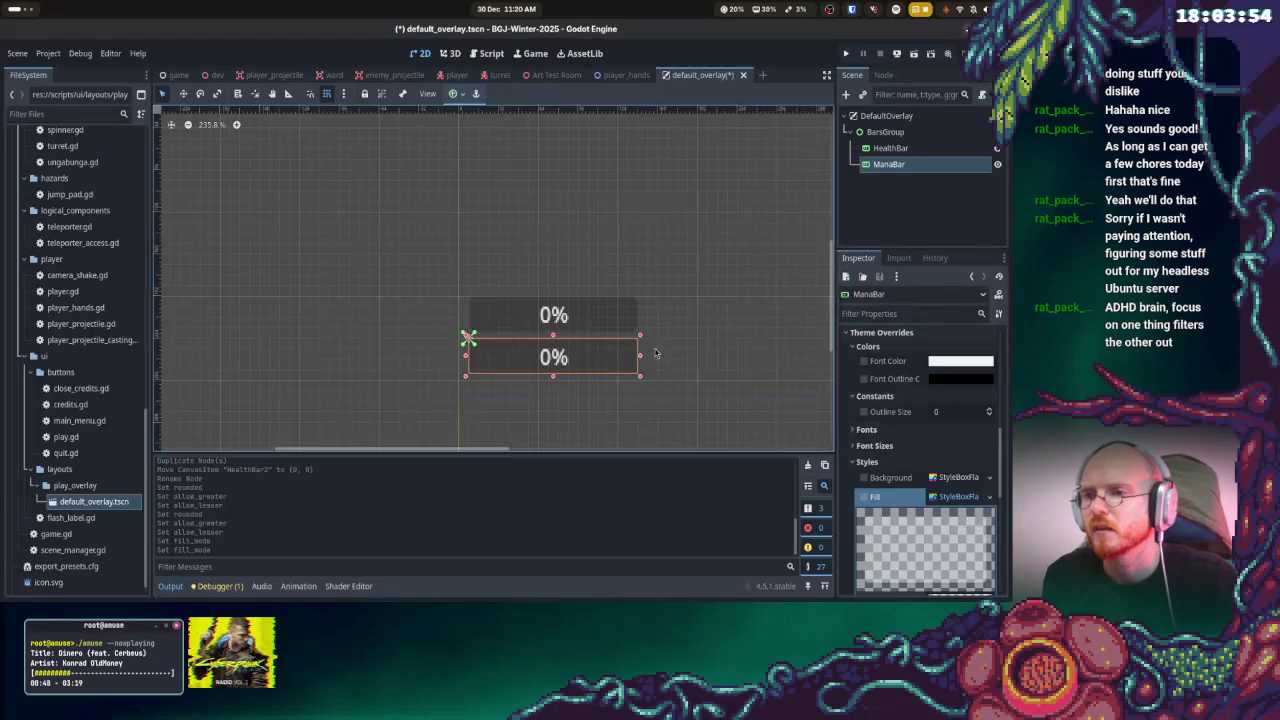
pyautogui.scroll(-2, 656, 352)
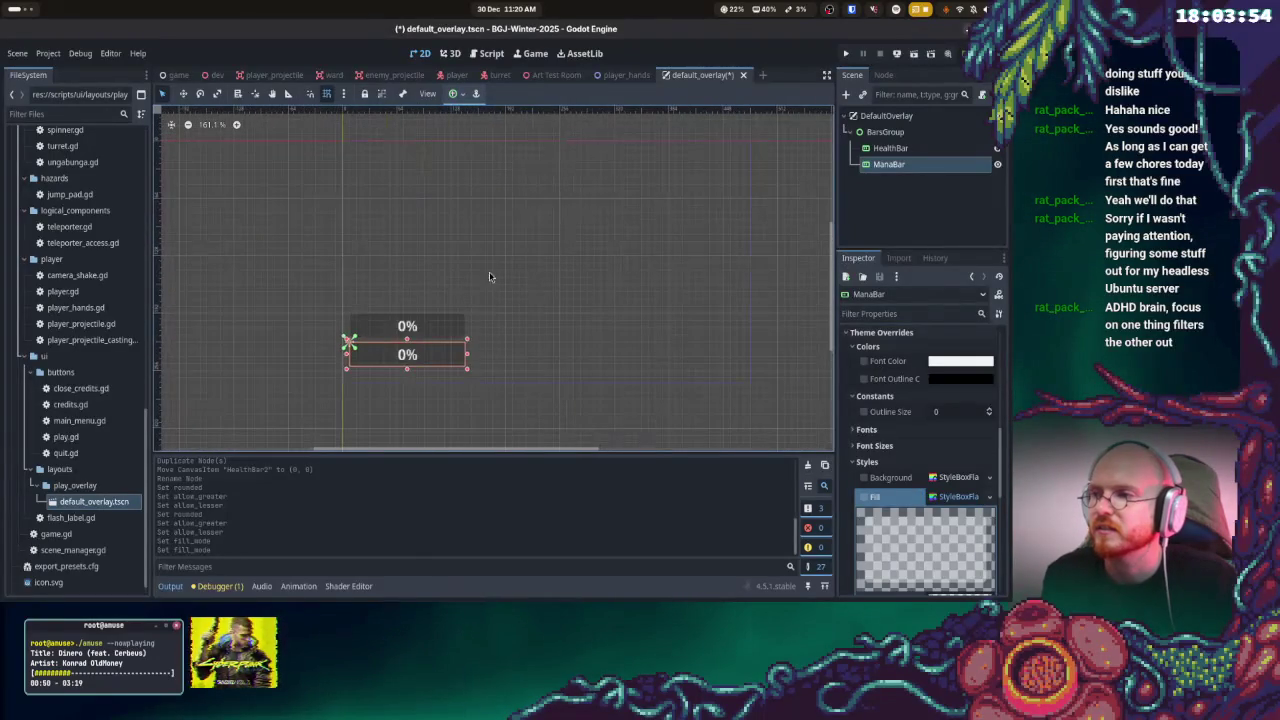
pyautogui.click(421, 320)
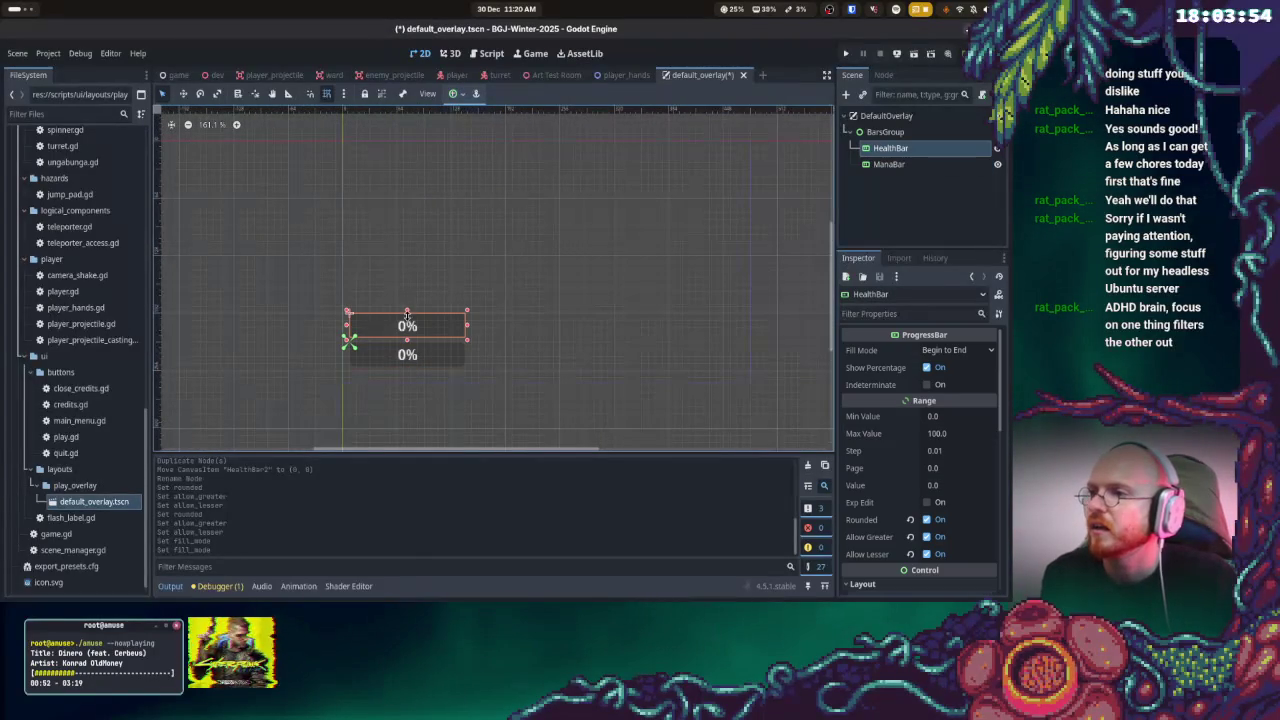
# - Set HealthBar's height to 27 and its vertical scale to 0.5
pyautogui.scroll(-1, 820, 250)
pyautogui.scroll(-3, 919, 410)
pyautogui.click(862, 350)
pyautogui.scroll(-2, 900, 420)
pyautogui.click(858, 368)
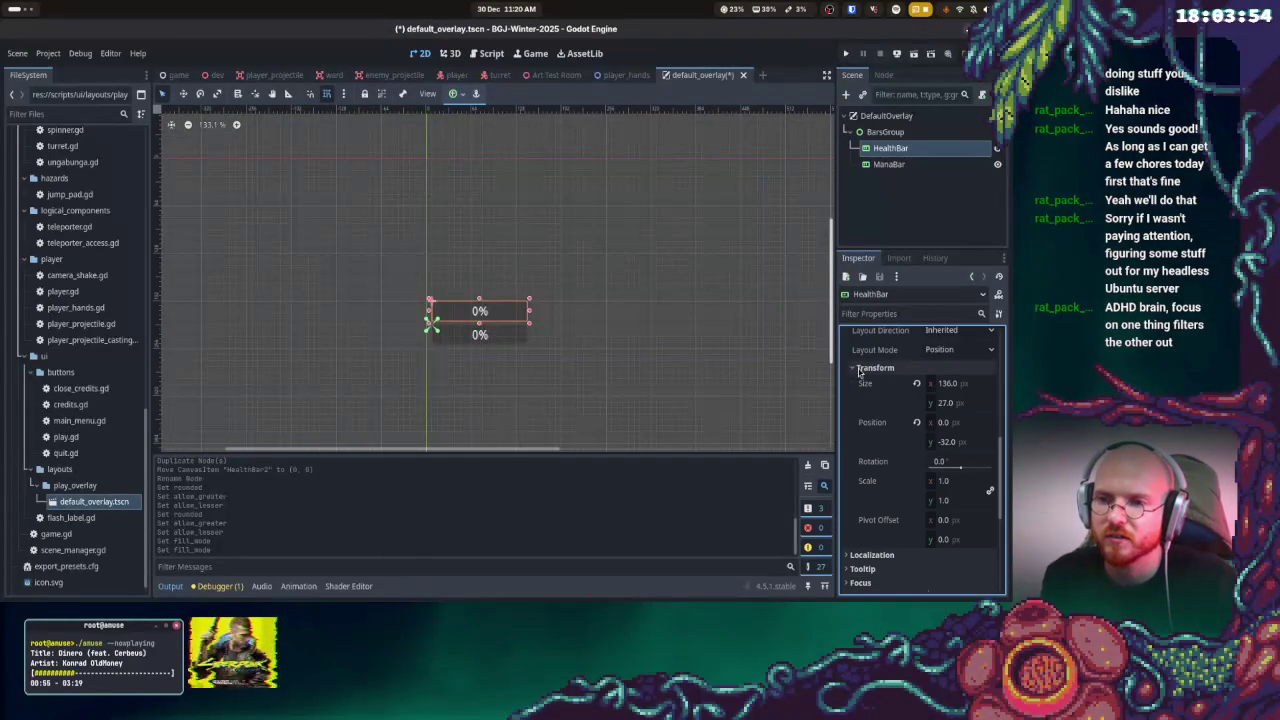
pyautogui.click(966, 404)
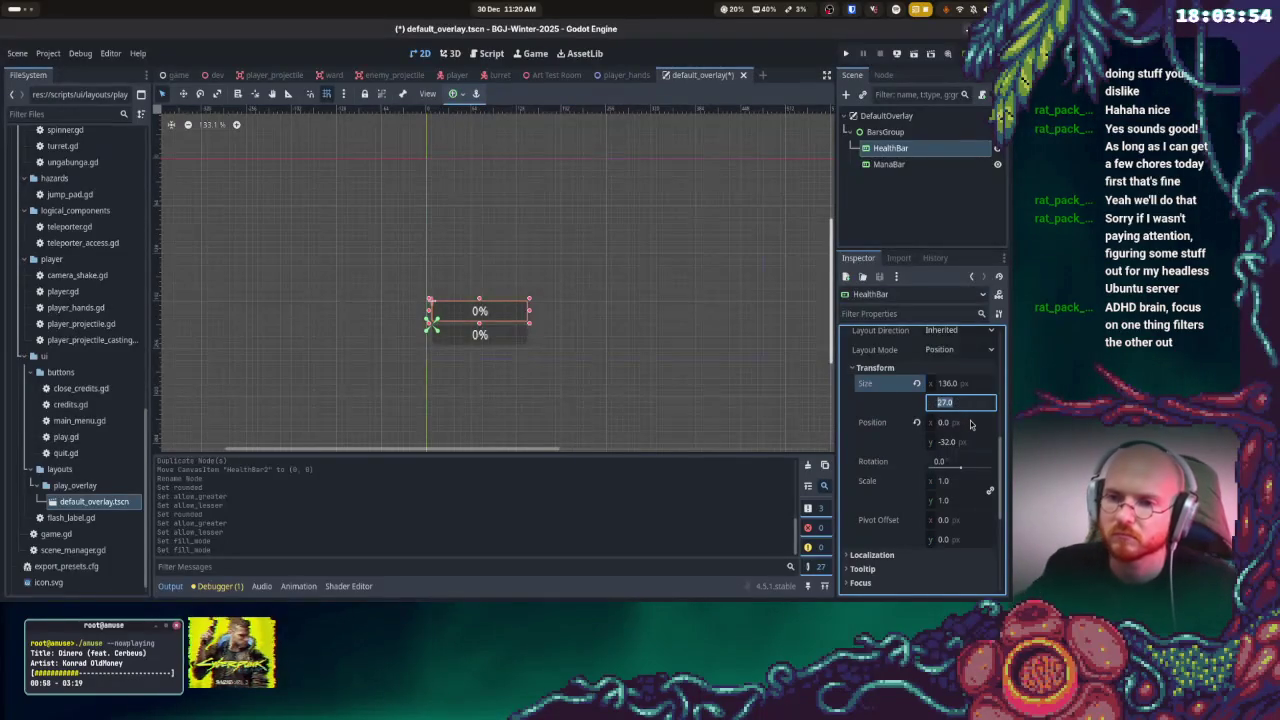
pyautogui.write('16')
pyautogui.press('Return')
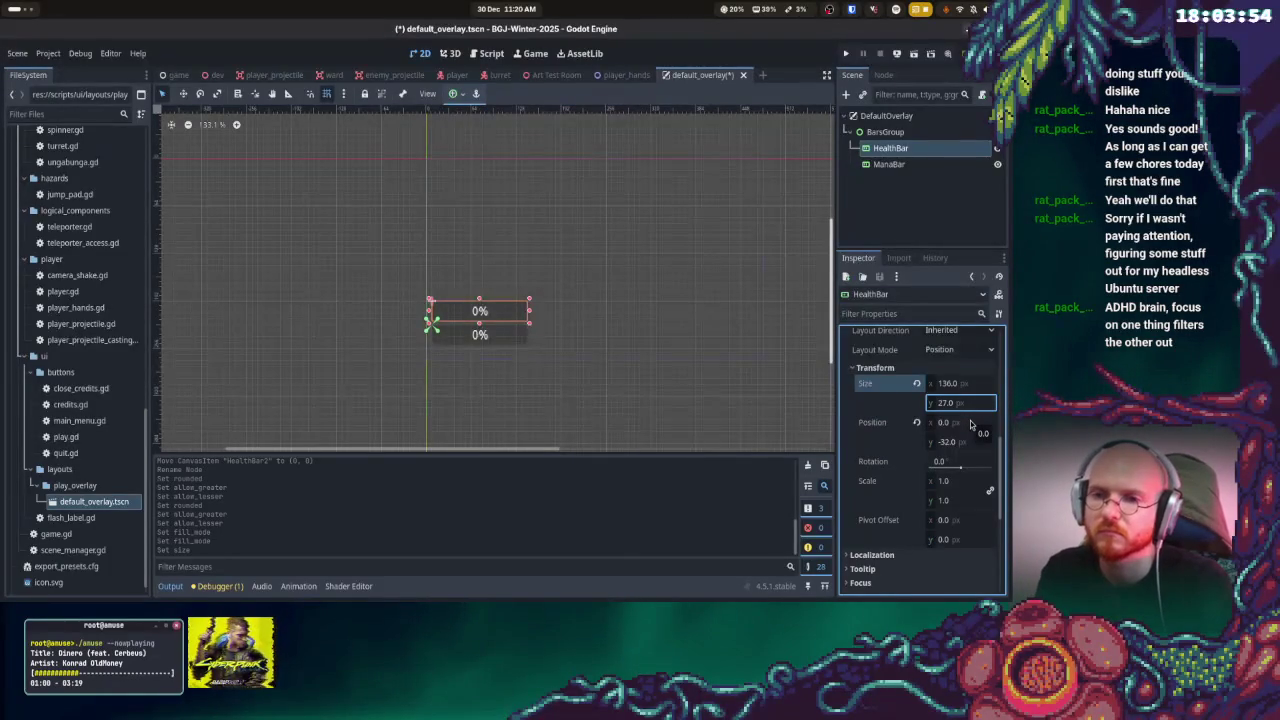
pyautogui.click(950, 504)
pyautogui.press('BackSpace')
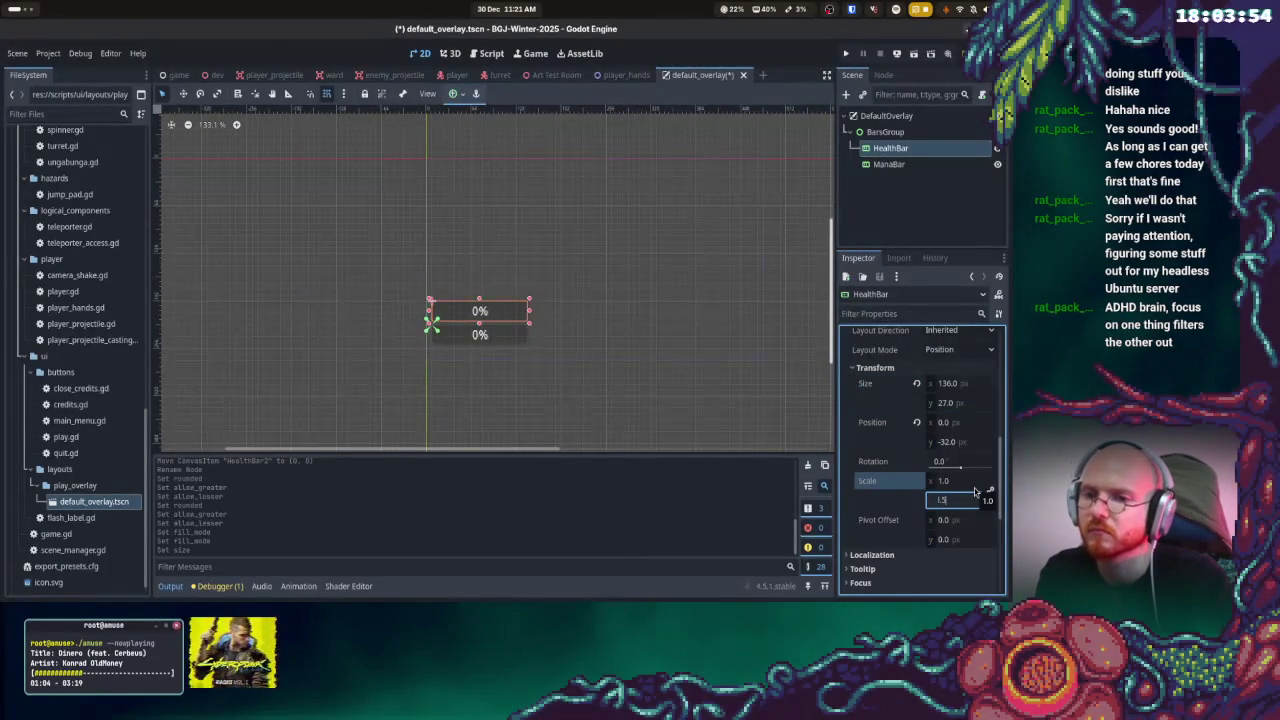
pyautogui.write('0.5')
pyautogui.press('Return')
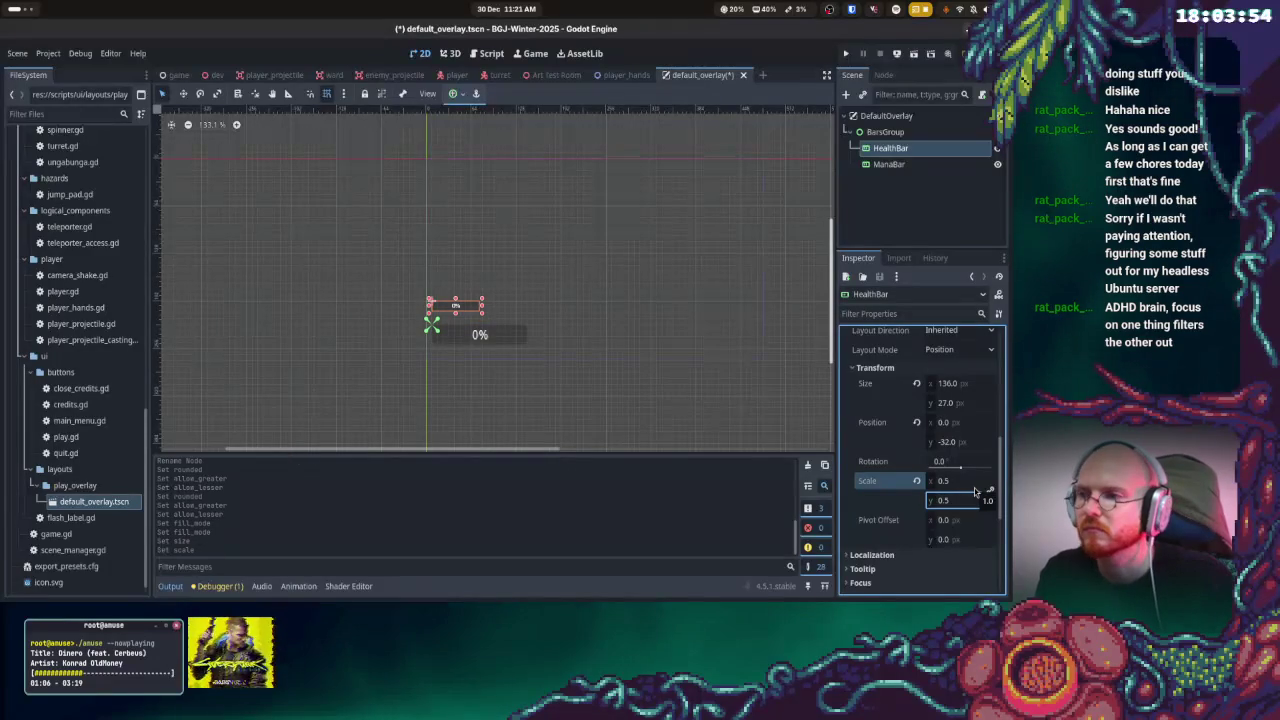
# - Select ManaBar and collapse its theme and texture sections in the Inspector
pyautogui.click(889, 164)
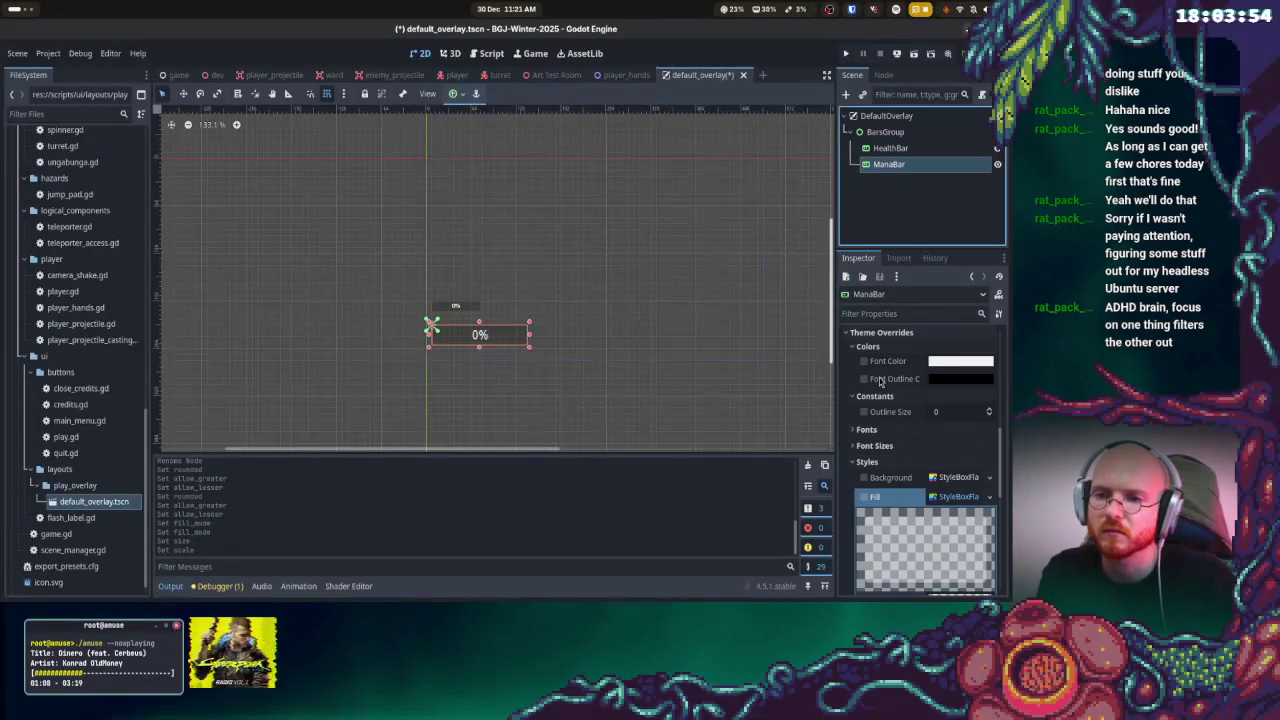
pyautogui.click(880, 332)
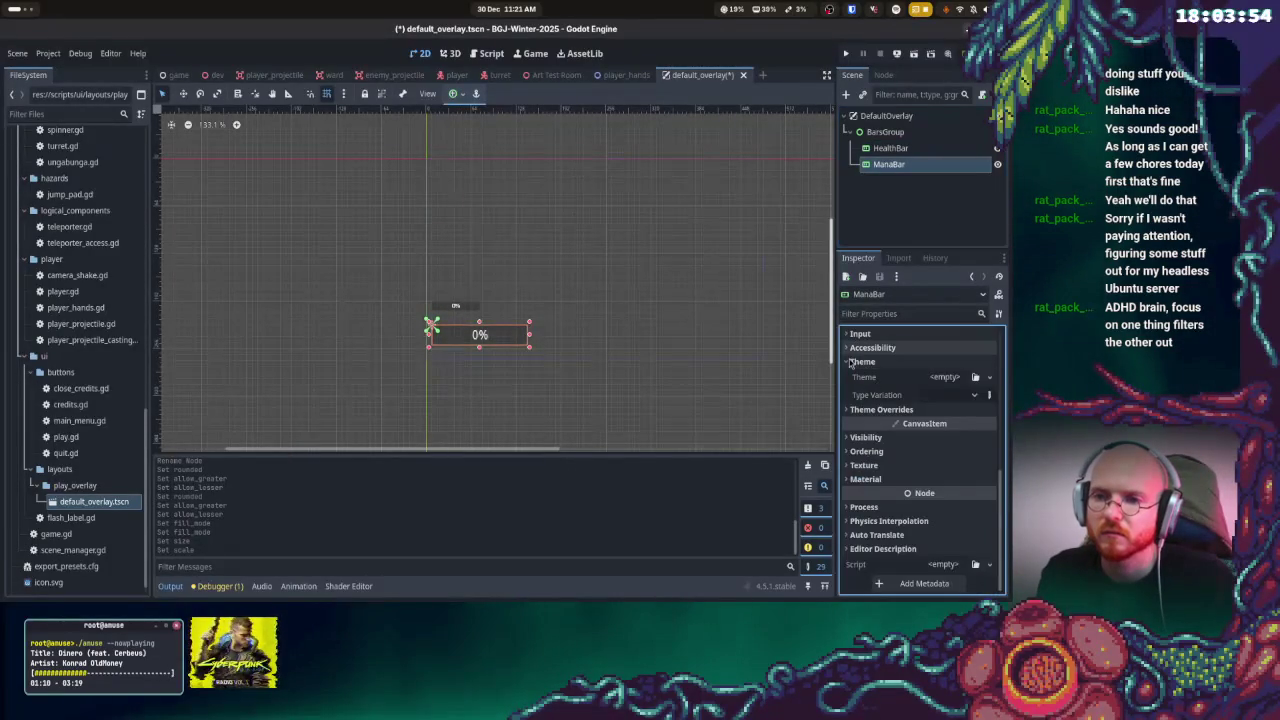
pyautogui.scroll(3, 852, 479)
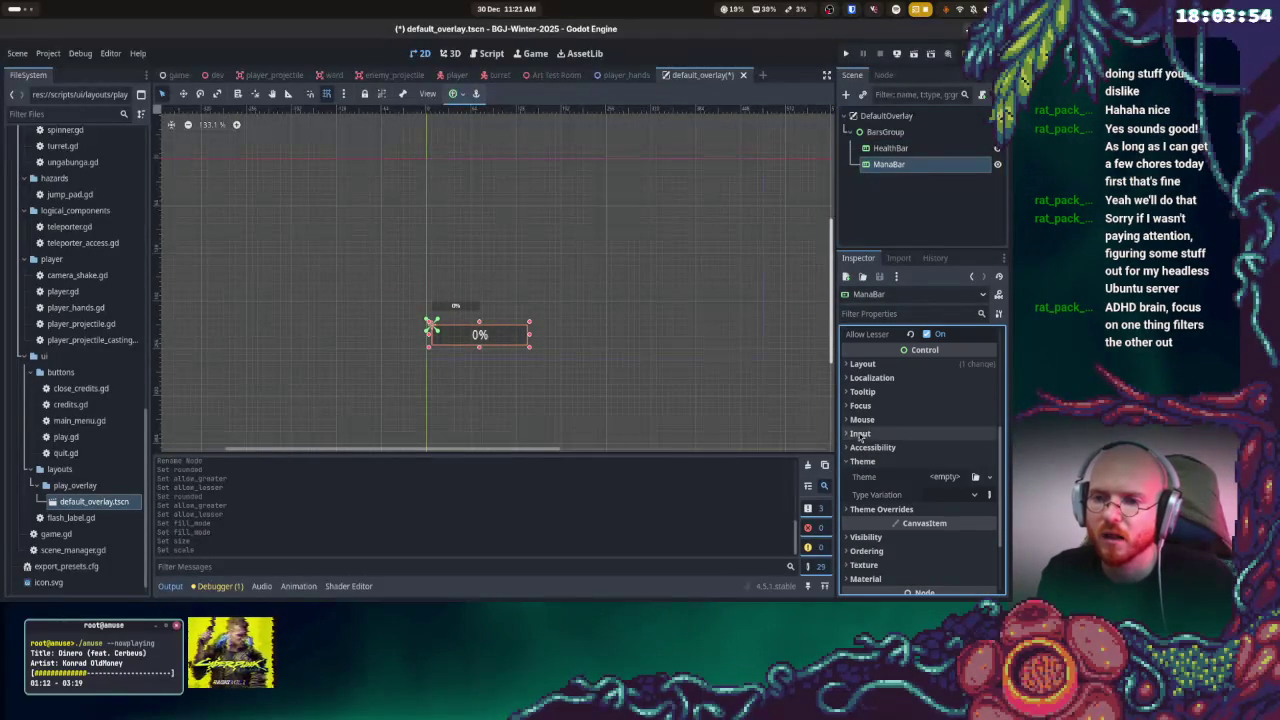
pyautogui.click(848, 462)
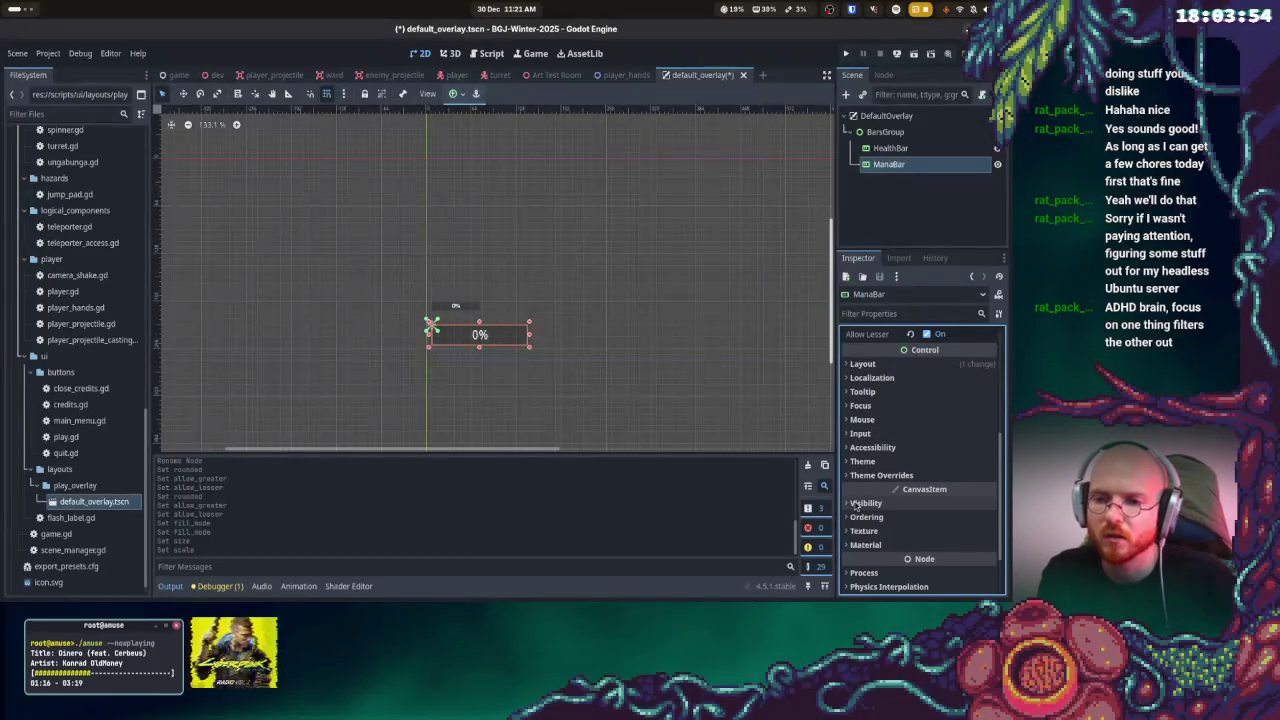
pyautogui.click(863, 530)
pyautogui.scroll(-2, 931, 490)
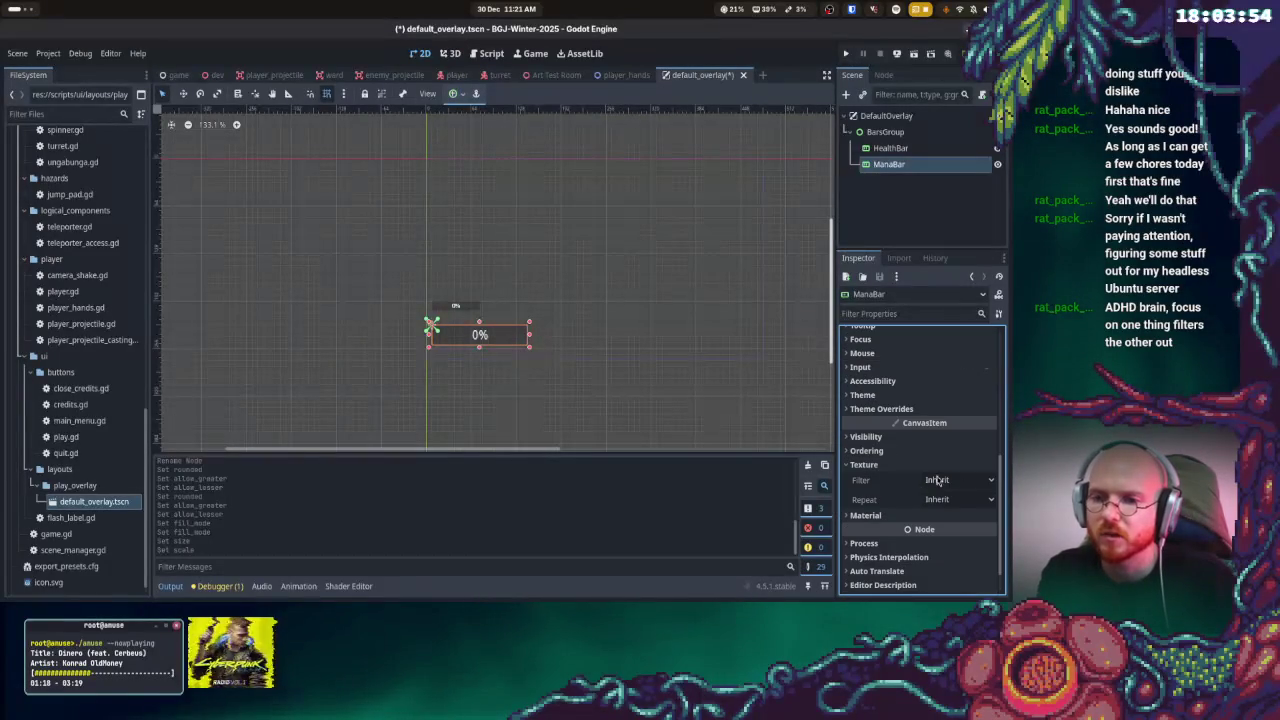
pyautogui.click(863, 465)
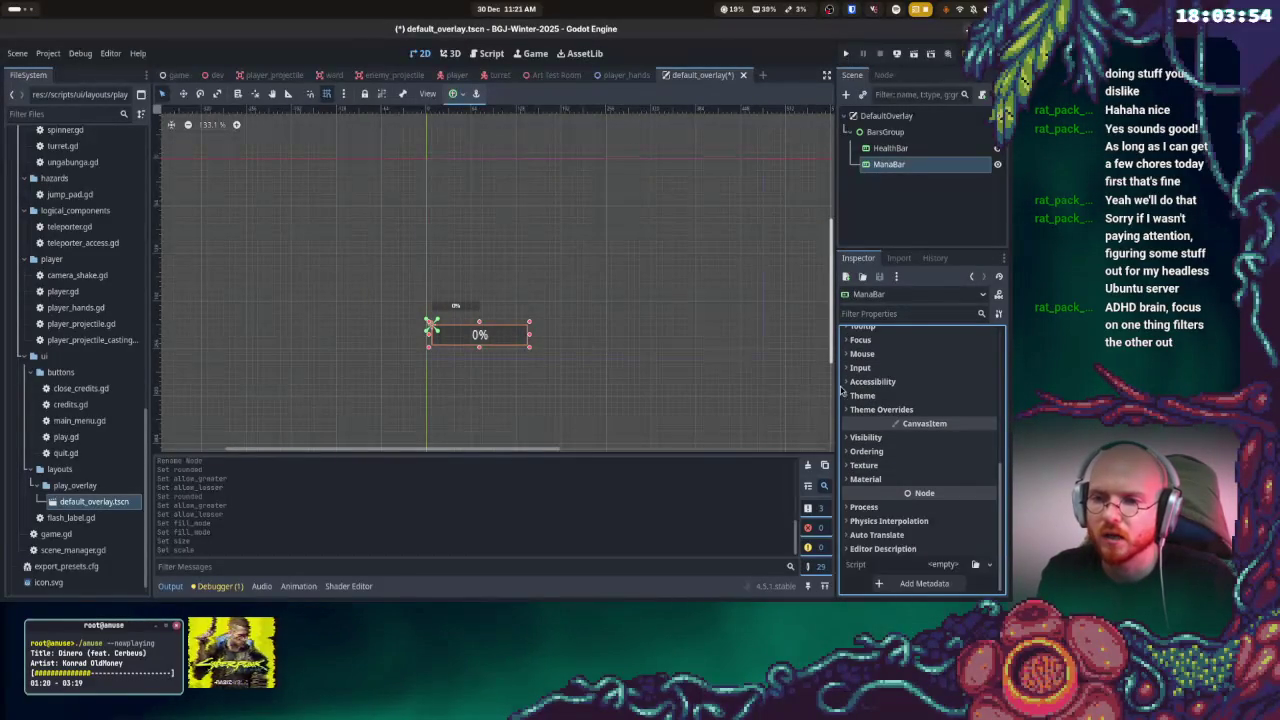
pyautogui.scroll(3, 907, 487)
pyautogui.scroll(7, 905, 488)
pyautogui.scroll(-6, 890, 492)
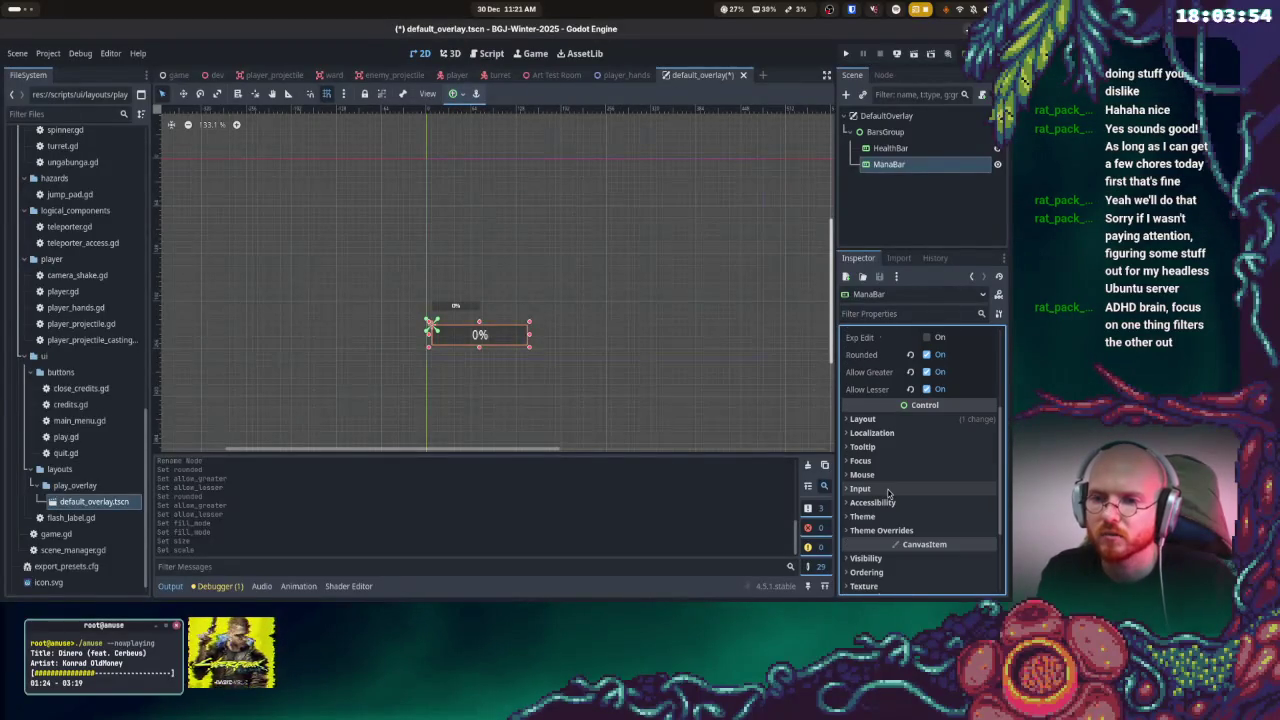
pyautogui.scroll(-4, 888, 492)
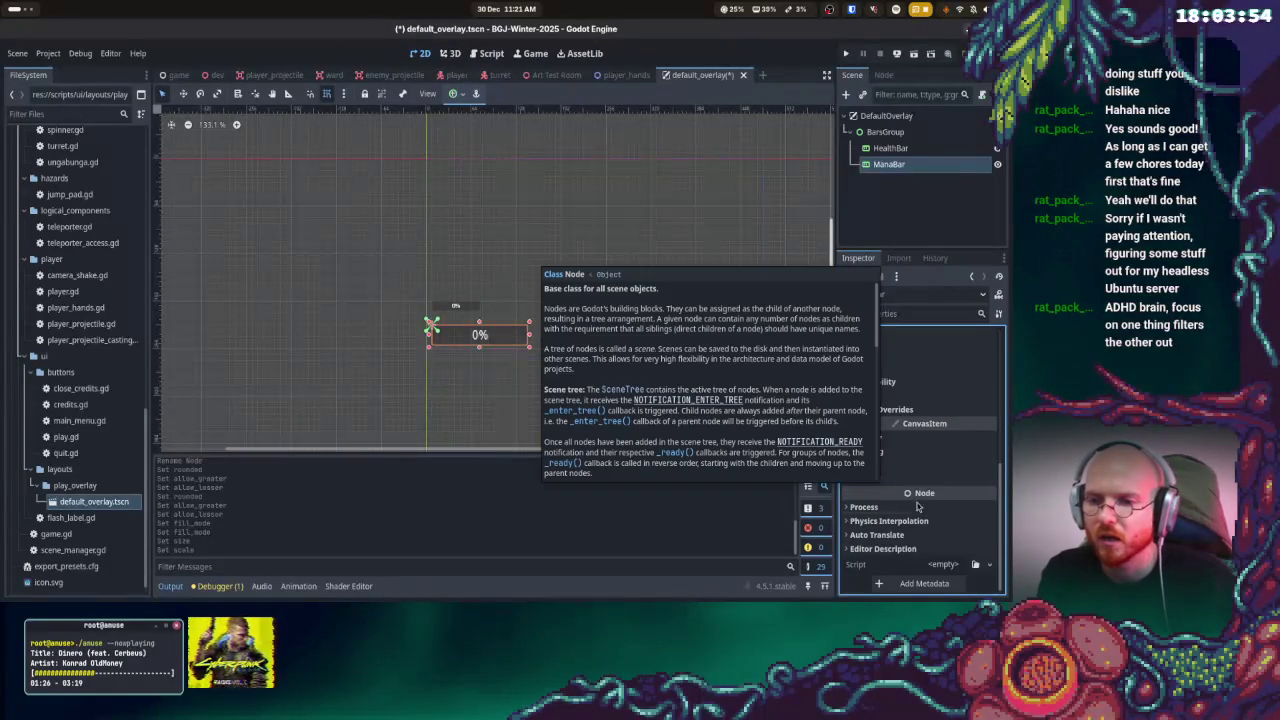
pyautogui.scroll(3, 935, 520)
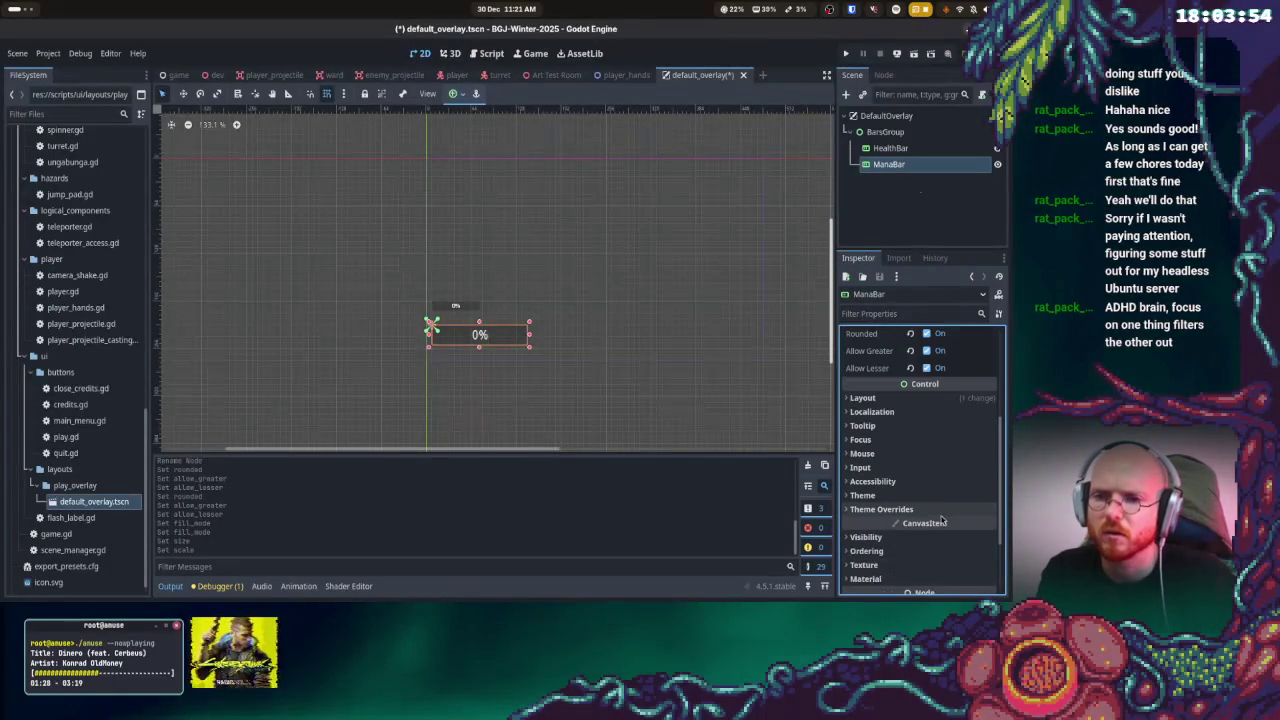
pyautogui.scroll(5, 930, 528)
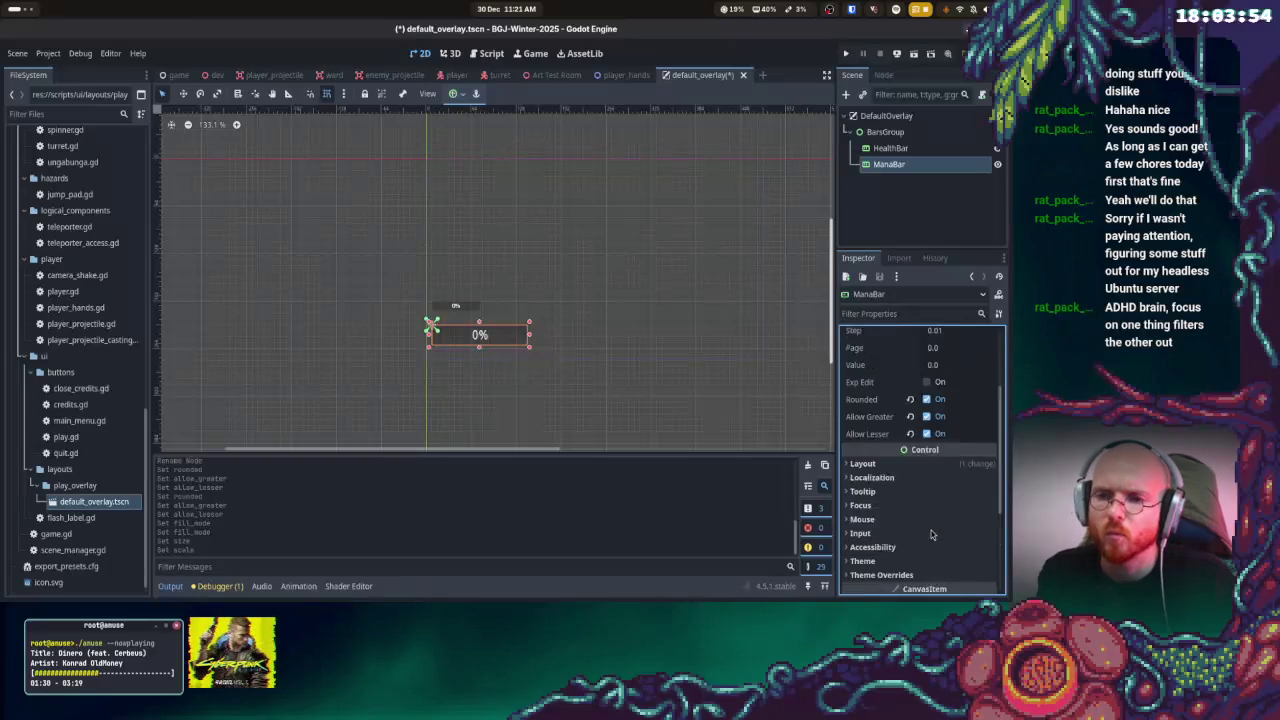
pyautogui.scroll(-5, 938, 537)
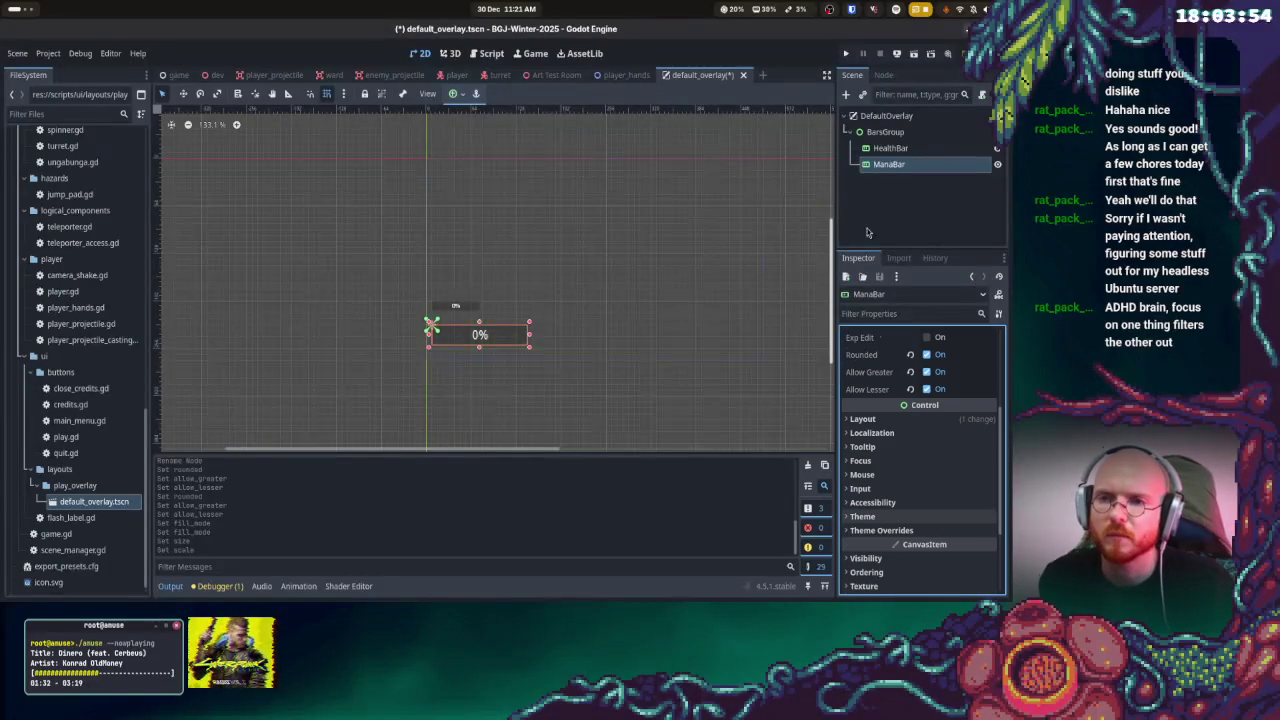
# - Compare HealthBar and ManaBar properties, then filter ManaBar's Inspector by 'transf'
pyautogui.click(885, 150)
pyautogui.scroll(-5, 940, 490)
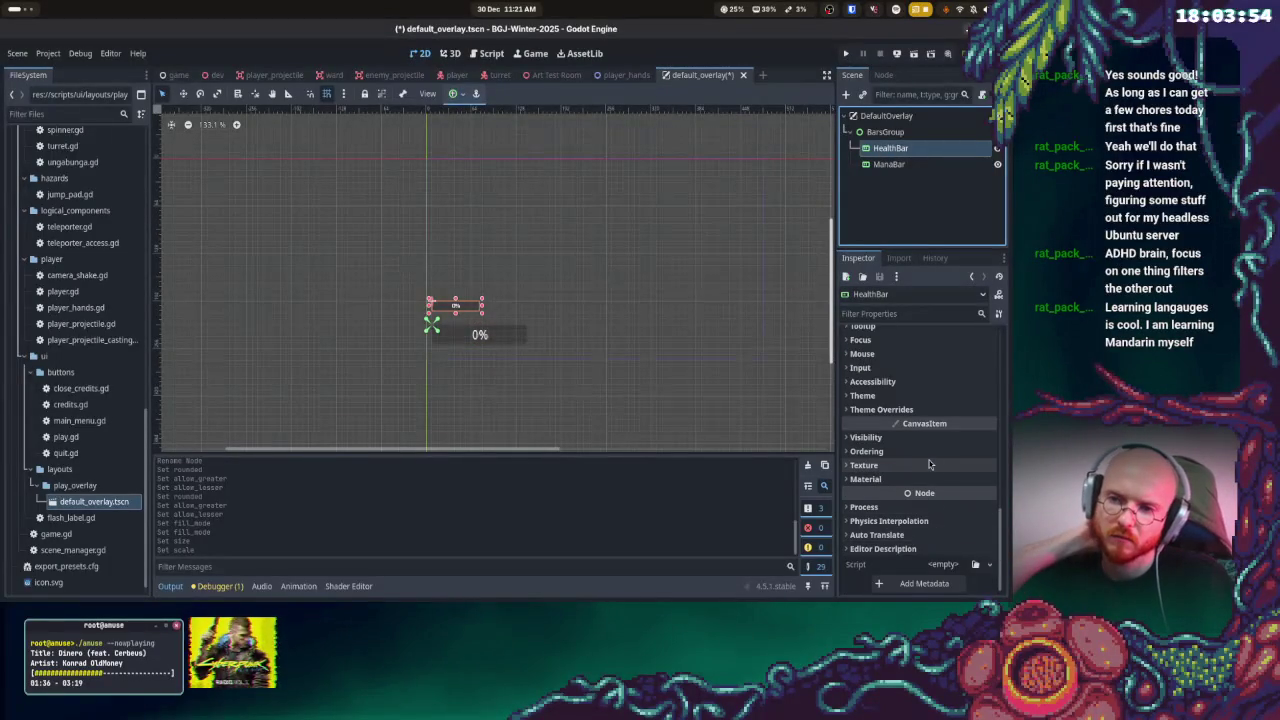
pyautogui.scroll(5, 940, 500)
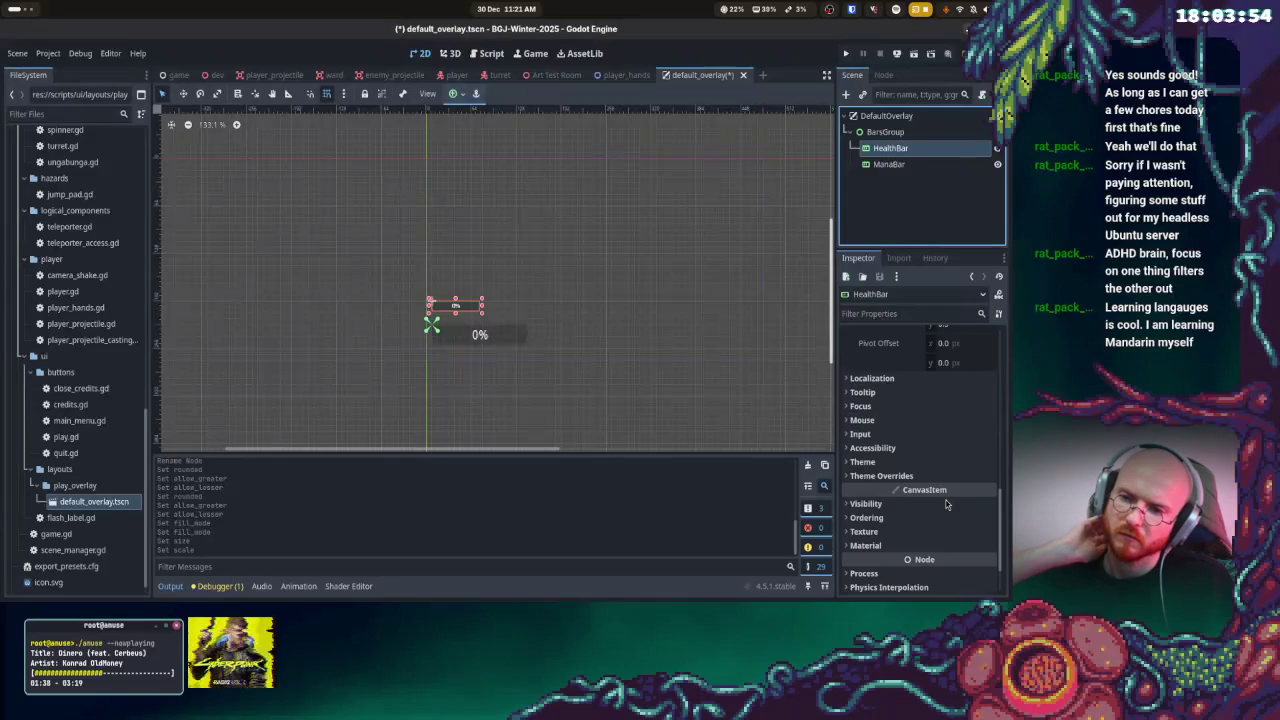
pyautogui.scroll(2, 940, 507)
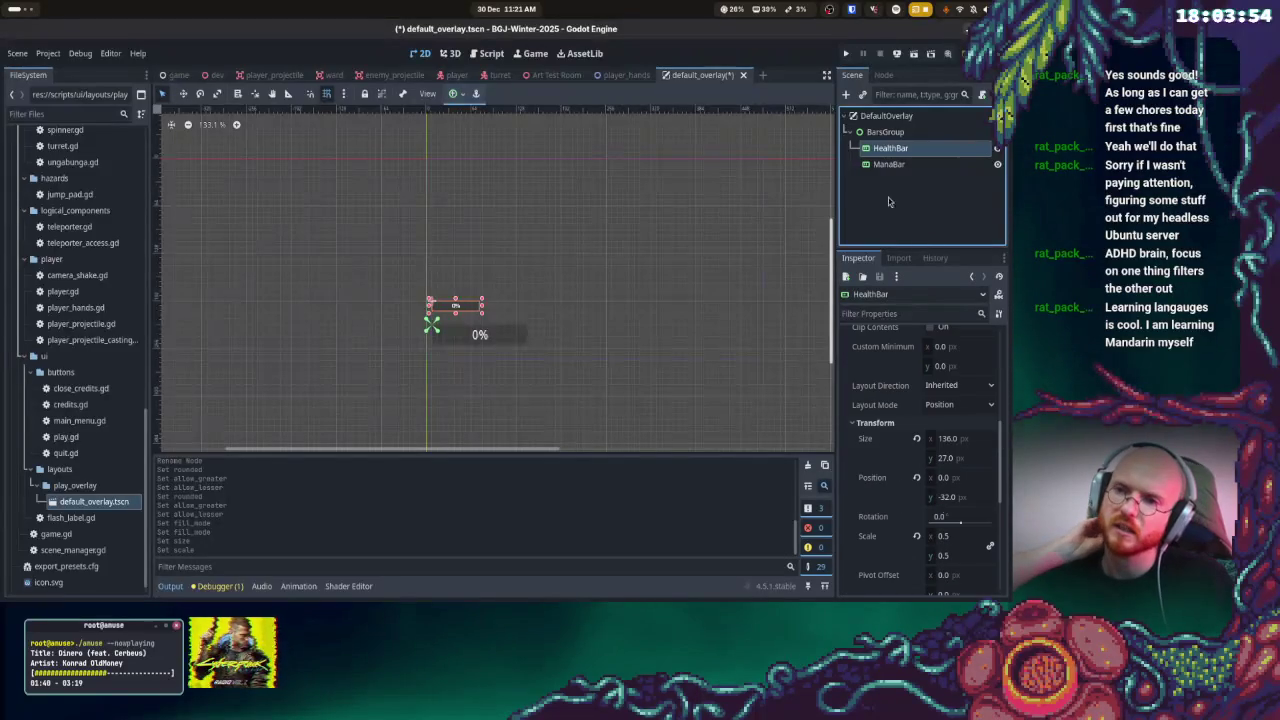
pyautogui.click(889, 164)
pyautogui.scroll(5, 942, 497)
pyautogui.scroll(-4, 942, 497)
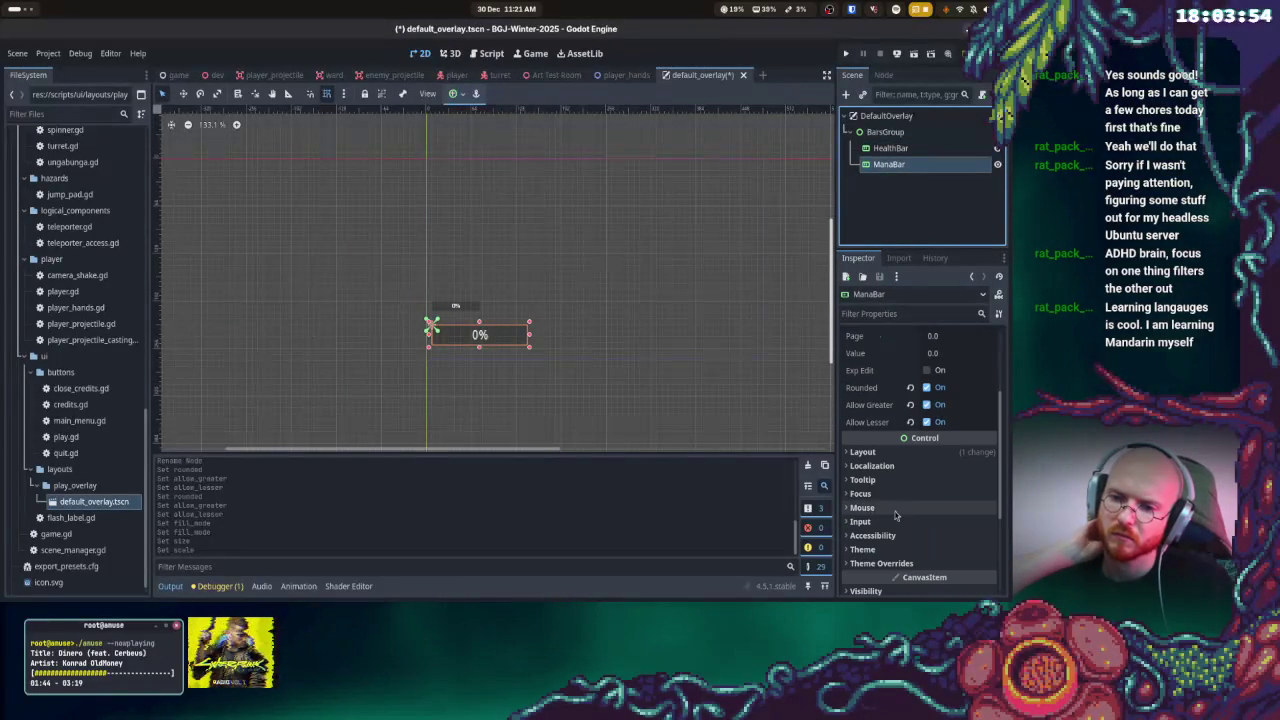
pyautogui.scroll(-2, 896, 515)
pyautogui.scroll(-3, 896, 515)
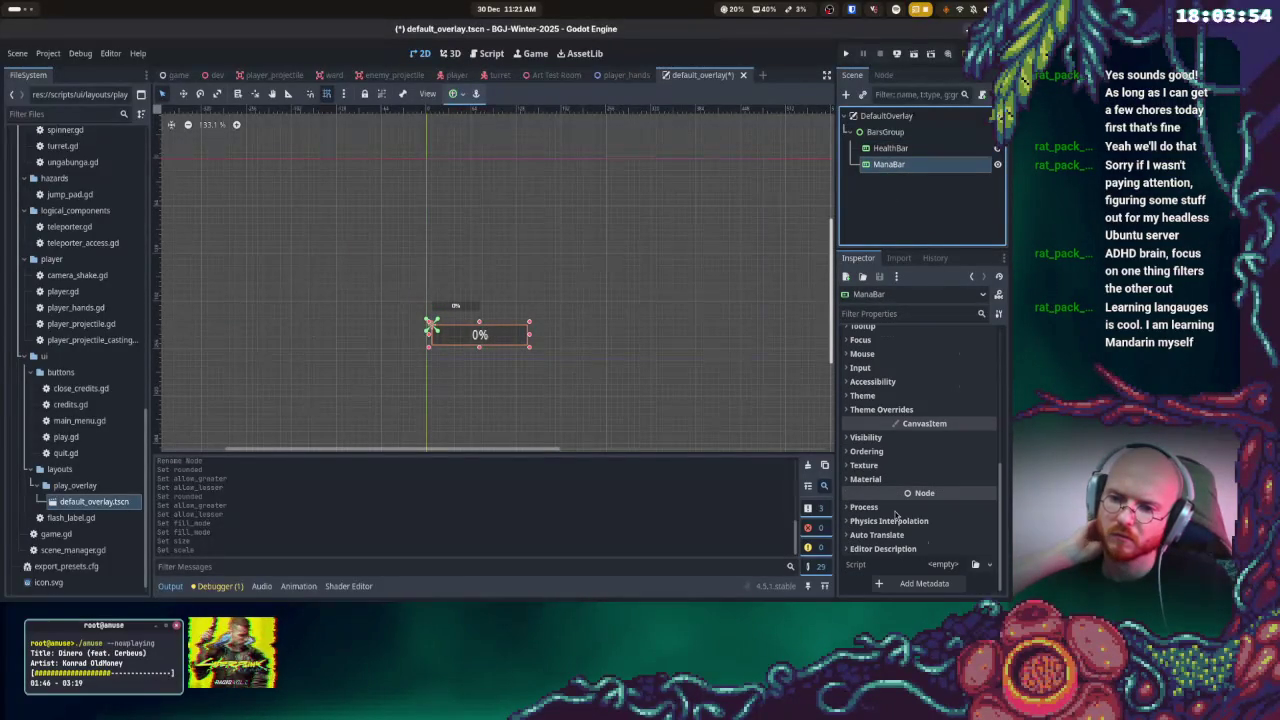
pyautogui.click(916, 315)
pyautogui.write('transf')
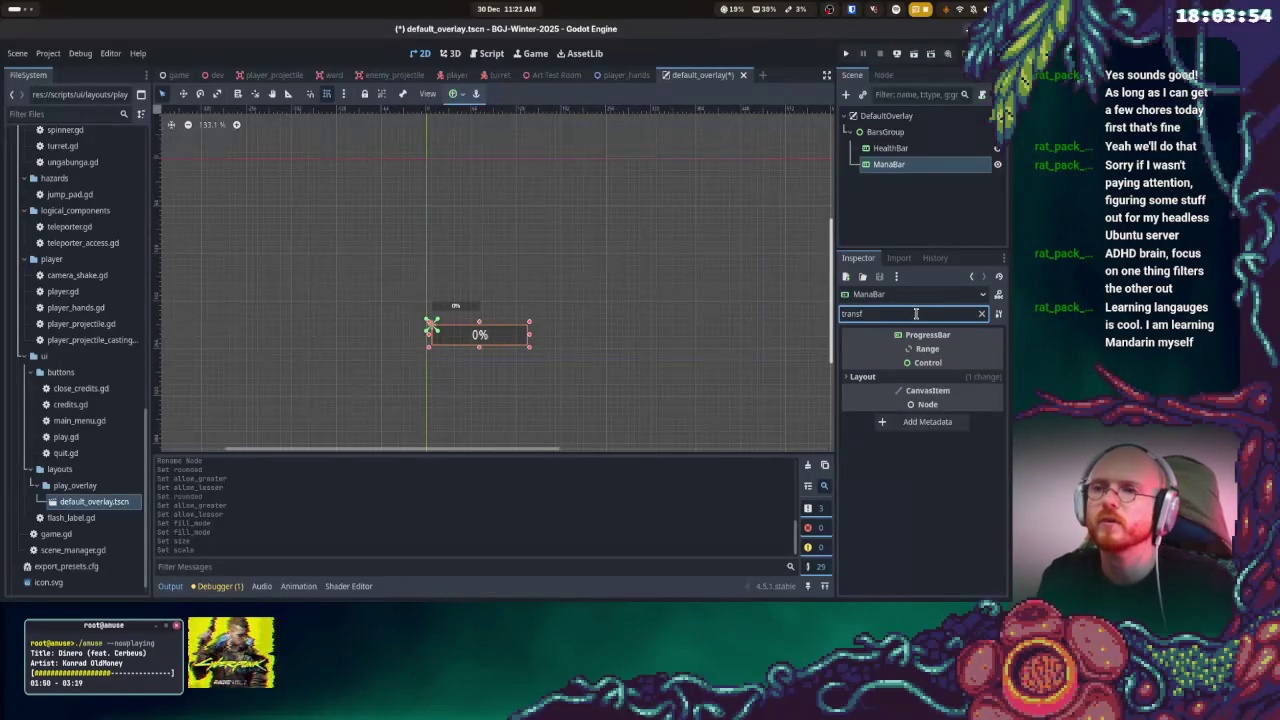
# - Narrow ManaBar to 96 px wide on the canvas and clear the property filter
pyautogui.click(522, 338)
pyautogui.moveTo(528, 320)
pyautogui.mouseDown()
pyautogui.moveTo(489, 321)
pyautogui.moveTo(502, 321)
pyautogui.mouseUp()
pyautogui.click(890, 170)
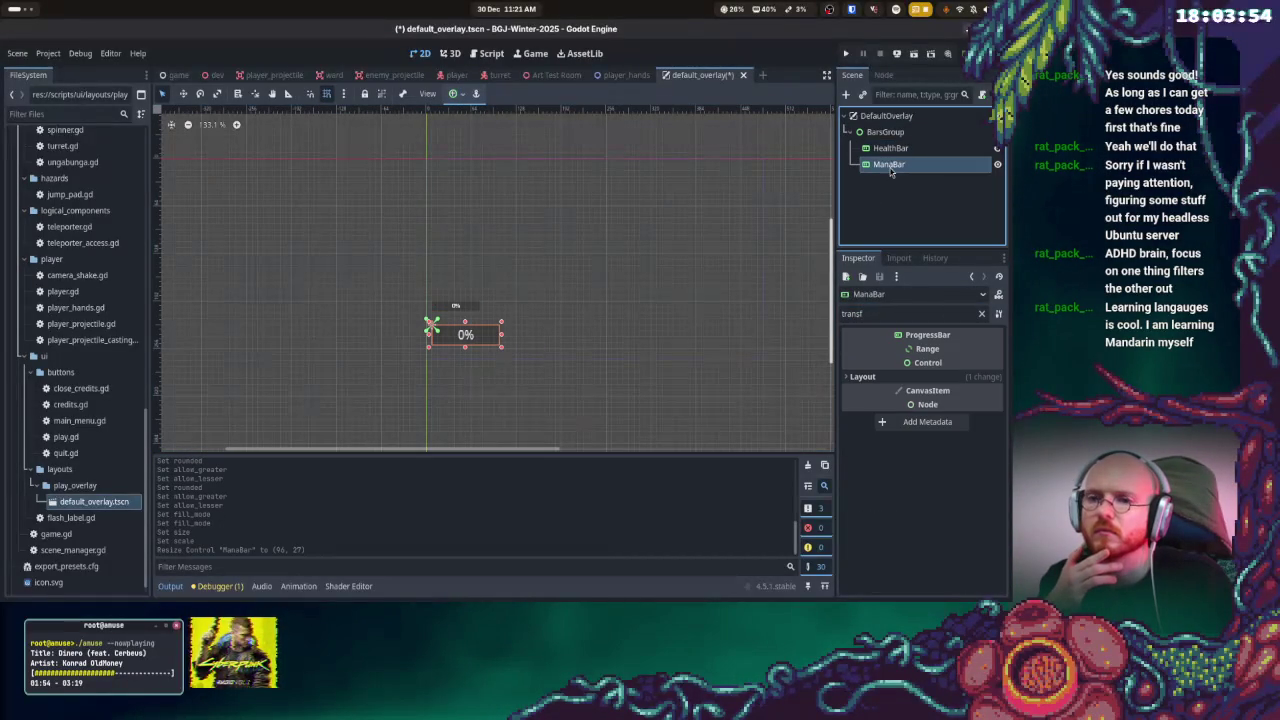
pyautogui.click(981, 314)
pyautogui.scroll(-2, 975, 450)
pyautogui.scroll(-5, 965, 462)
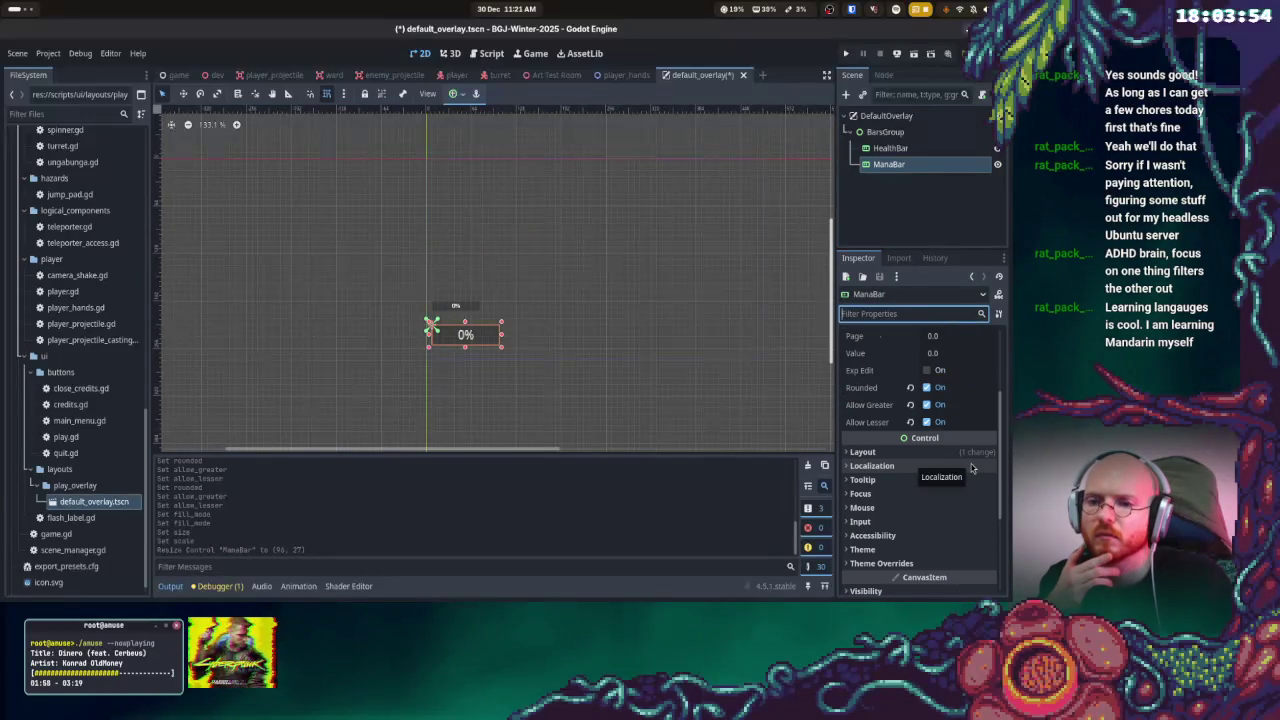
# - Delete ManaBar, inspect HealthBar's layout, then undo the deletion
pyautogui.rightClick(486, 334)
pyautogui.click(479, 336)
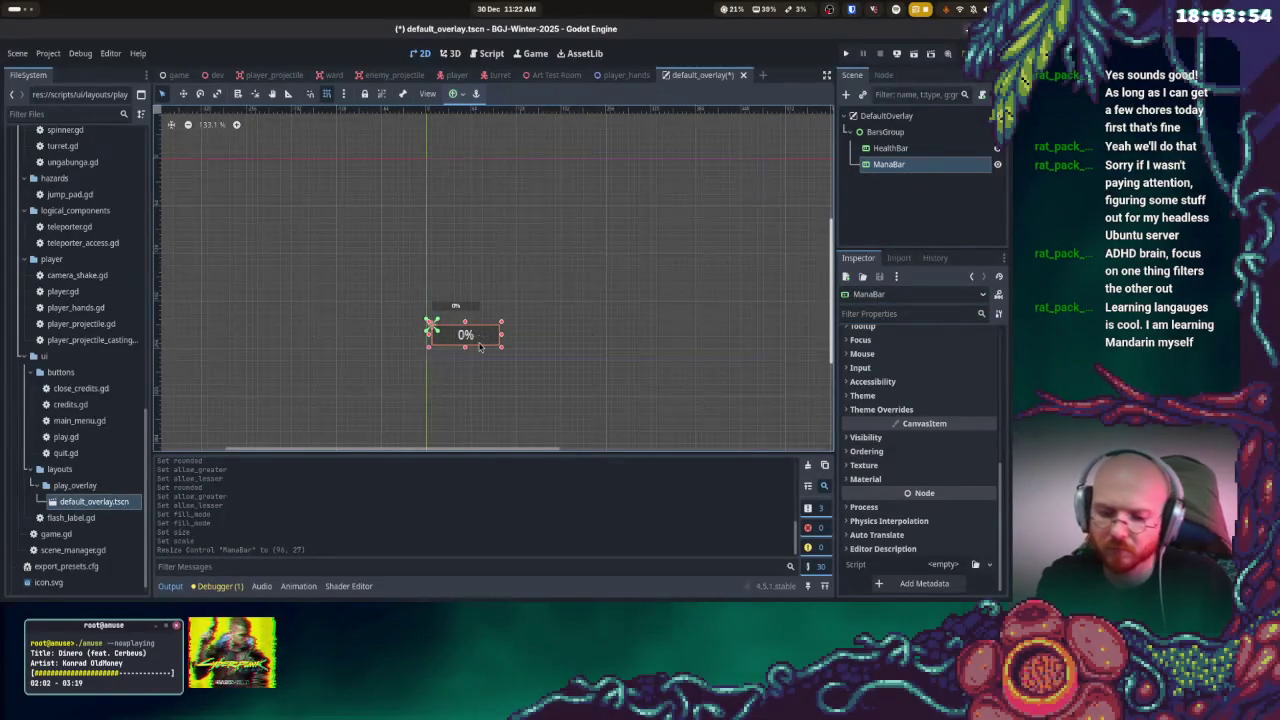
pyautogui.press('Delete')
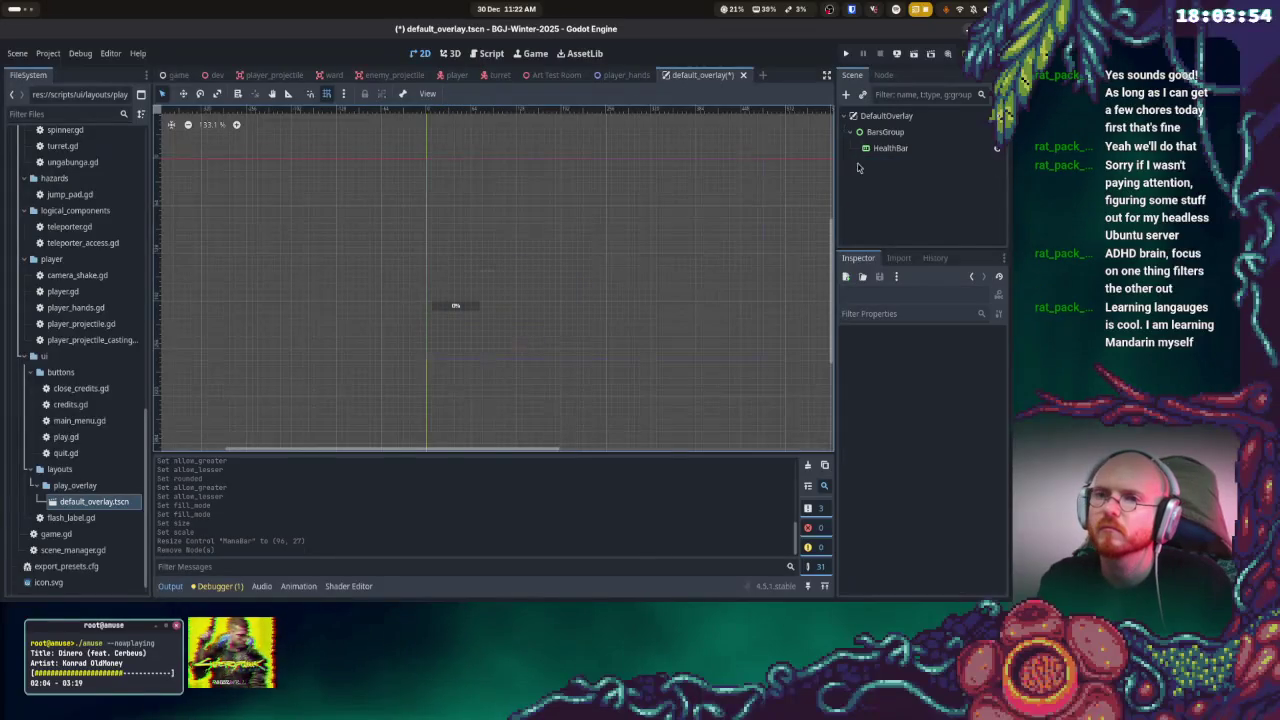
pyautogui.click(886, 149)
pyautogui.scroll(-3, 920, 363)
pyautogui.scroll(-1, 920, 363)
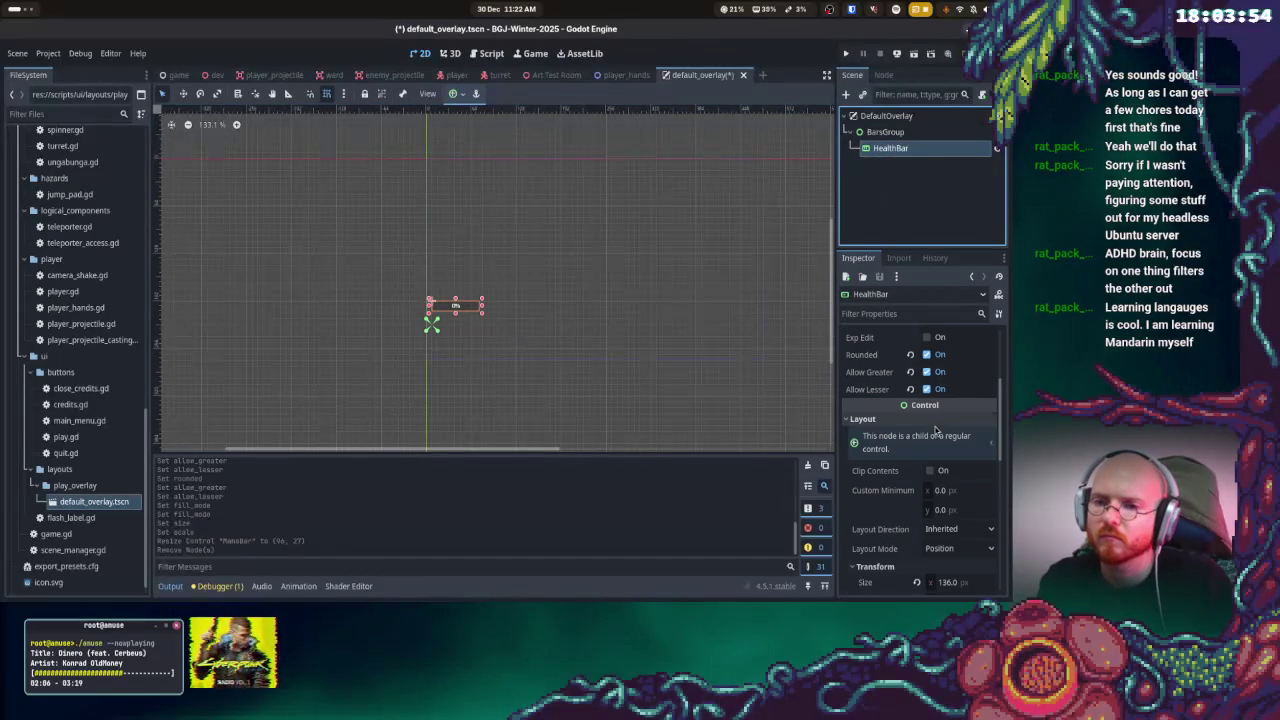
pyautogui.click(851, 420)
pyautogui.click(851, 420)
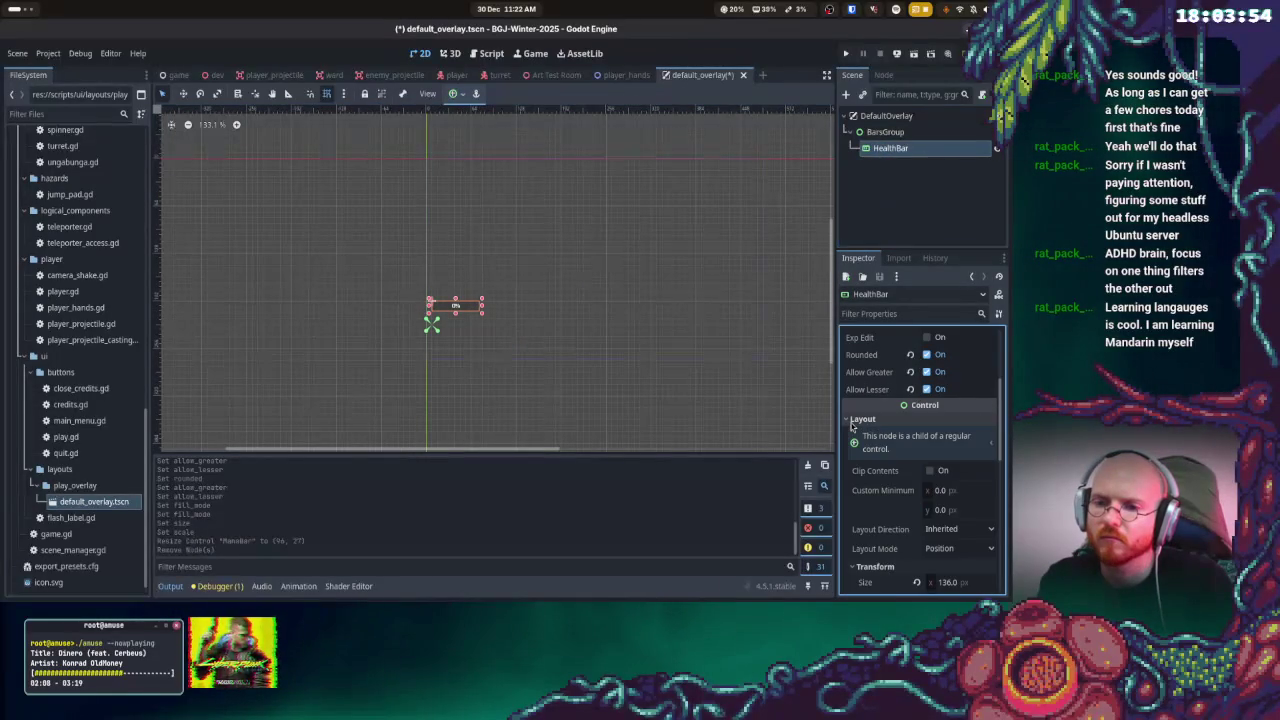
pyautogui.click(851, 420)
pyautogui.hotkey('ctrl', 'z')
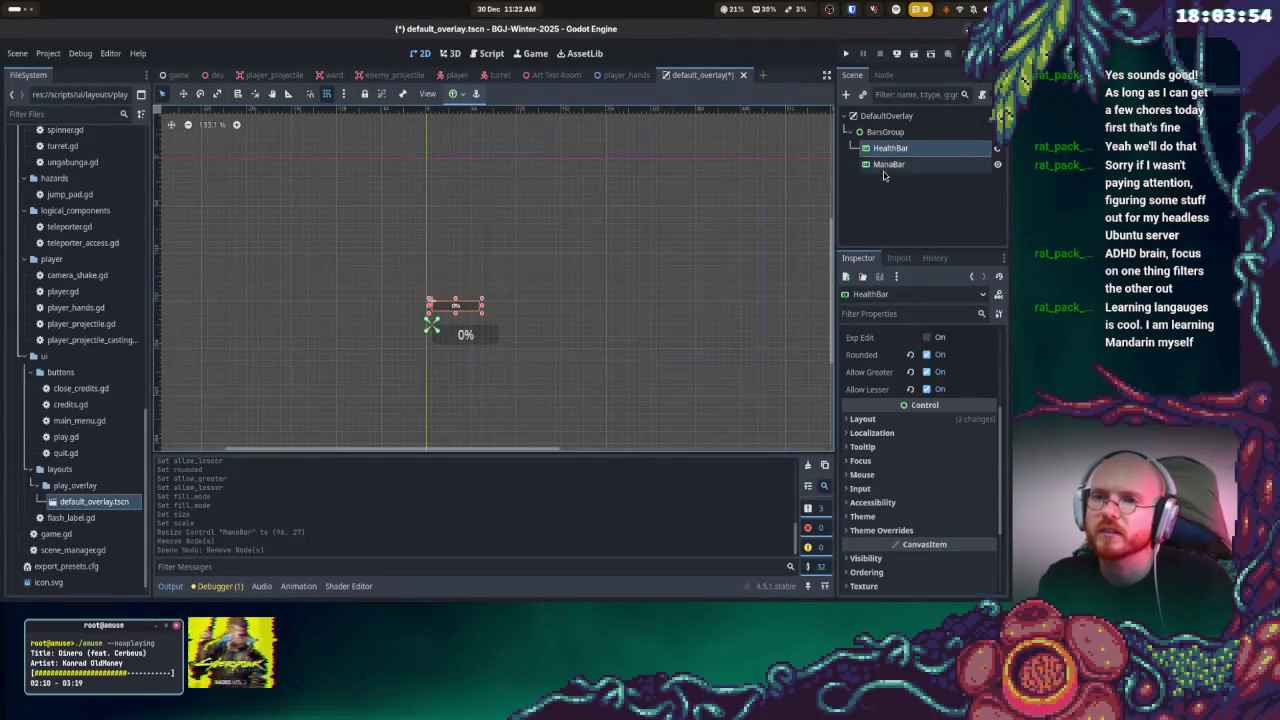
# - Set ManaBar's Transform scale to 0.5
pyautogui.click(886, 165)
pyautogui.scroll(-1, 870, 390)
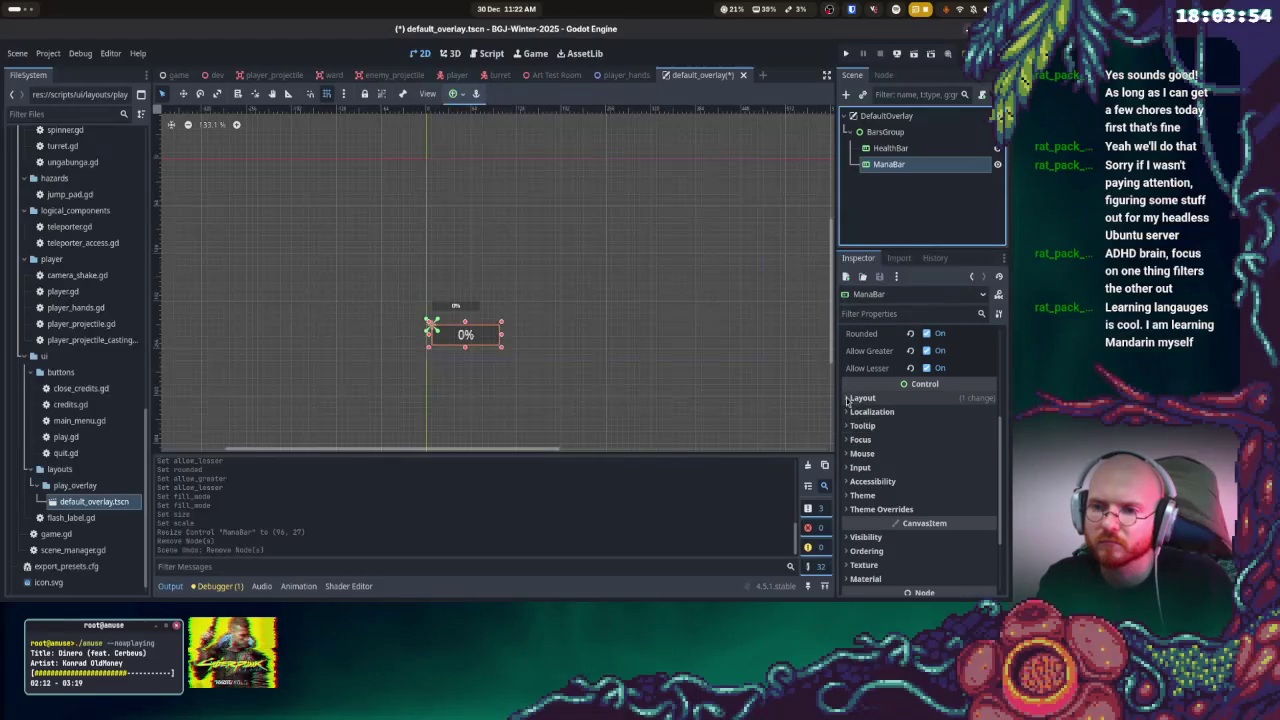
pyautogui.click(848, 398)
pyautogui.scroll(-2, 905, 470)
pyautogui.click(852, 446)
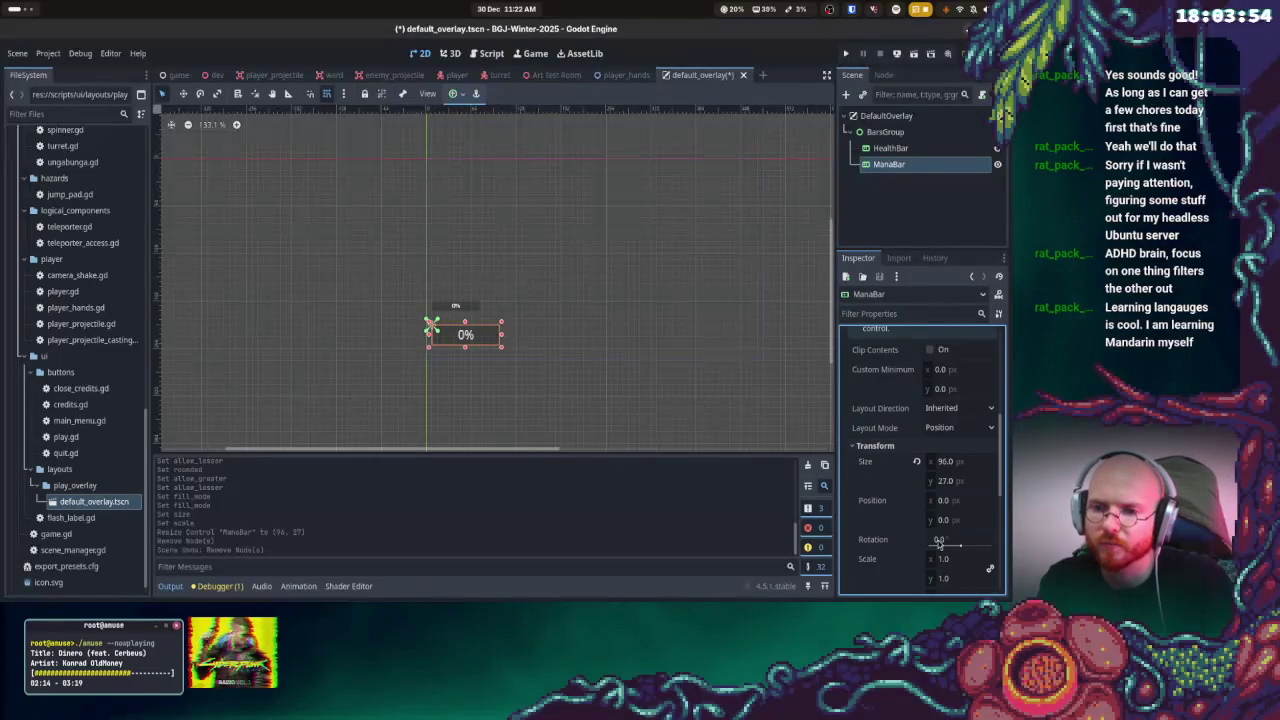
pyautogui.click(945, 500)
pyautogui.press('Tab')
pyautogui.press('Tab')
pyautogui.press('Tab')
pyautogui.write('0.5')
pyautogui.press('Return')
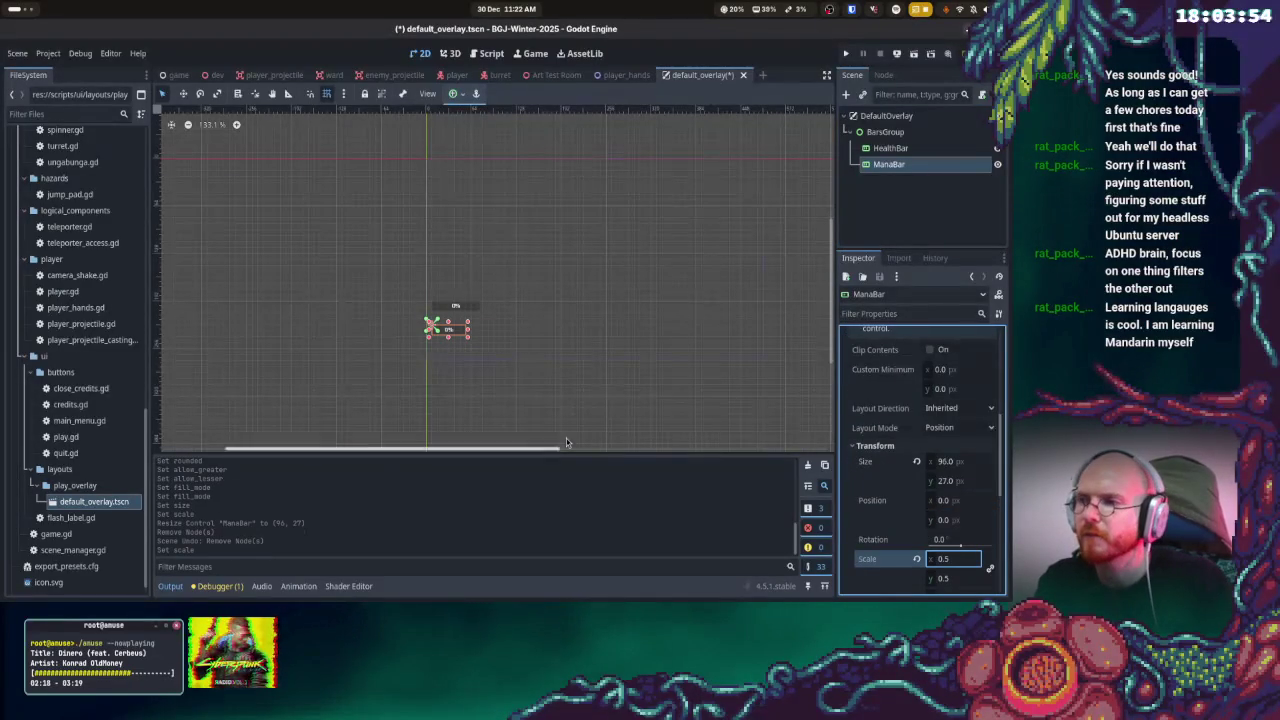
pyautogui.scroll(8, 445, 330)
# - Place ManaBar under HealthBar, stretch both bars to 224 px wide, and save the scene
pyautogui.moveTo(445, 320)
pyautogui.mouseDown()
pyautogui.moveTo(445, 388)
pyautogui.moveTo(700, 385)
pyautogui.mouseUp()
pyautogui.moveTo(500, 236)
pyautogui.mouseDown()
pyautogui.moveTo(534, 339)
pyautogui.moveTo(686, 339)
pyautogui.mouseUp()
pyautogui.click(657, 268)
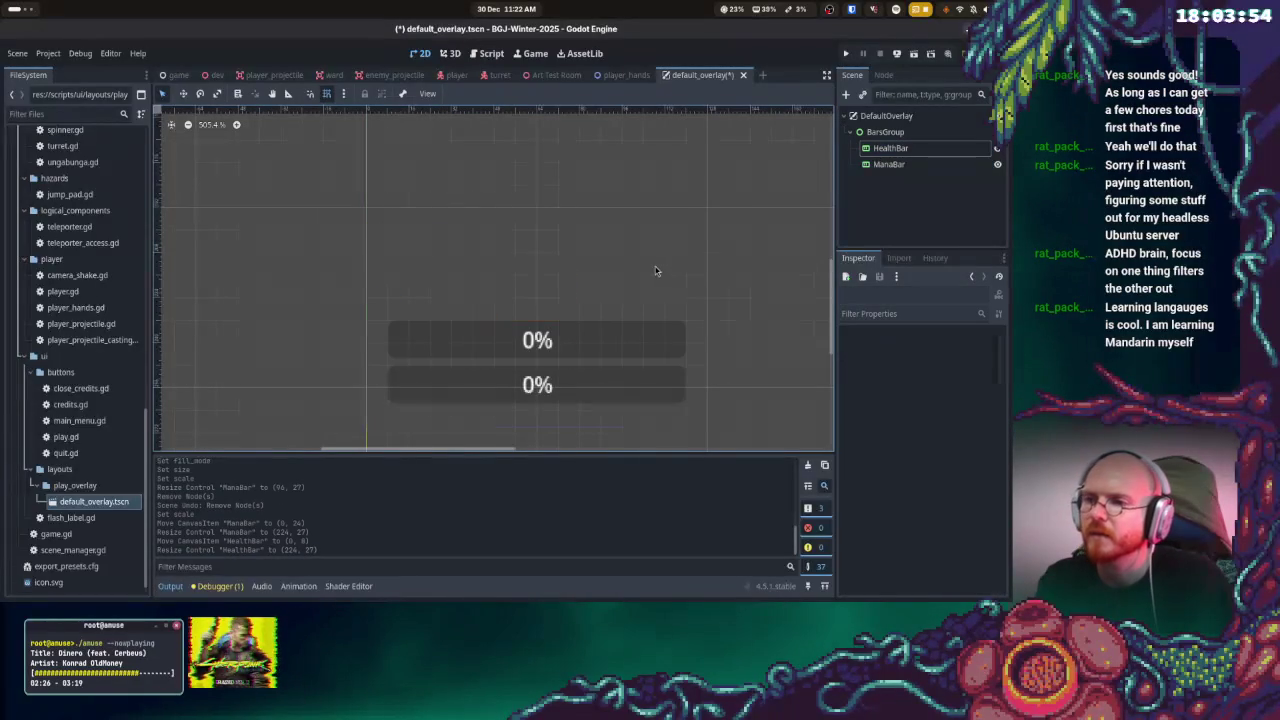
pyautogui.scroll(-4, 657, 268)
pyautogui.hotkey('ctrl', 's')
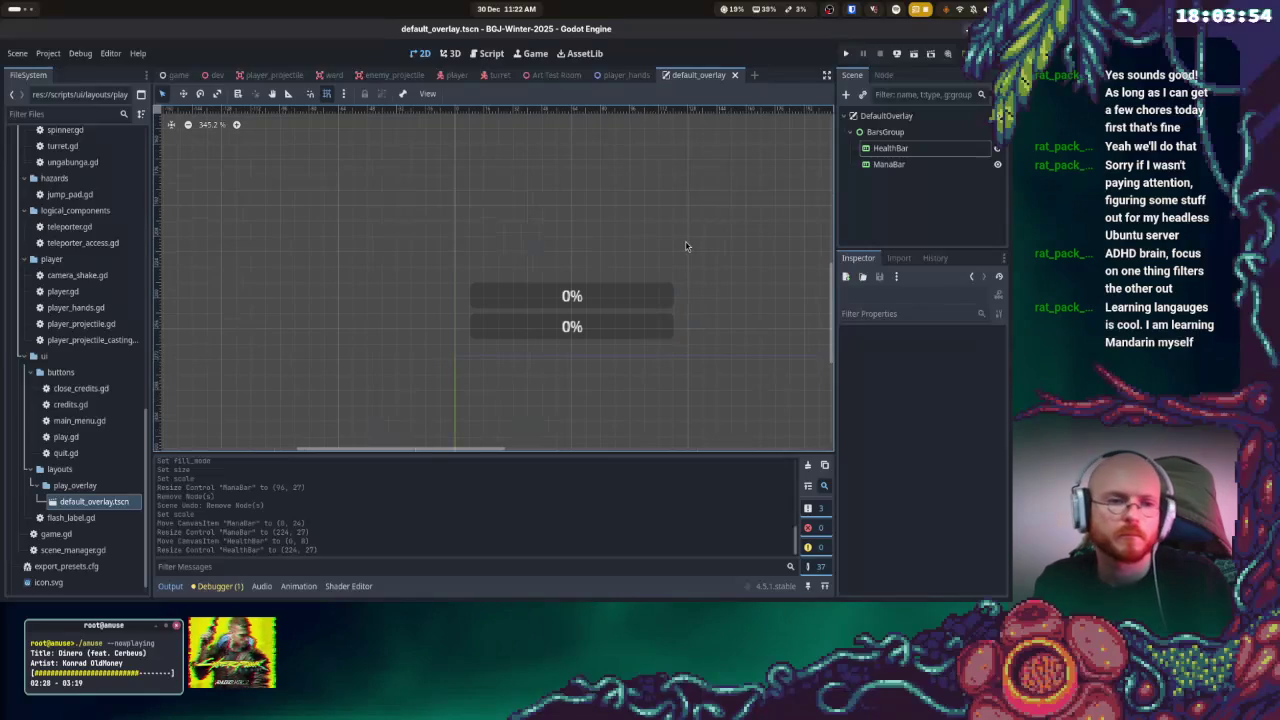
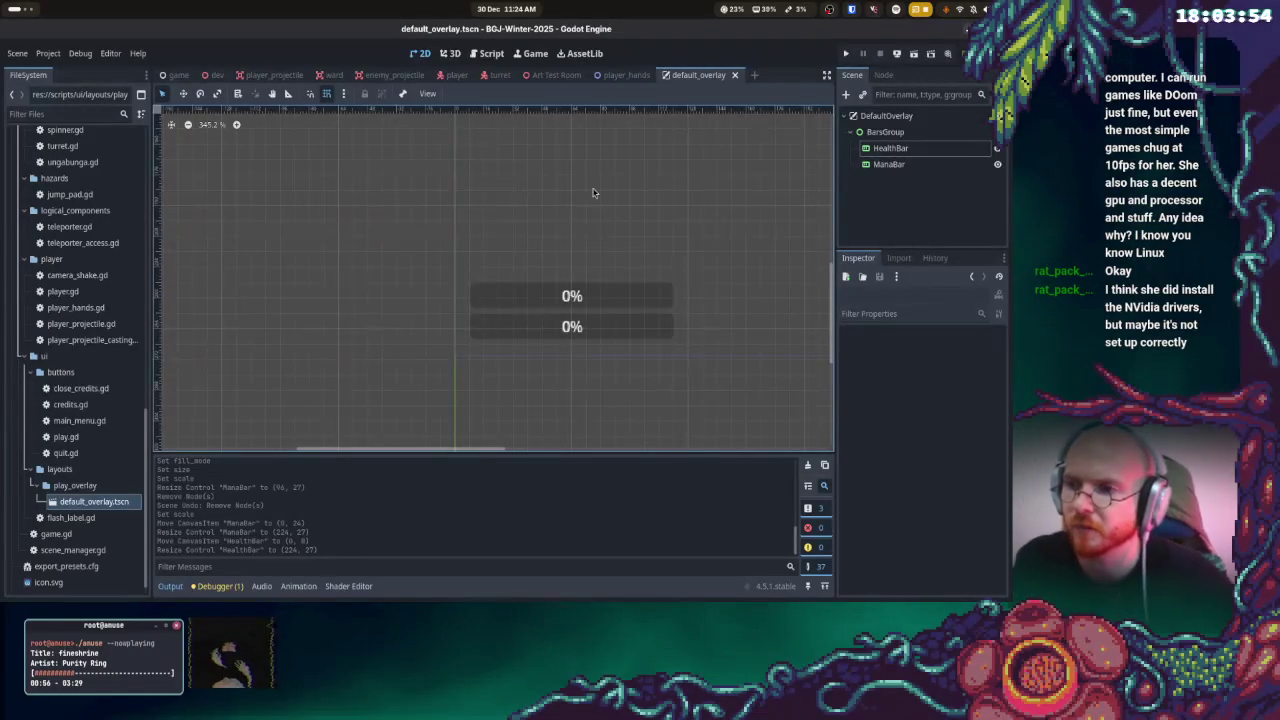
# - Zoom in on the HealthBar and ManaBar, then bring up the Activities overview
pyautogui.scroll(3, 604, 217)
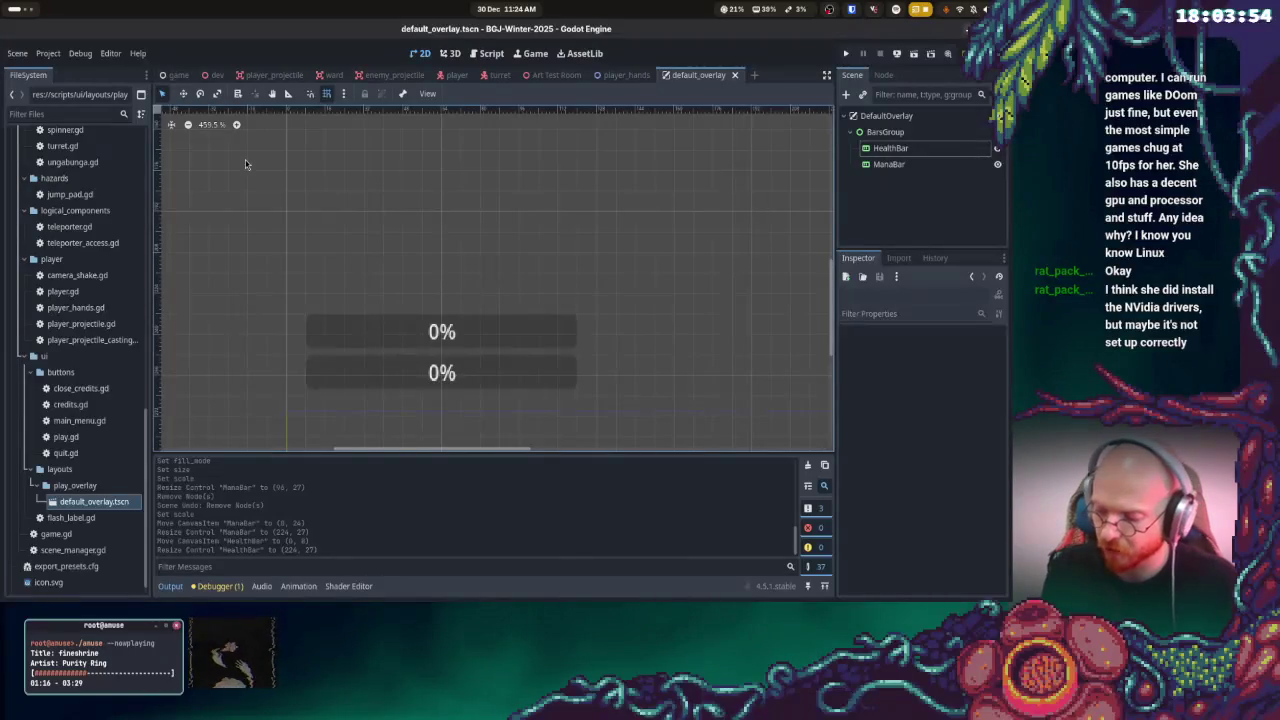
pyautogui.press('super')
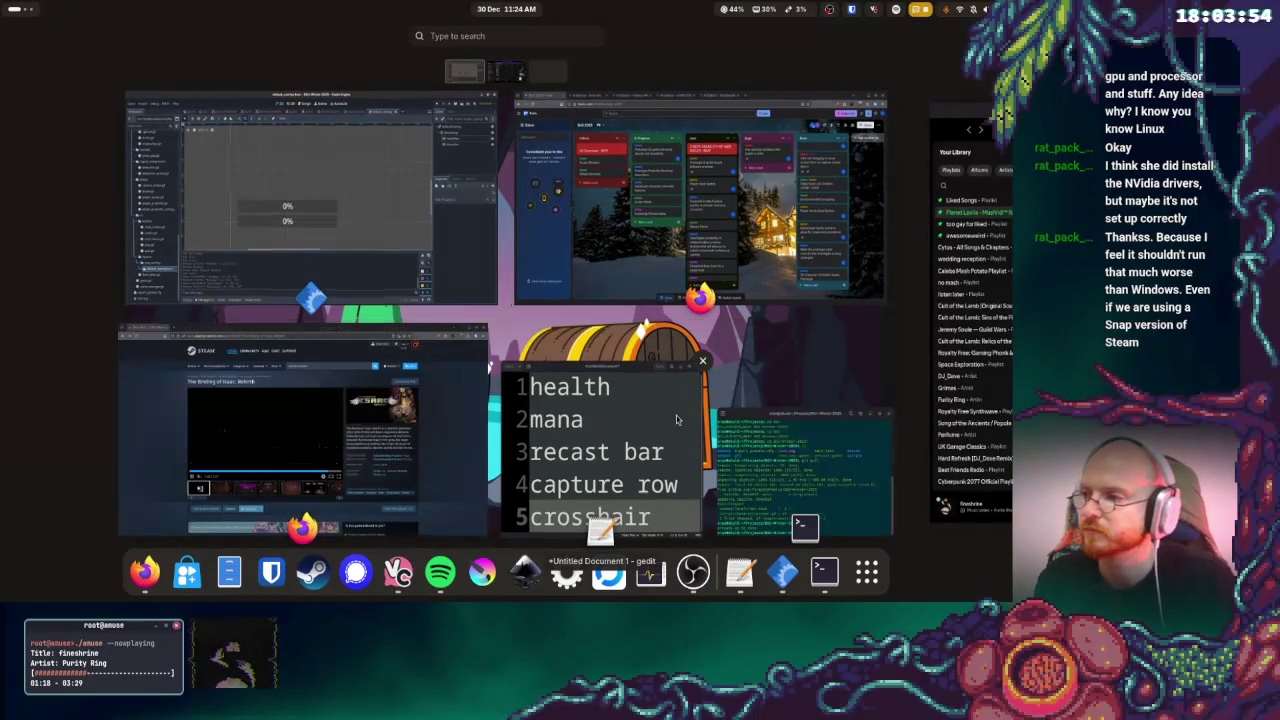
# - Check Spotify's Planet Laalia playlist on its workspace, then return to the Godot window
pyautogui.click(945, 370)
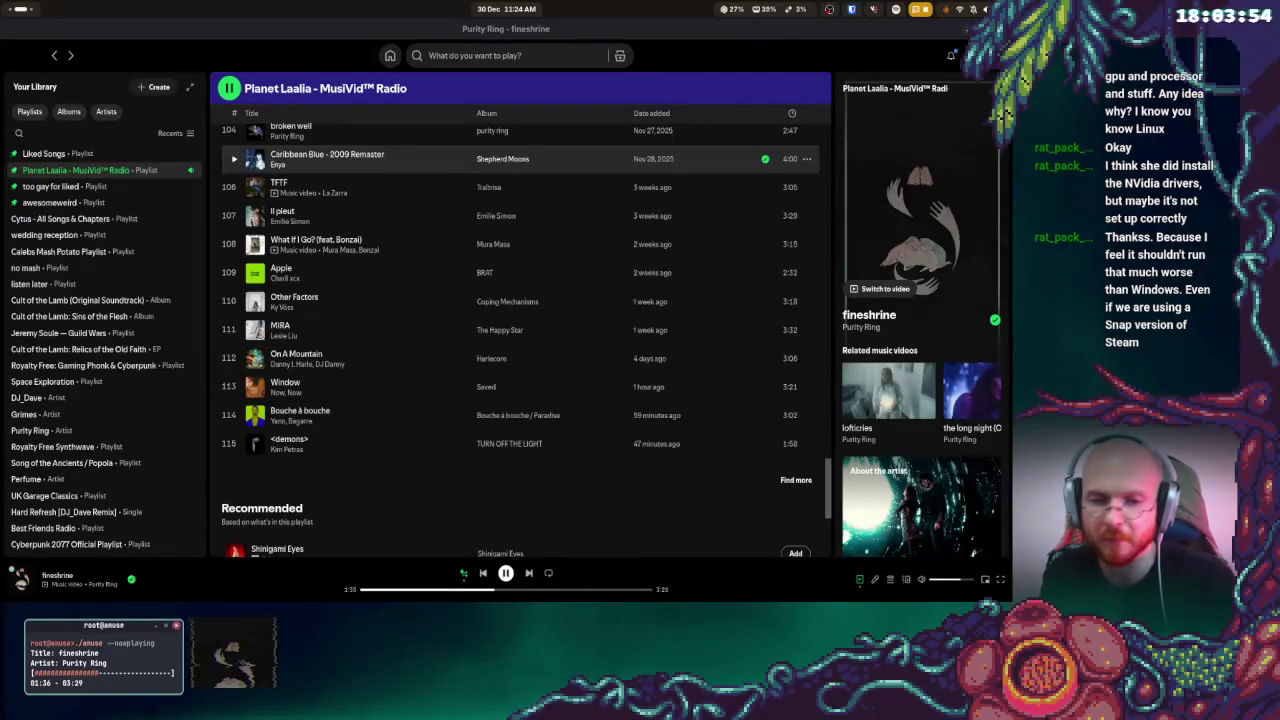
pyautogui.press('super')
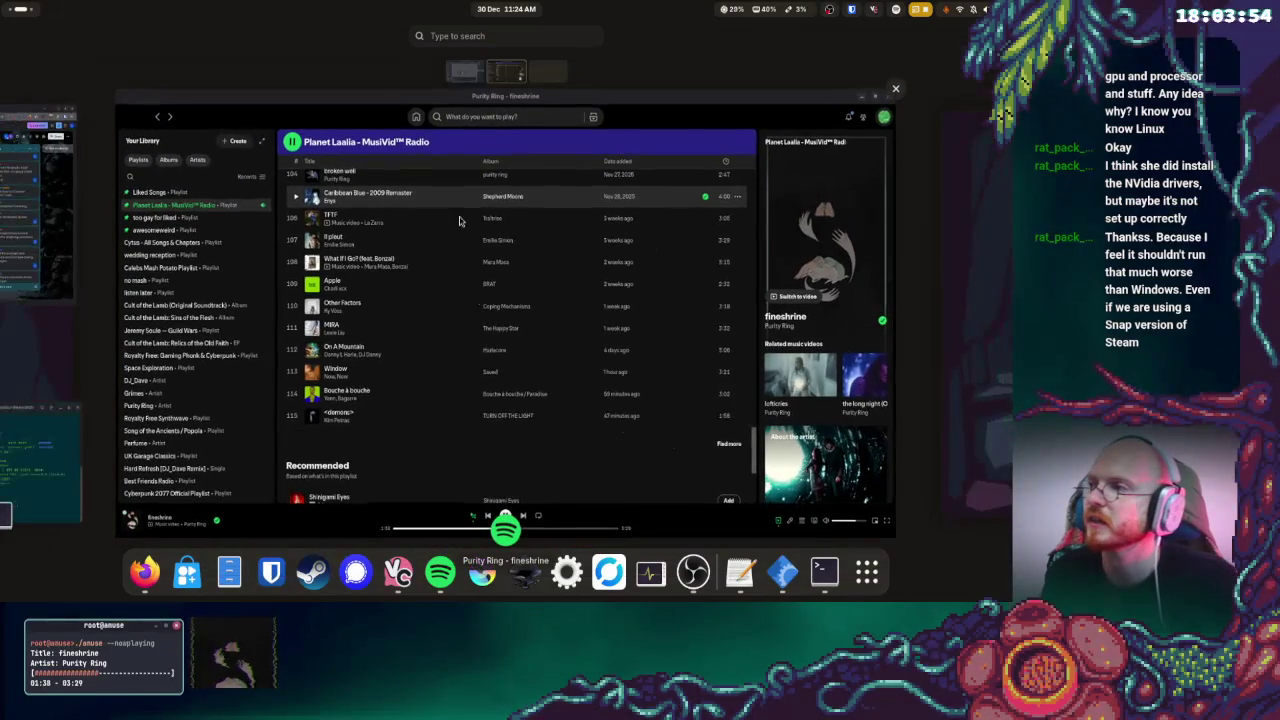
pyautogui.click(68, 212)
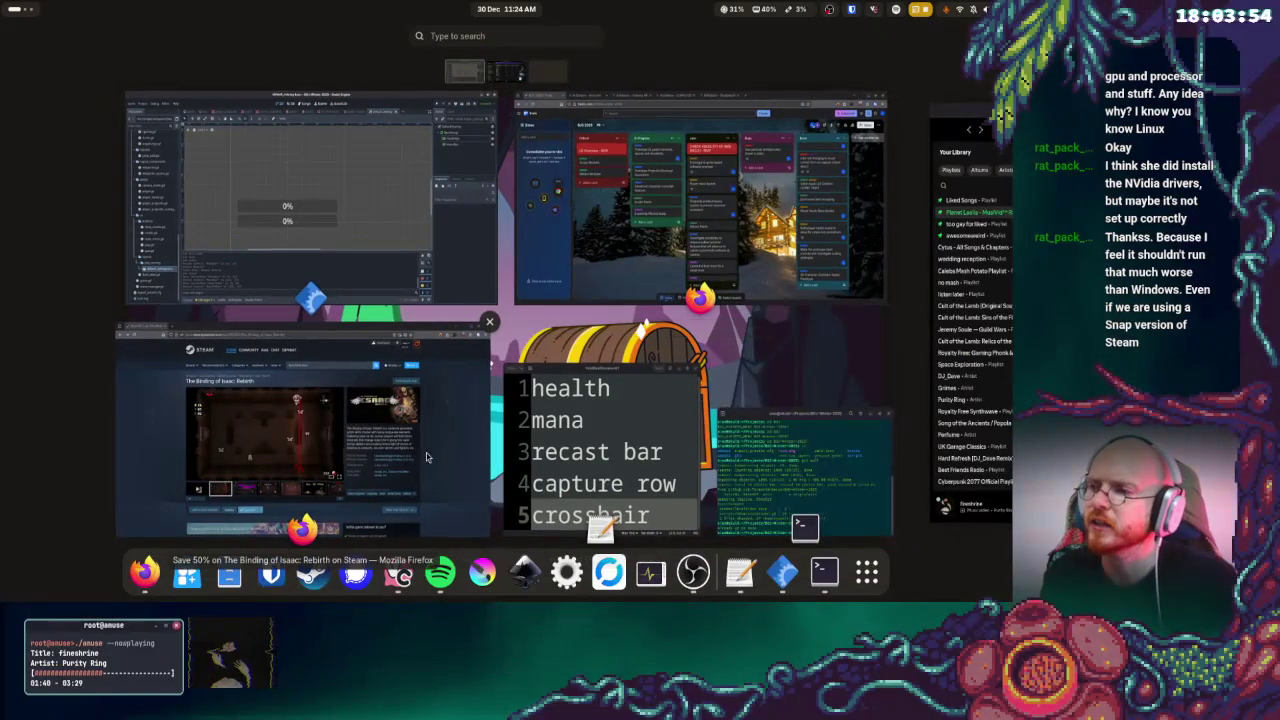
pyautogui.press('Escape')
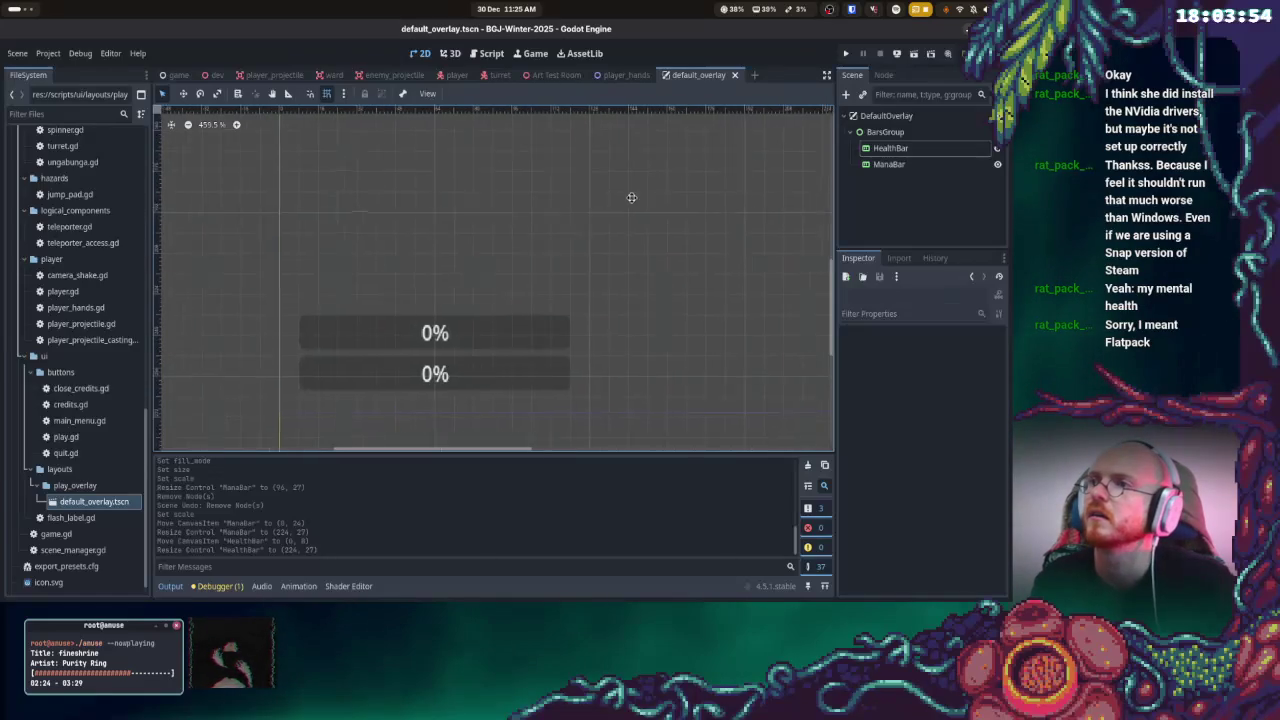
pyautogui.scroll(-3, 514, 234)
pyautogui.scroll(-2, 600, 240)
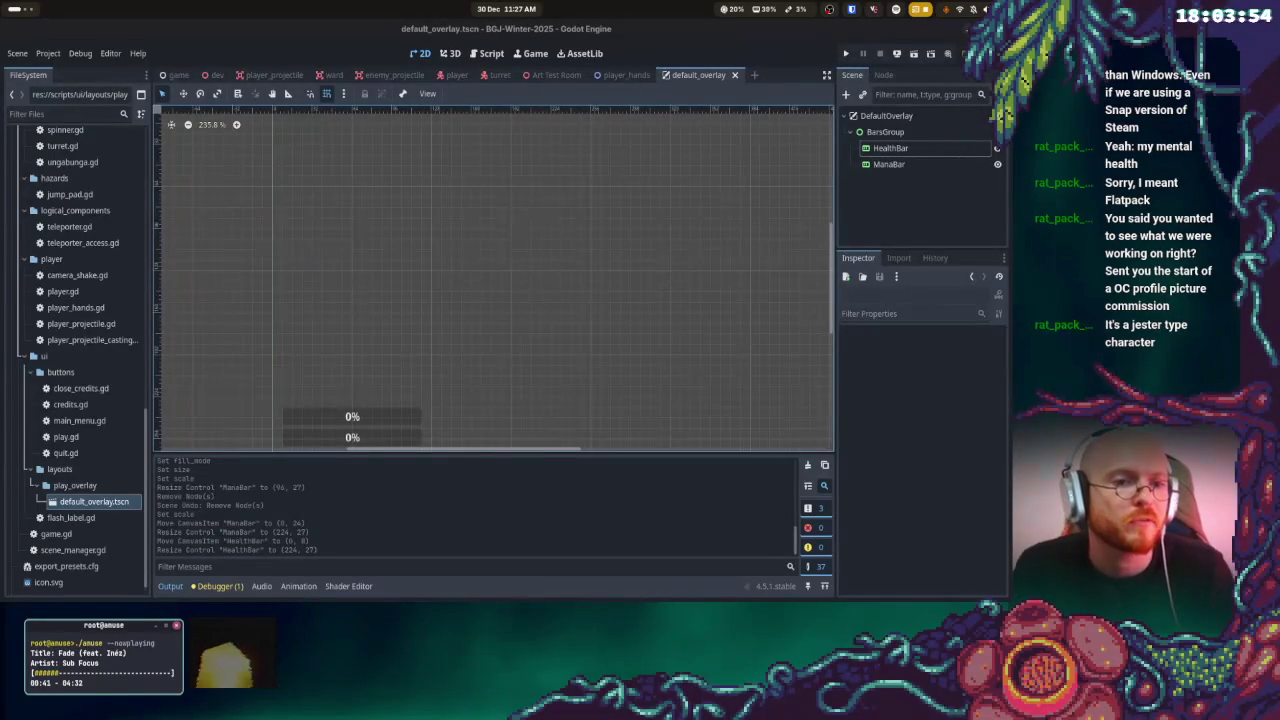
# - View Discord's jester pixel-art picture, then bring up Firefox's window options from the dock
pyautogui.press('super')
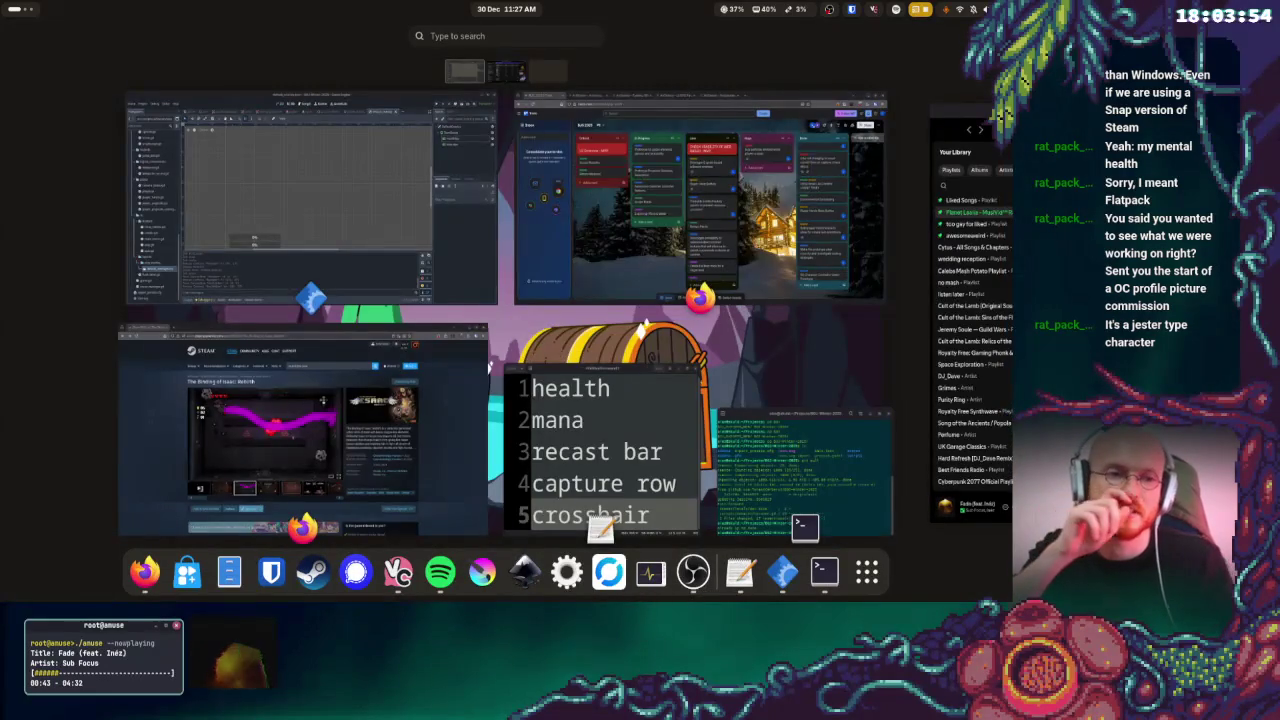
pyautogui.press('super+Page_Down')
pyautogui.press('super')
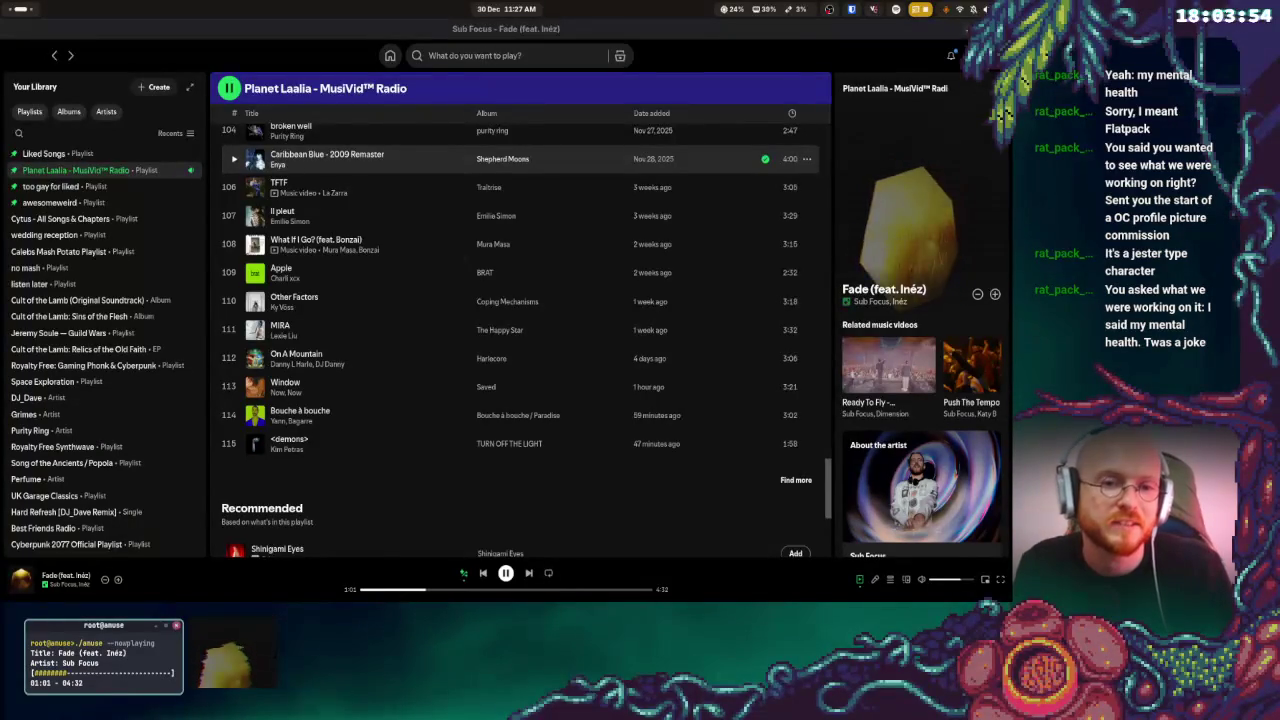
pyautogui.hotkey('alt', 'Tab')
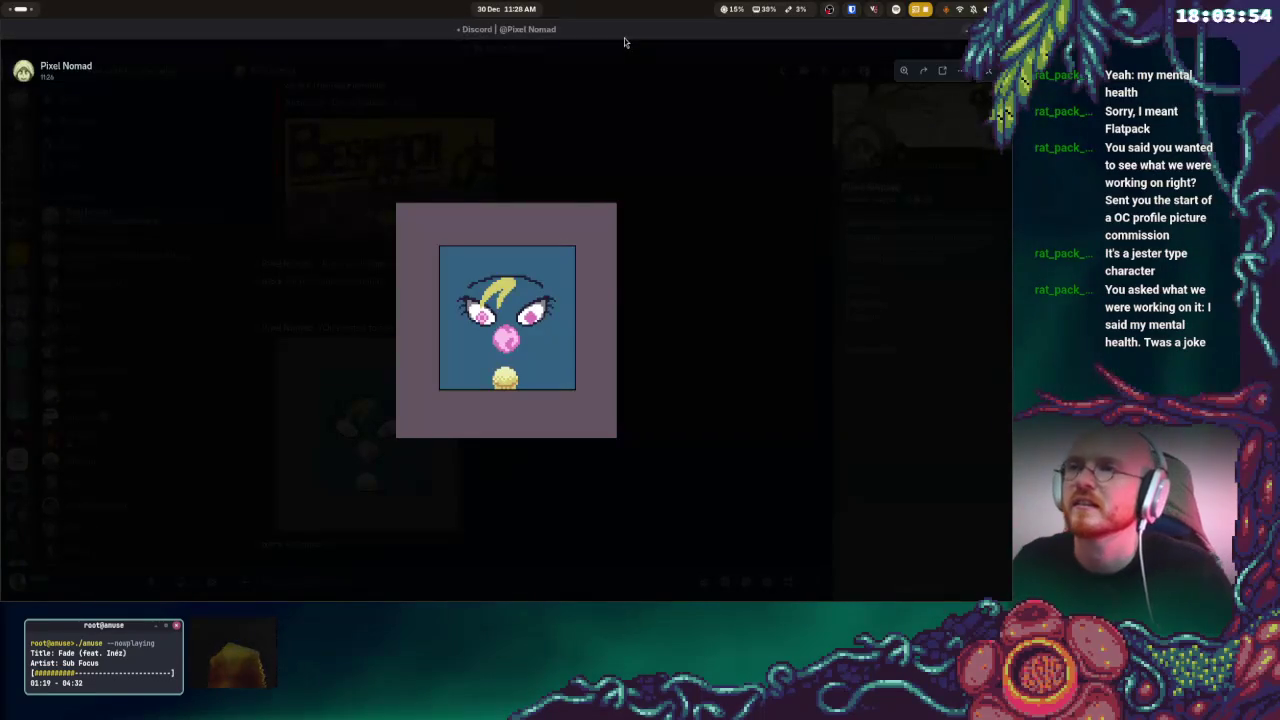
pyautogui.hotkey('alt', 'Tab')
pyautogui.press('super')
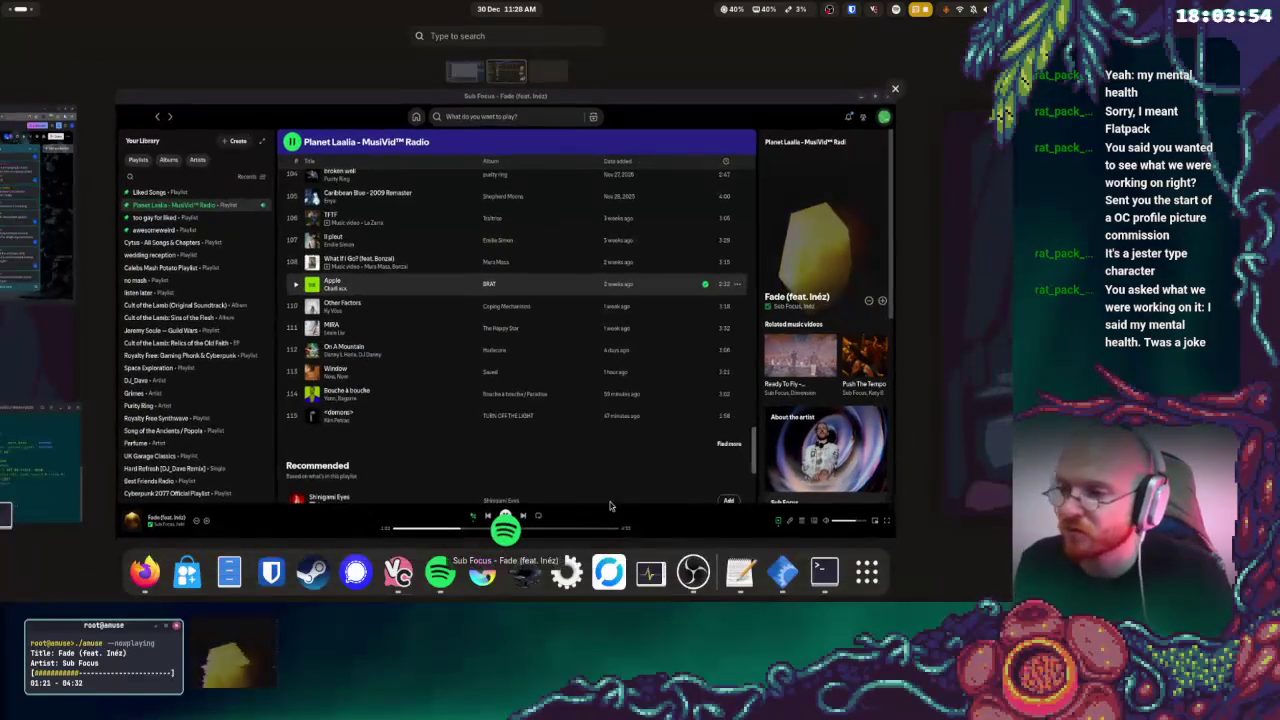
pyautogui.rightClick(145, 572)
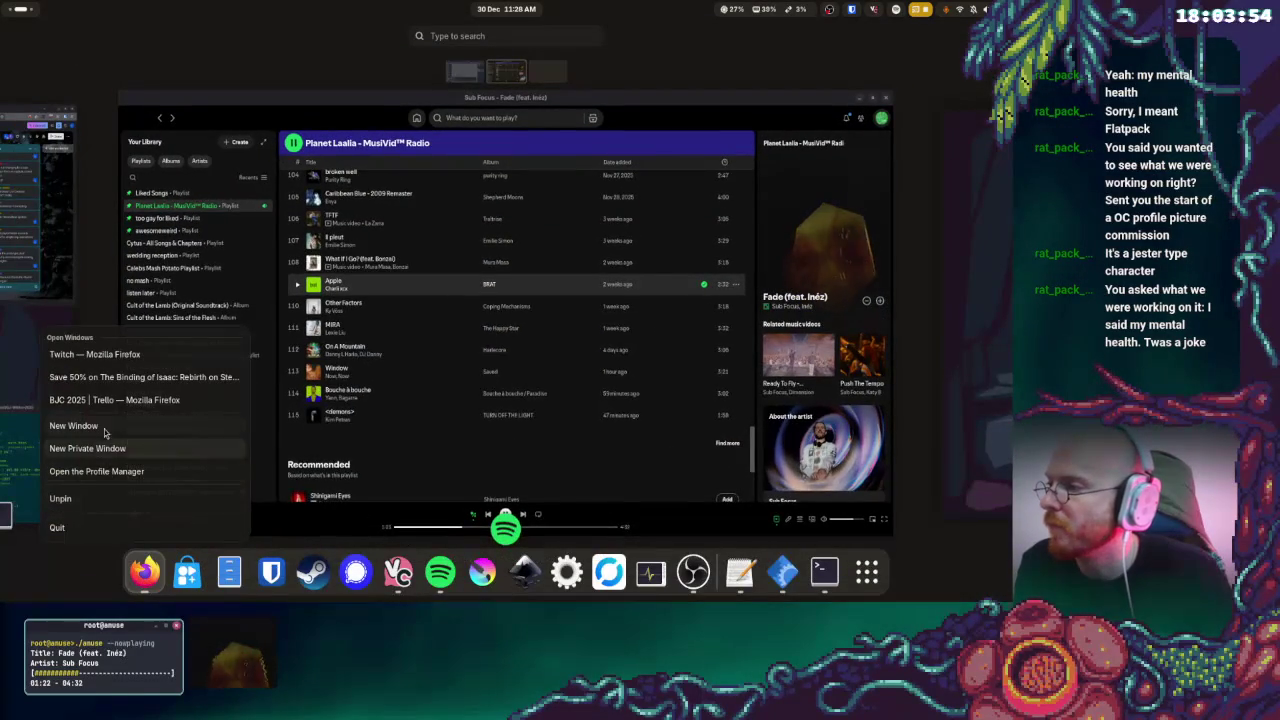
# - Search Google Images for 'streets of rage intro screen' and preview the Streets of Rage 2 intro
pyautogui.click(80, 426)
pyautogui.write('s')
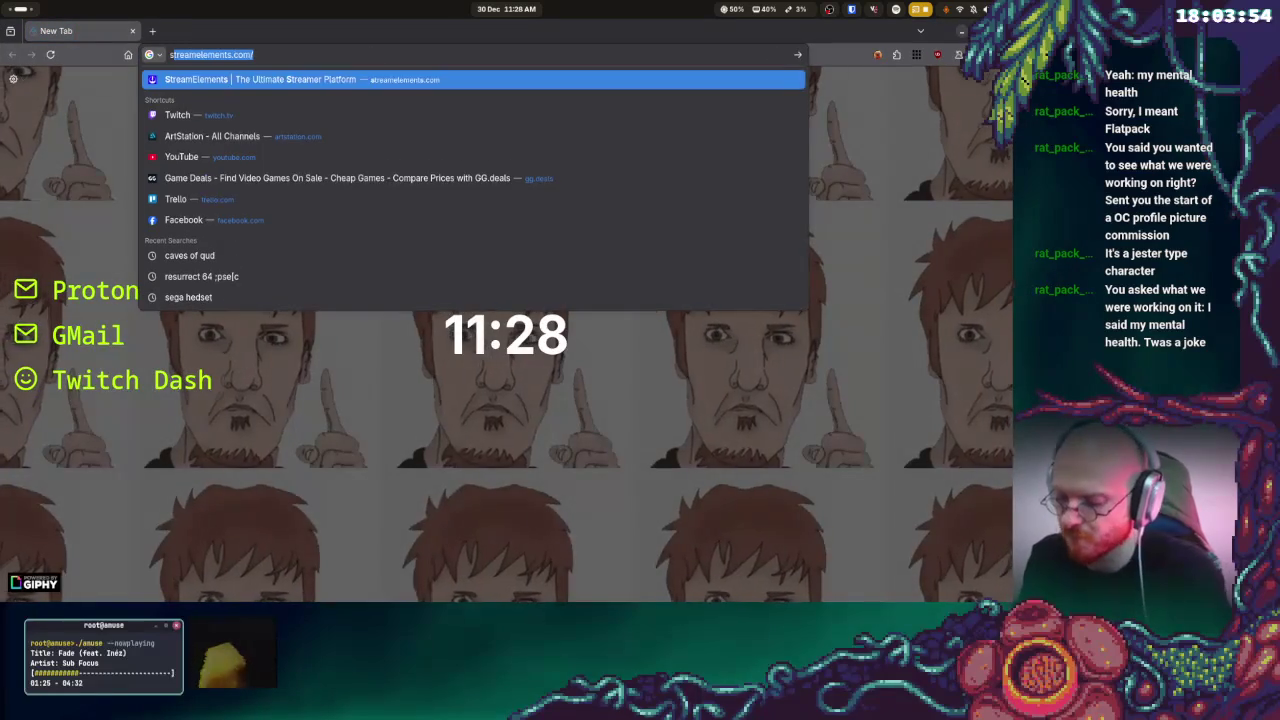
pyautogui.write('treets of rage intro')
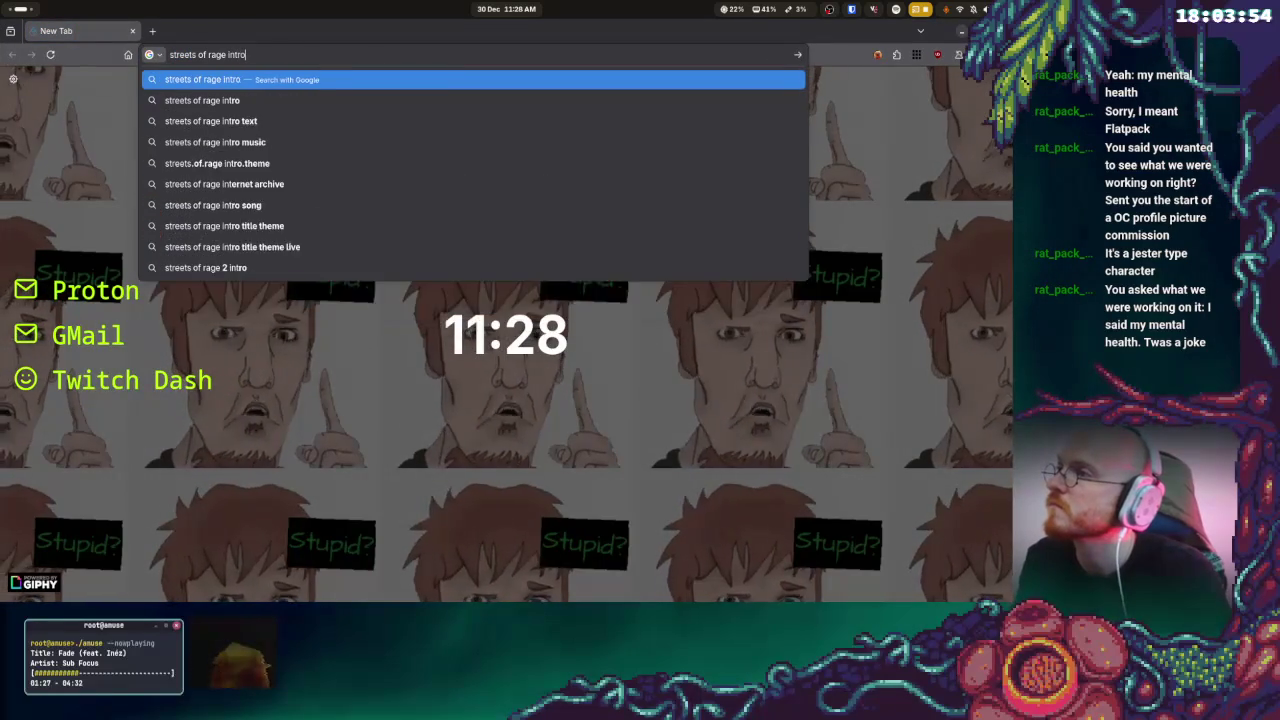
pyautogui.write(' screen')
pyautogui.press('Return')
pyautogui.click(196, 130)
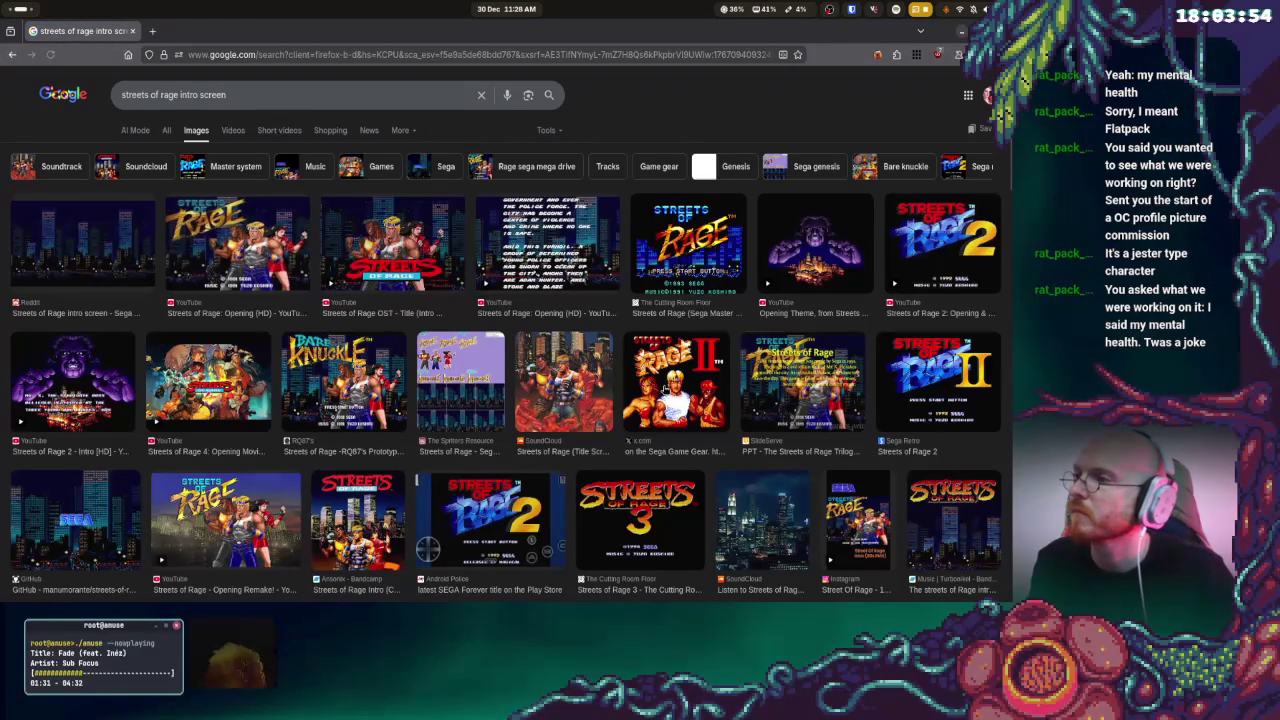
pyautogui.click(108, 390)
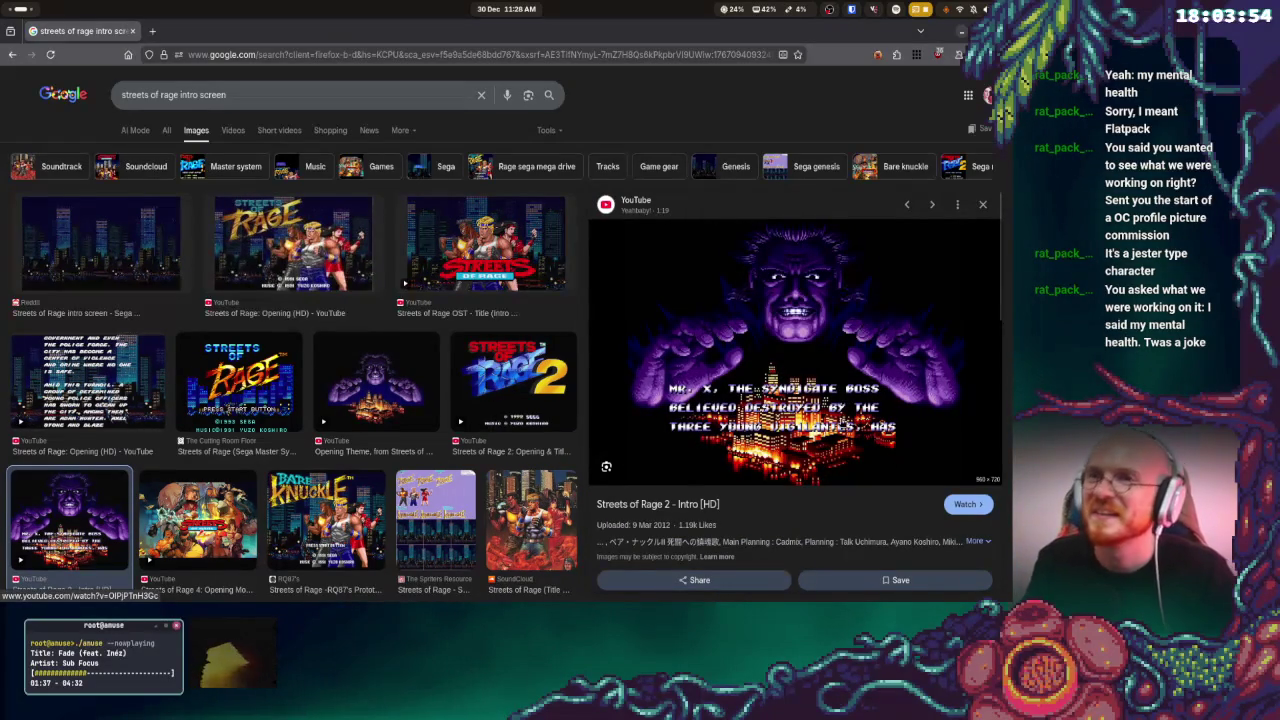
# - Move the Firefox window to the left workspace, then return to the Godot editor
pyautogui.press('super')
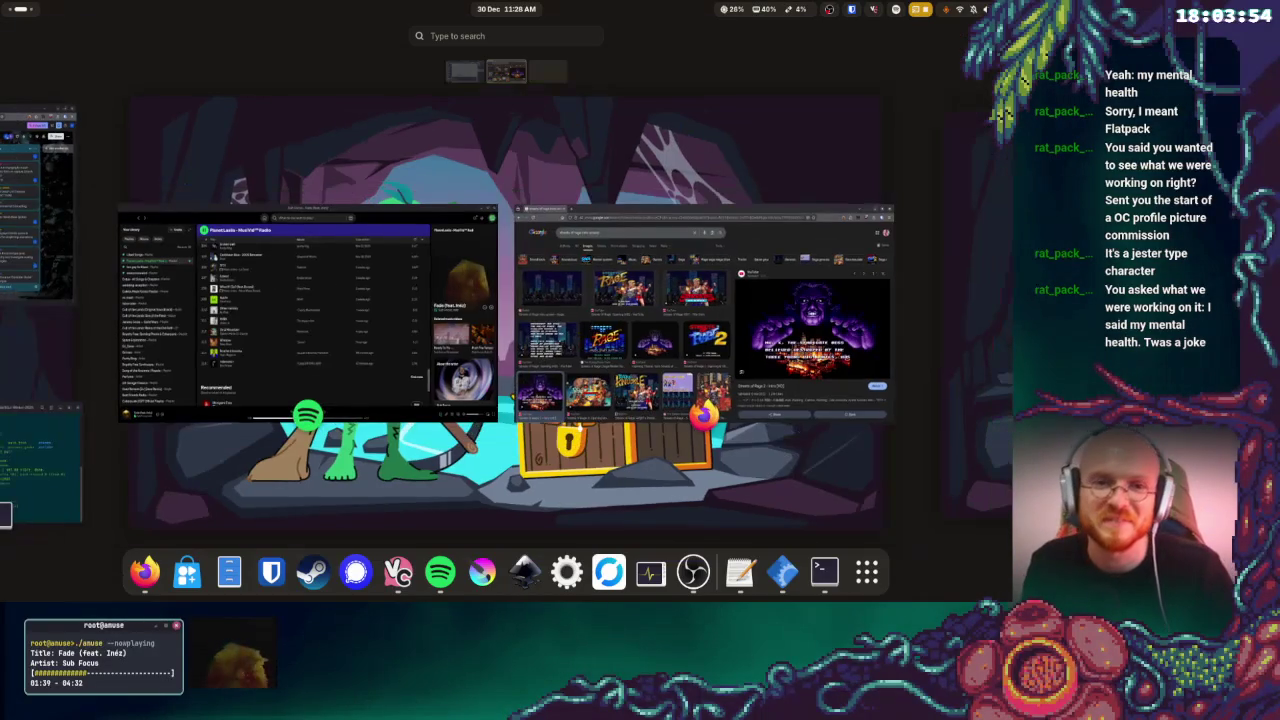
pyautogui.moveTo(775, 317)
pyautogui.mouseDown()
pyautogui.moveTo(250, 565)
pyautogui.moveTo(0, 368)
pyautogui.mouseUp()
pyautogui.click(24, 378)
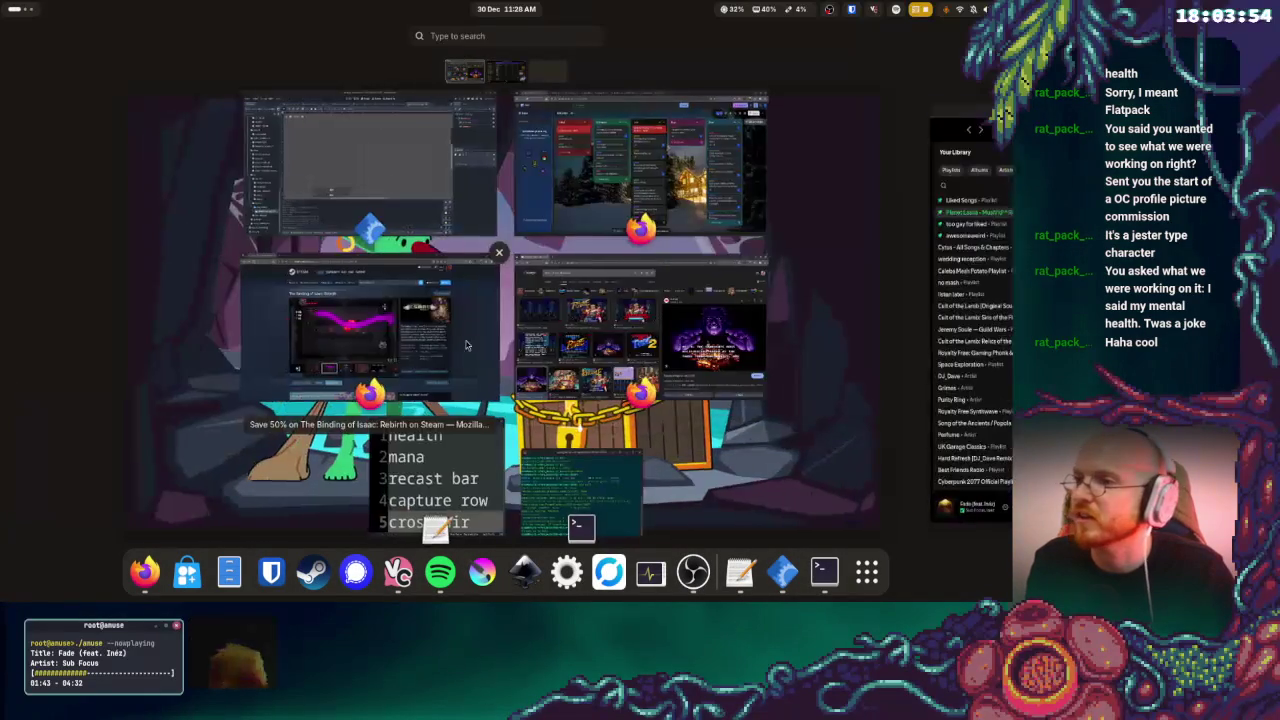
pyautogui.click(629, 328)
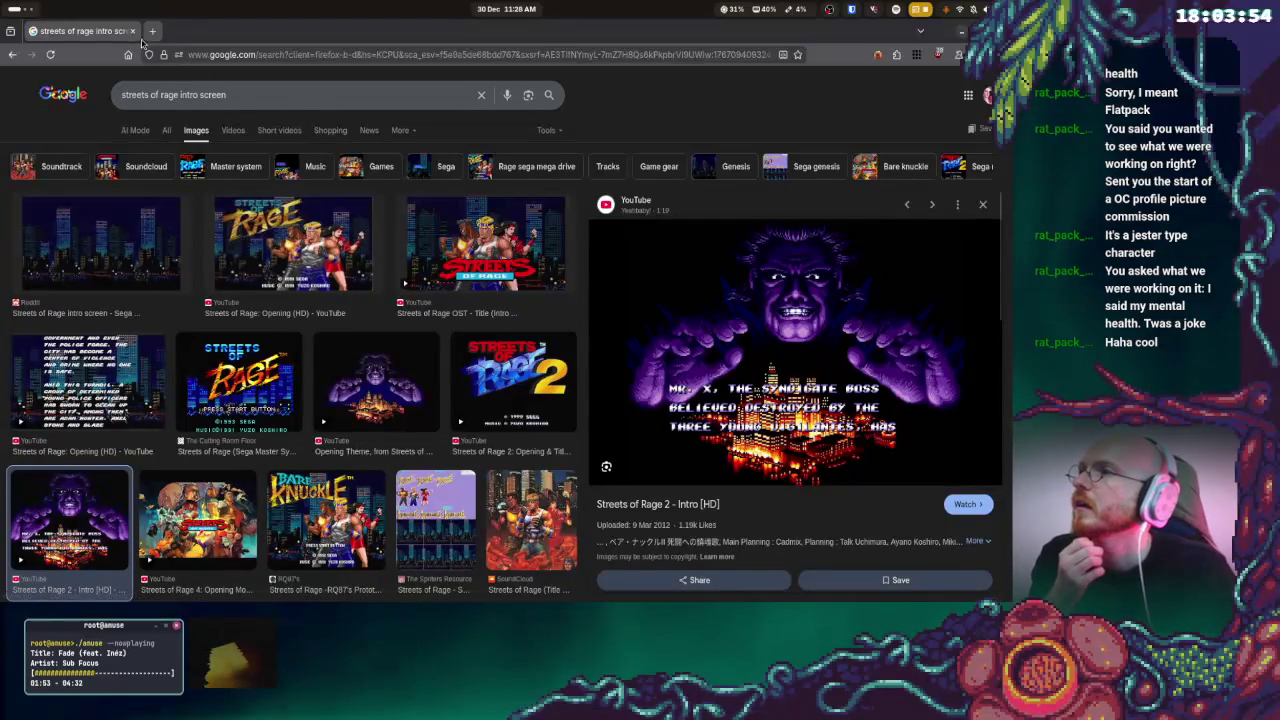
pyautogui.hotkey('alt', 'Tab')
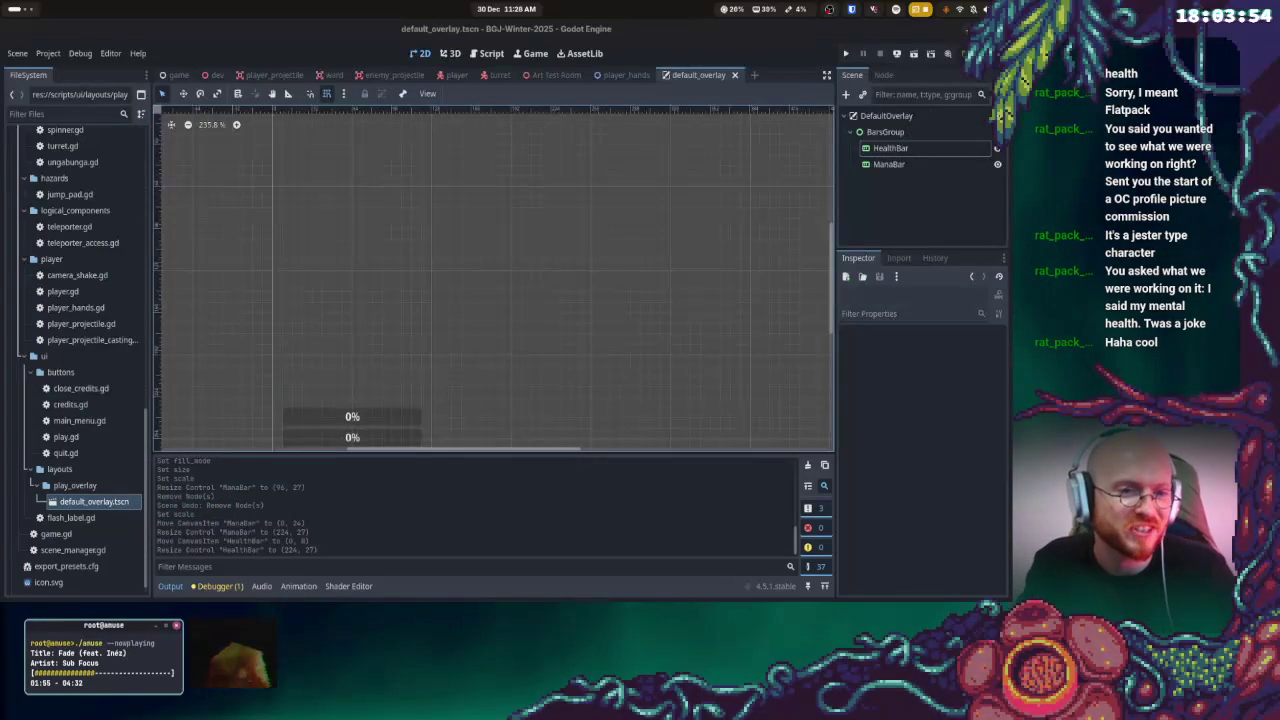
pyautogui.scroll(-2, 503, 250)
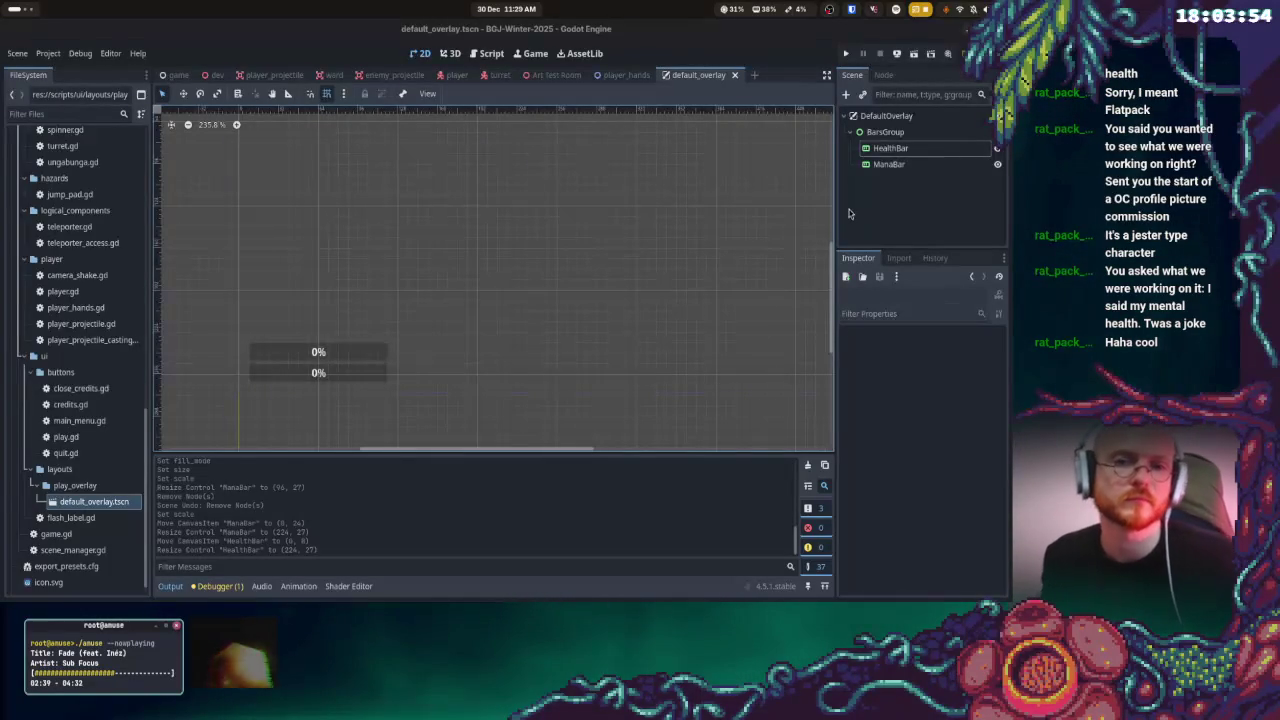
pyautogui.moveTo(0, 0)
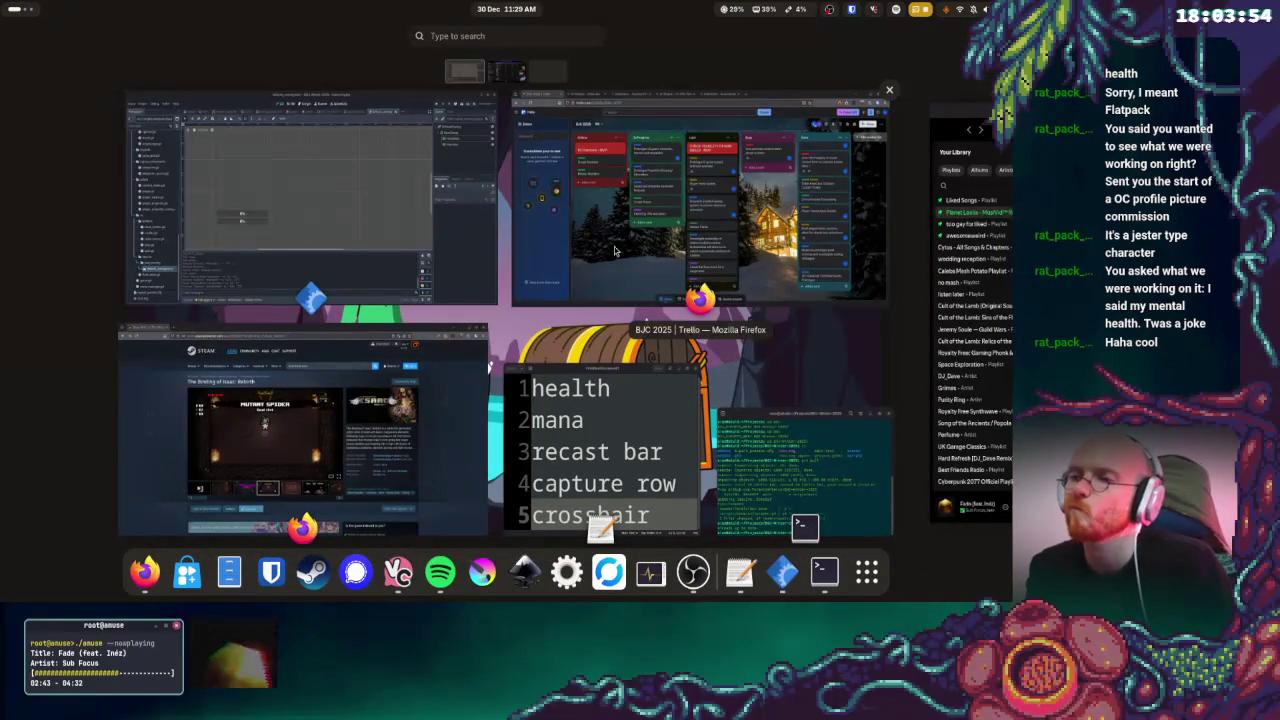
pyautogui.click(310, 200)
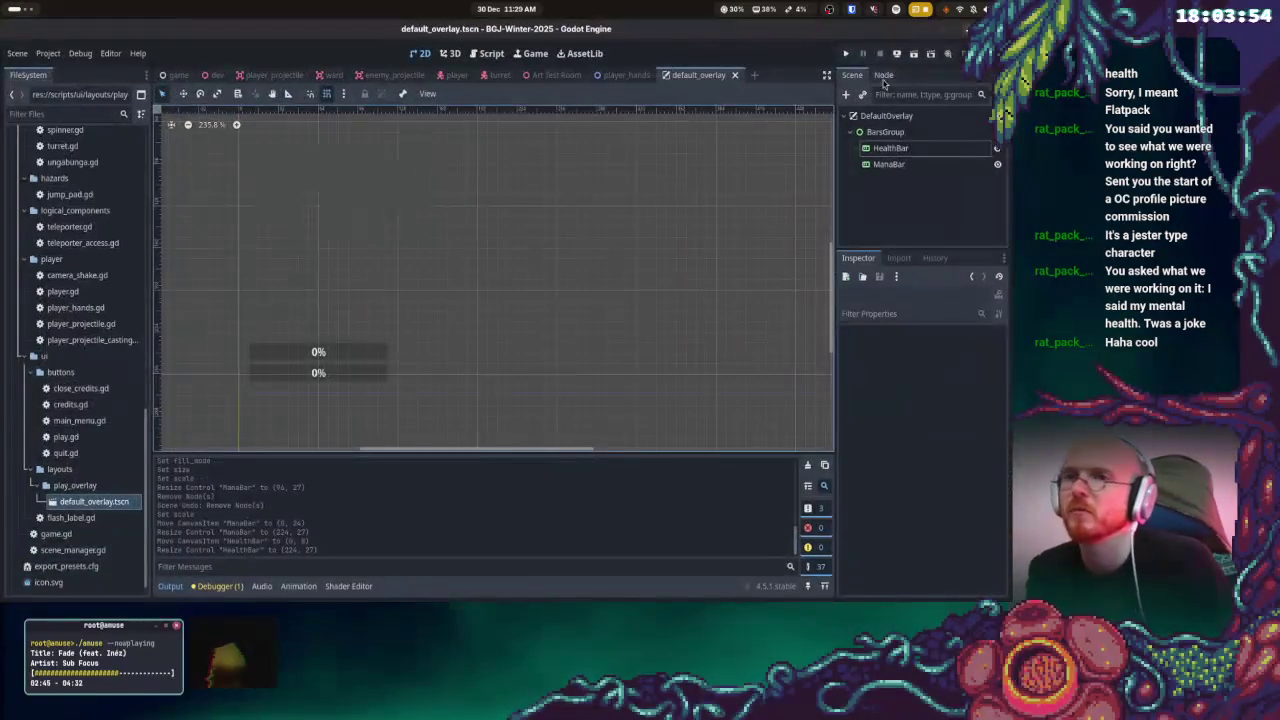
pyautogui.click(846, 54)
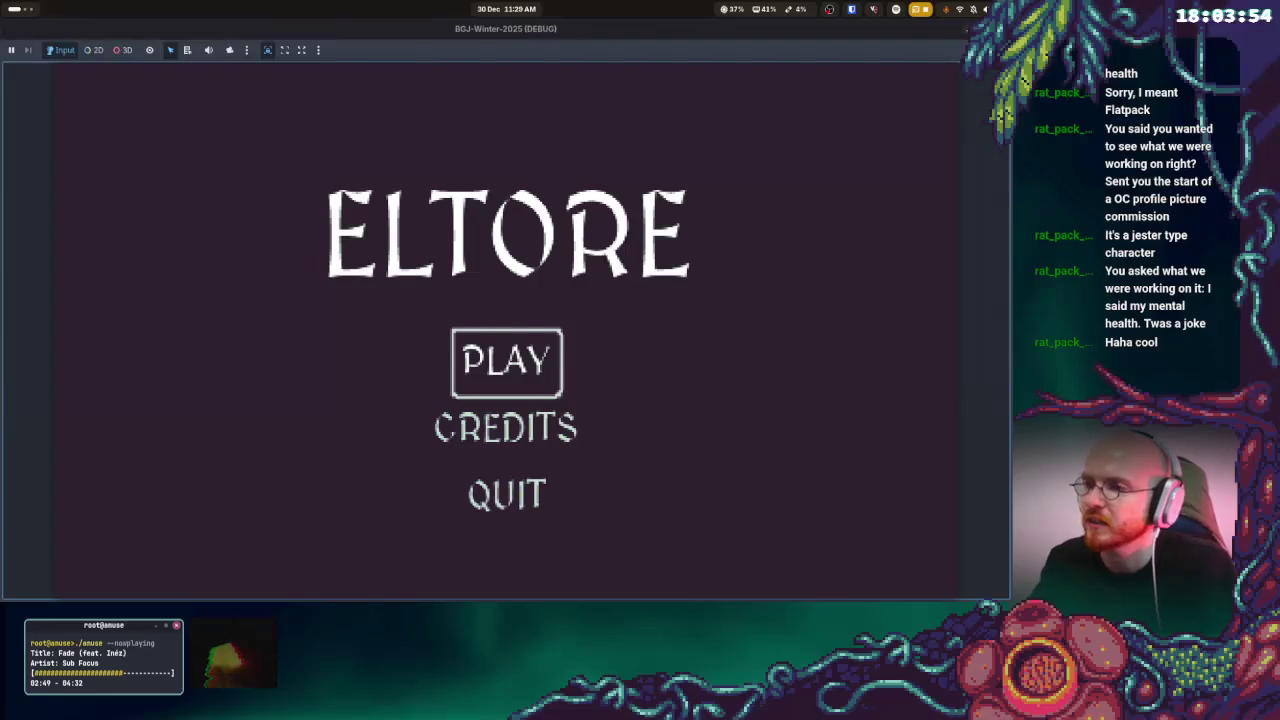
# - Start the game from the ELTORE main menu, play the first-person level, then stop it with F8
pyautogui.press('Return')
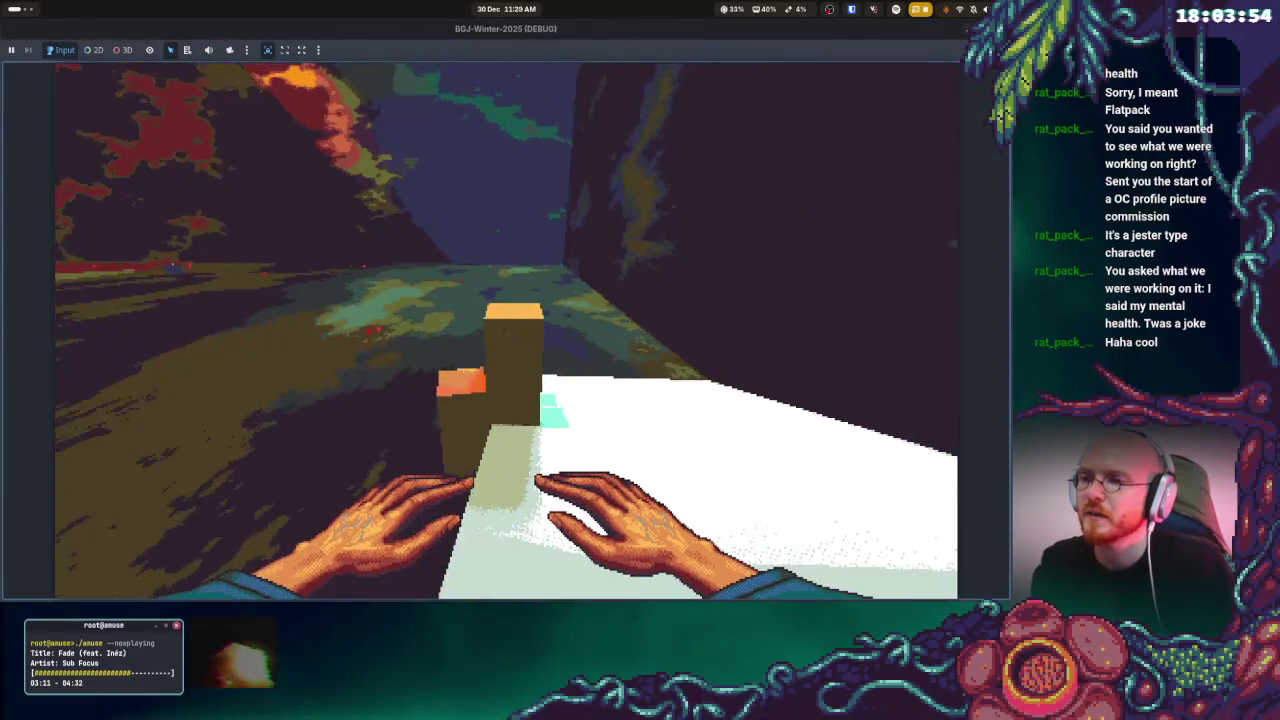
pyautogui.press('F8')
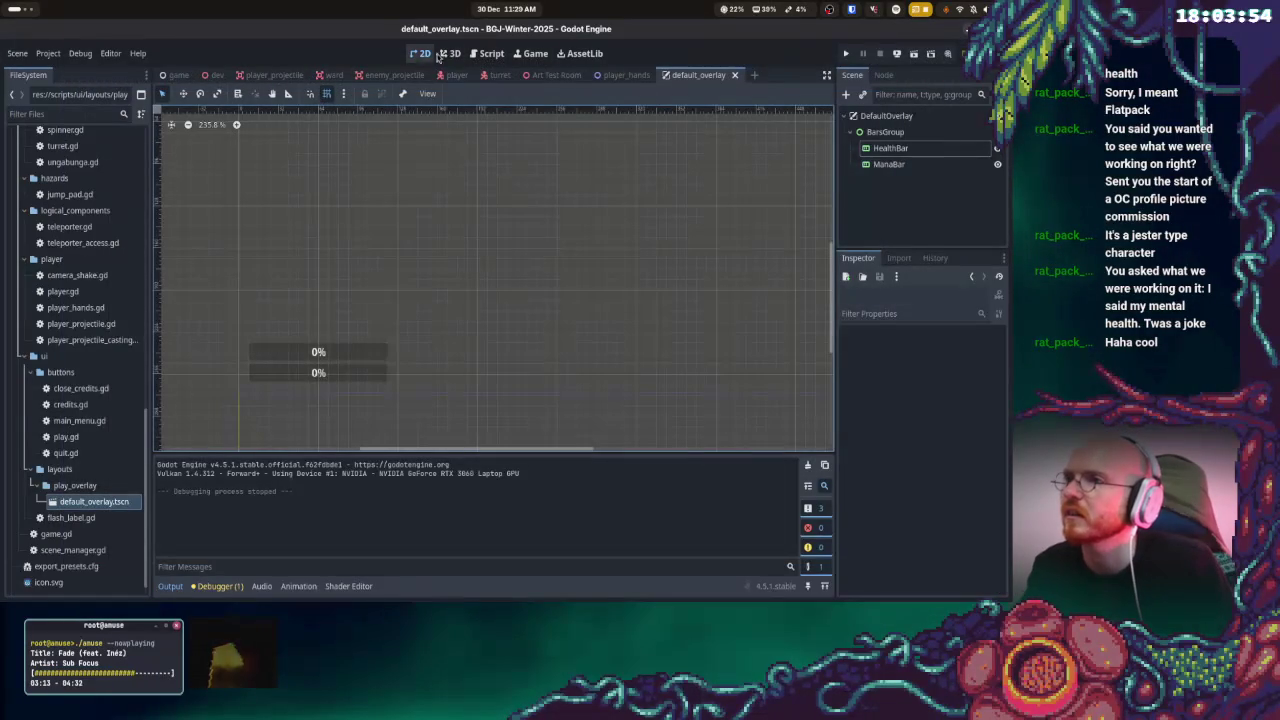
pyautogui.click(450, 53)
# - Open game.tscn and then the dev.tscn level scene from the FileSystem dock
pyautogui.scroll(-1, 78, 520)
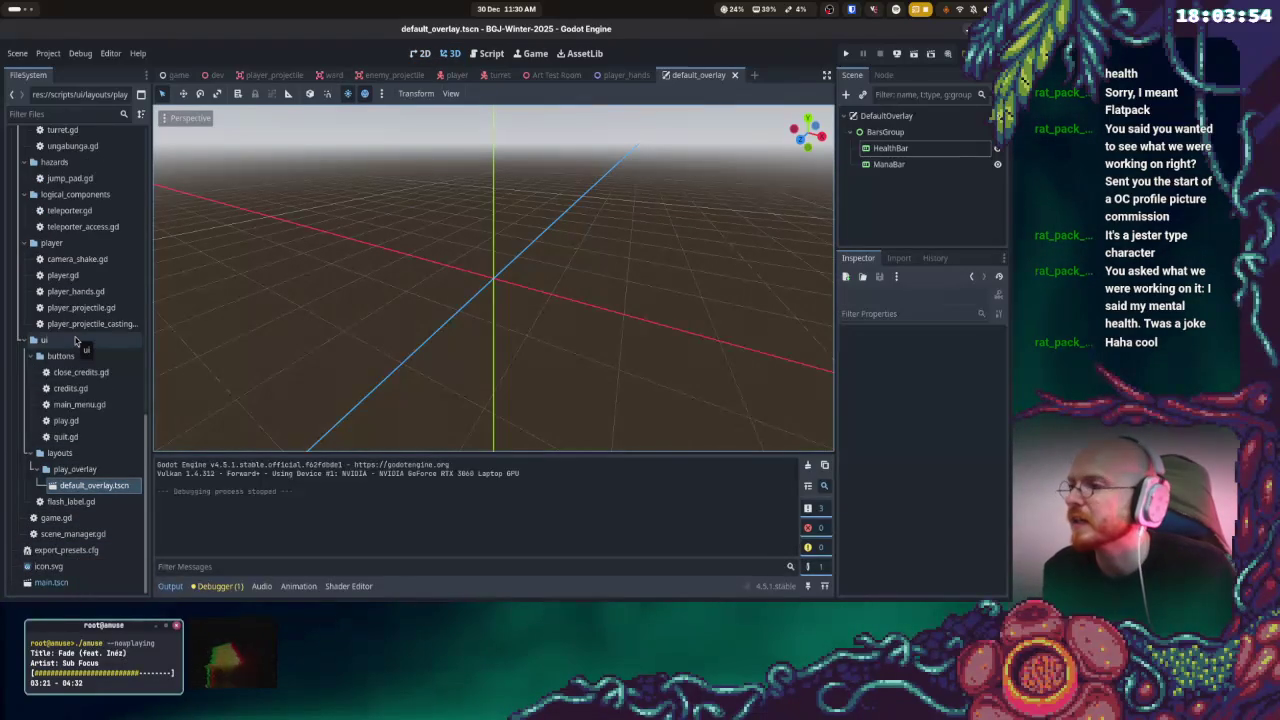
pyautogui.scroll(10, 75, 341)
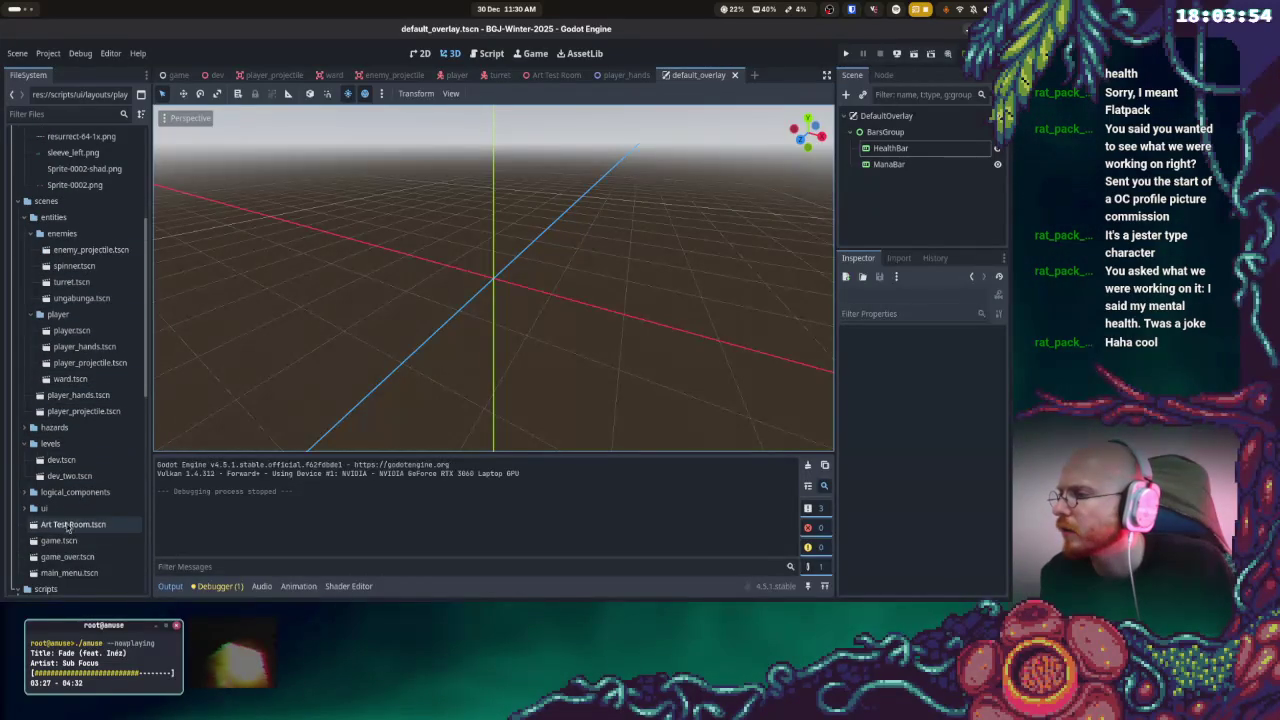
pyautogui.click(62, 541)
pyautogui.doubleClick(62, 541)
pyautogui.doubleClick(61, 459)
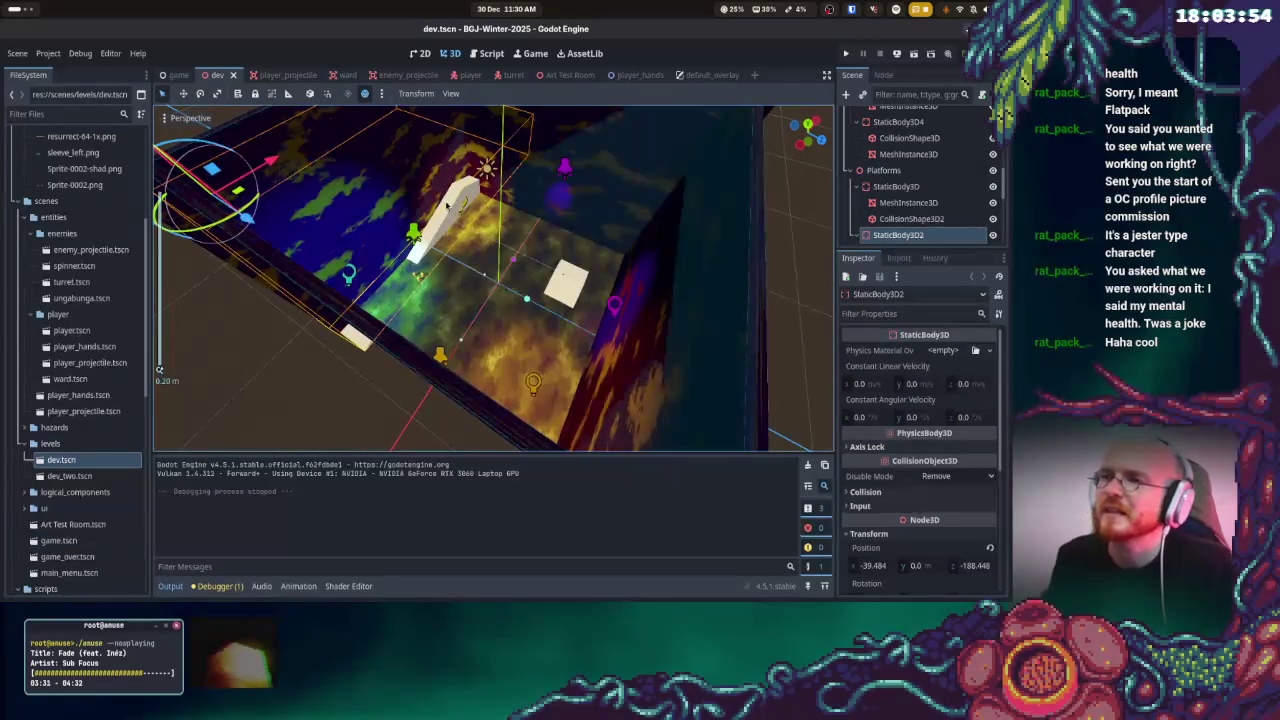
# - Give the platform MeshInstance3D a new StandardMaterial3D override with Specular set to 0
pyautogui.click(432, 244)
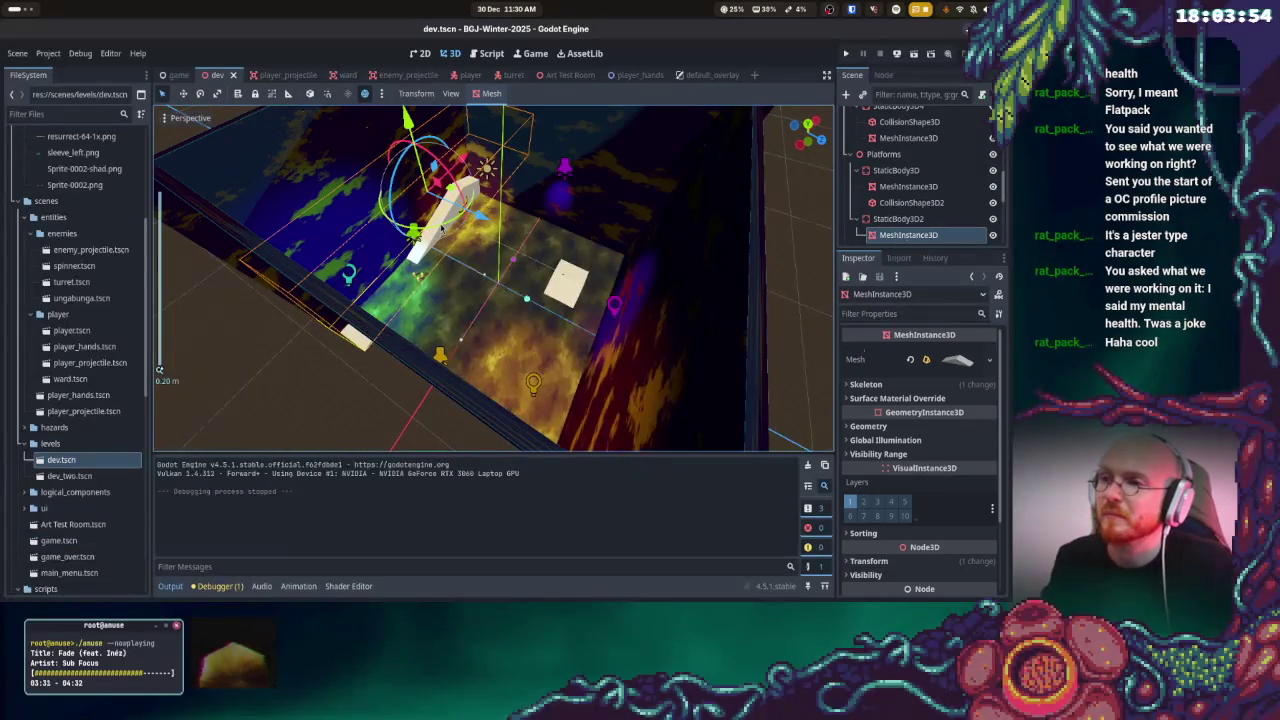
pyautogui.click(947, 397)
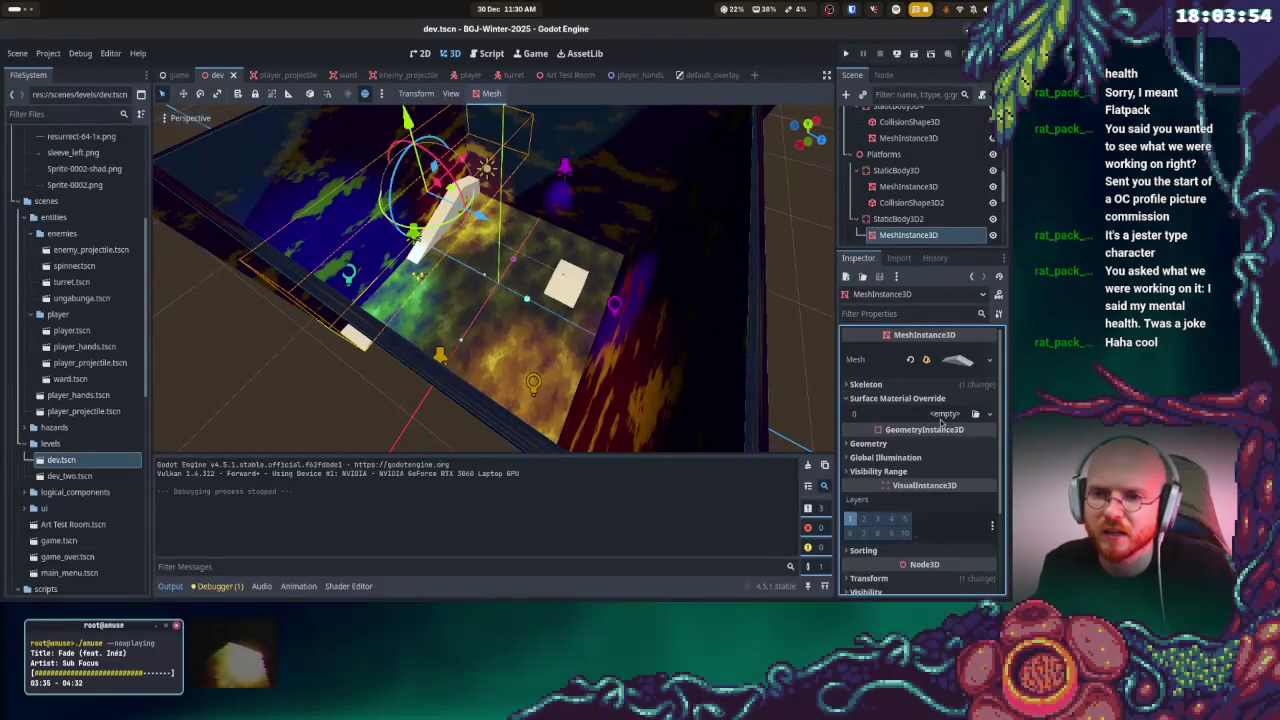
pyautogui.click(944, 413)
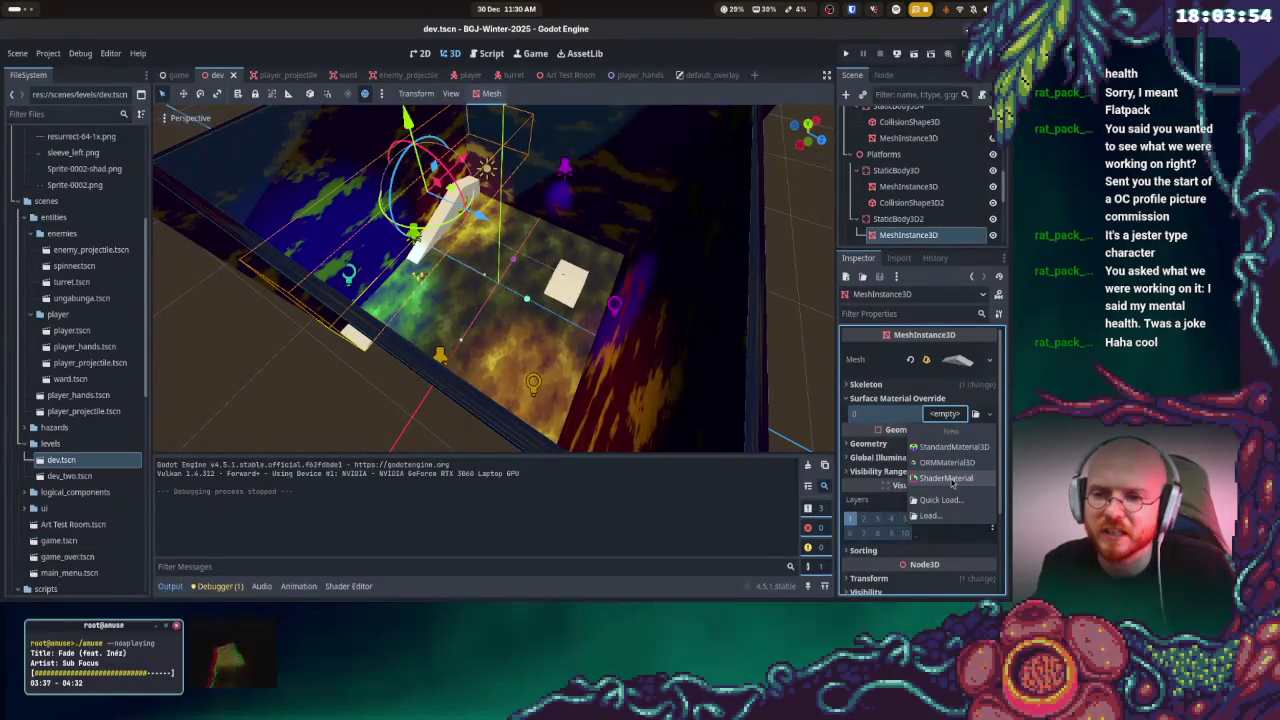
pyautogui.click(950, 447)
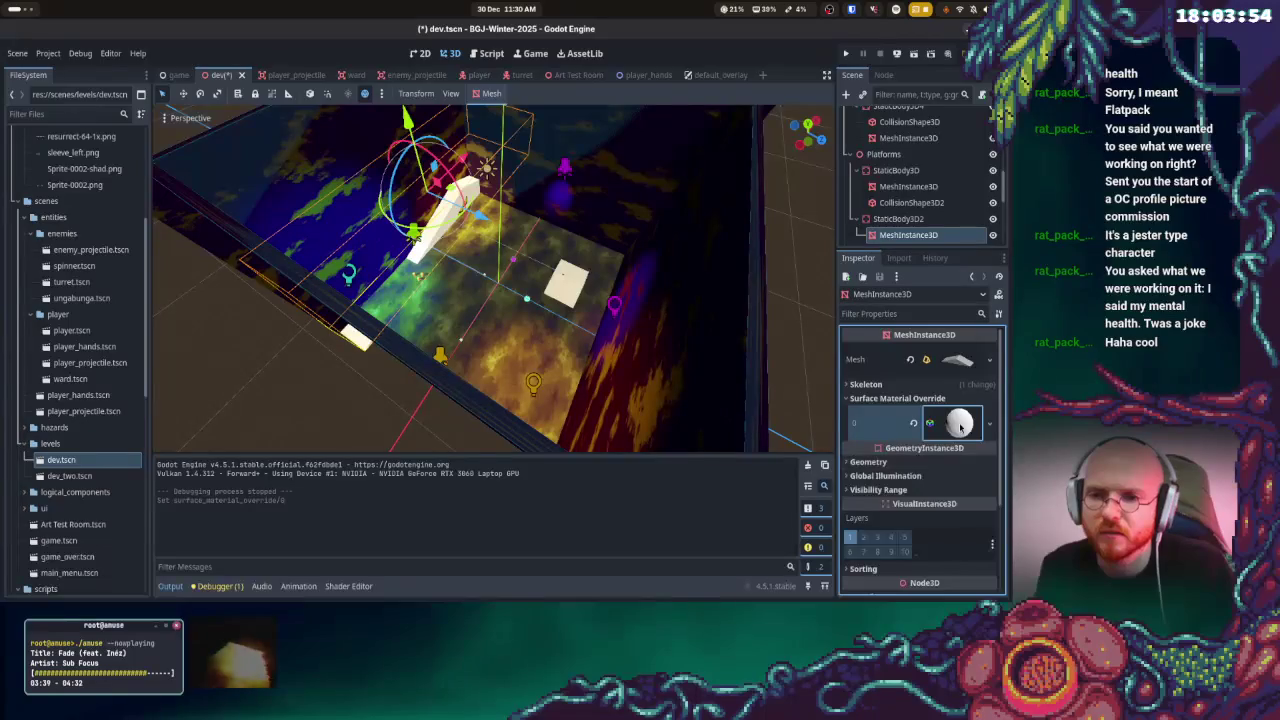
pyautogui.click(960, 426)
pyautogui.scroll(-5, 920, 450)
pyautogui.click(872, 426)
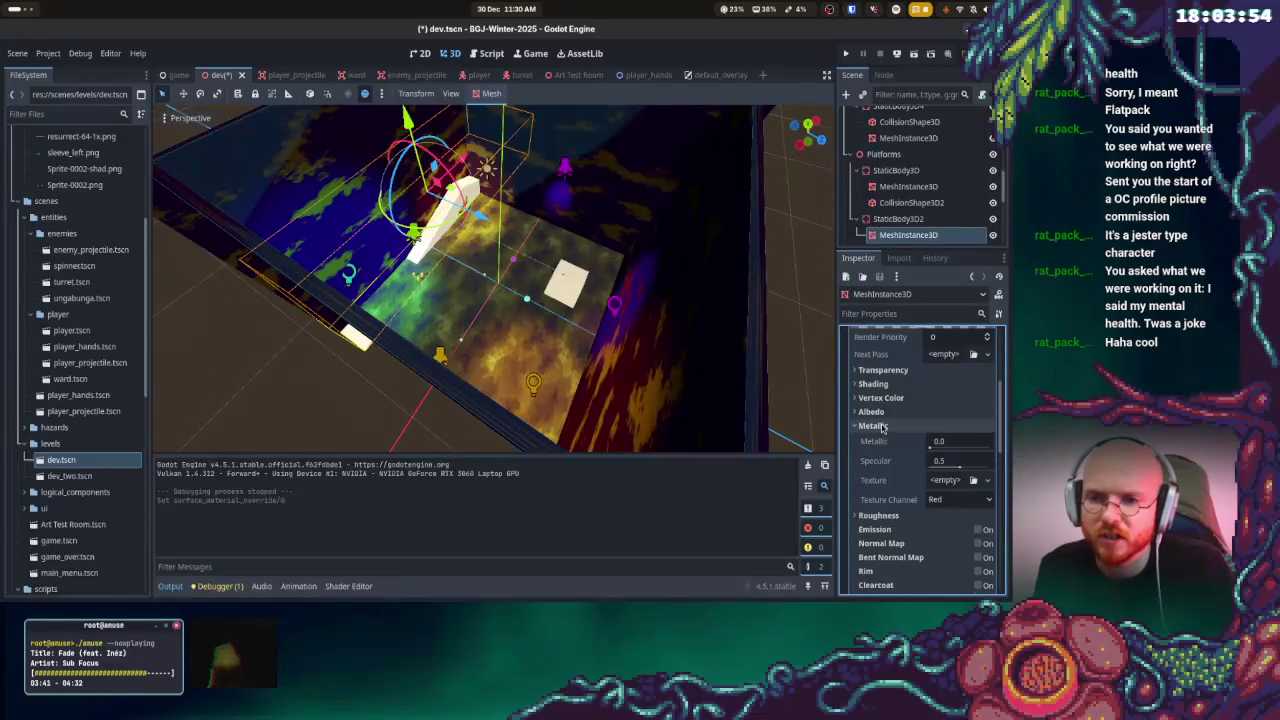
pyautogui.click(952, 465)
pyautogui.write('0')
pyautogui.press('Return')
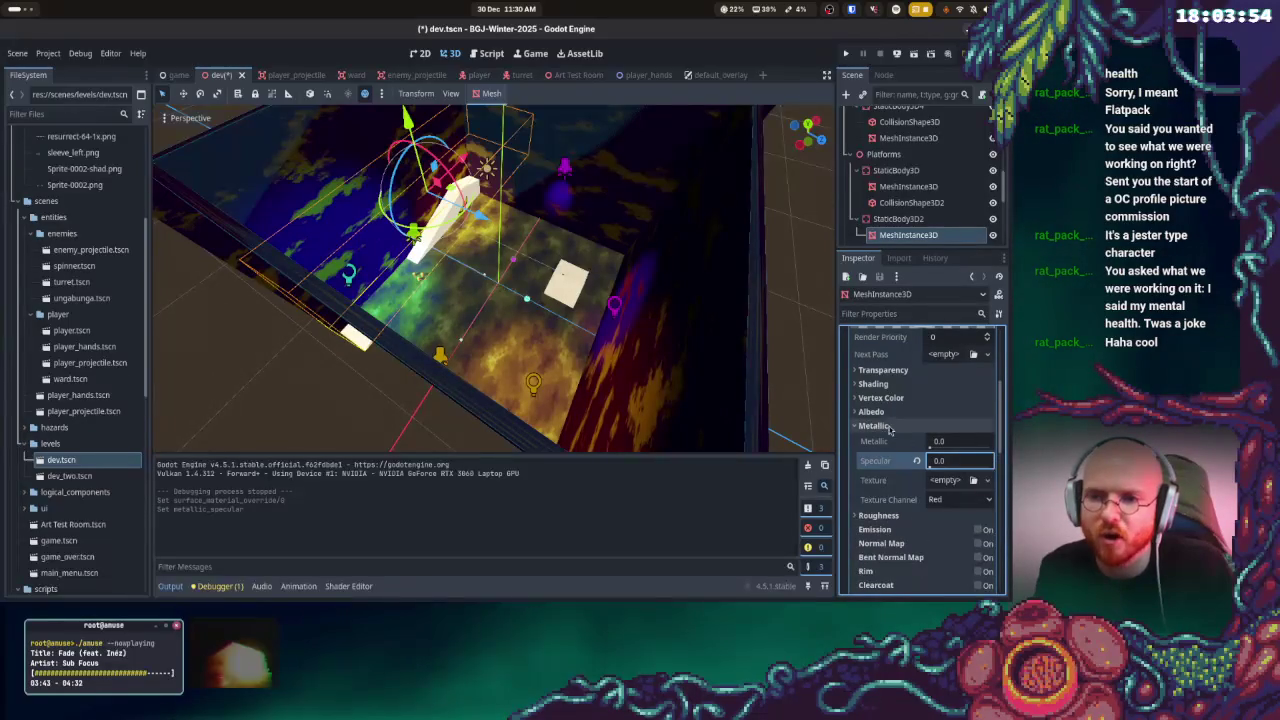
# - Keep the material's albedo colour white and bring up the albedo texture choices
pyautogui.click(905, 411)
pyautogui.click(975, 430)
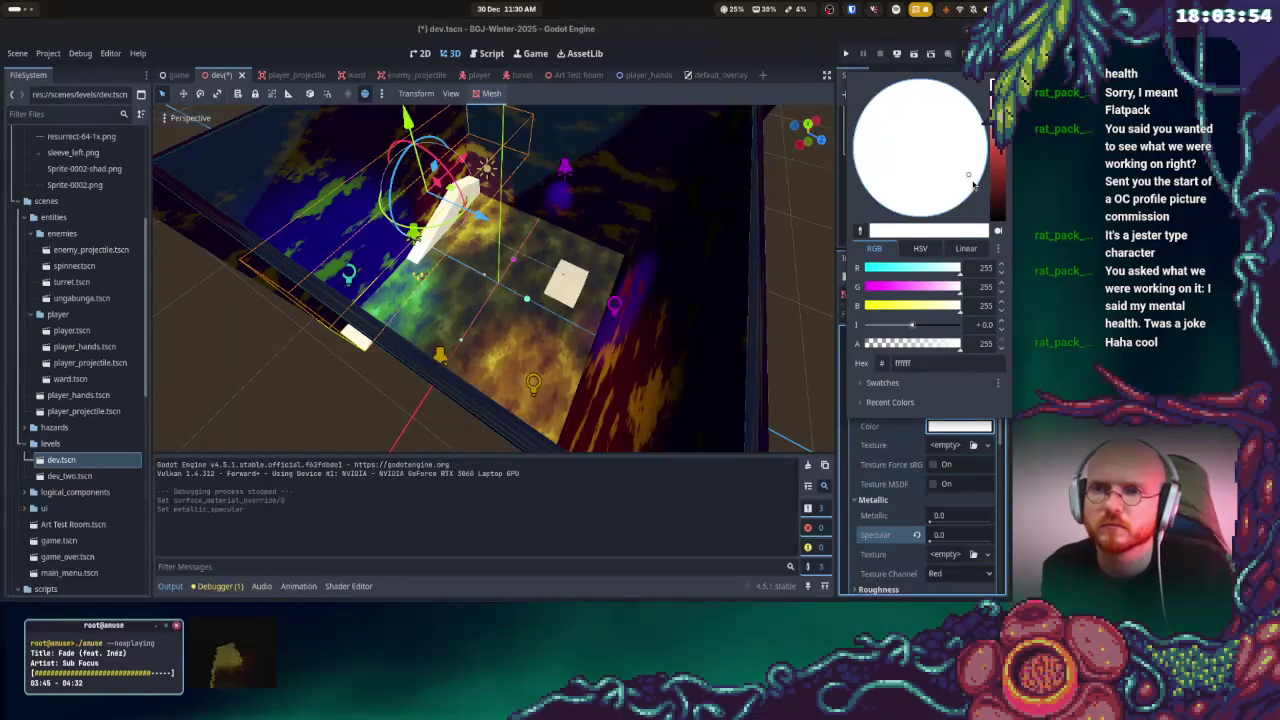
pyautogui.click(897, 470)
pyautogui.scroll(1, 897, 470)
pyautogui.click(955, 480)
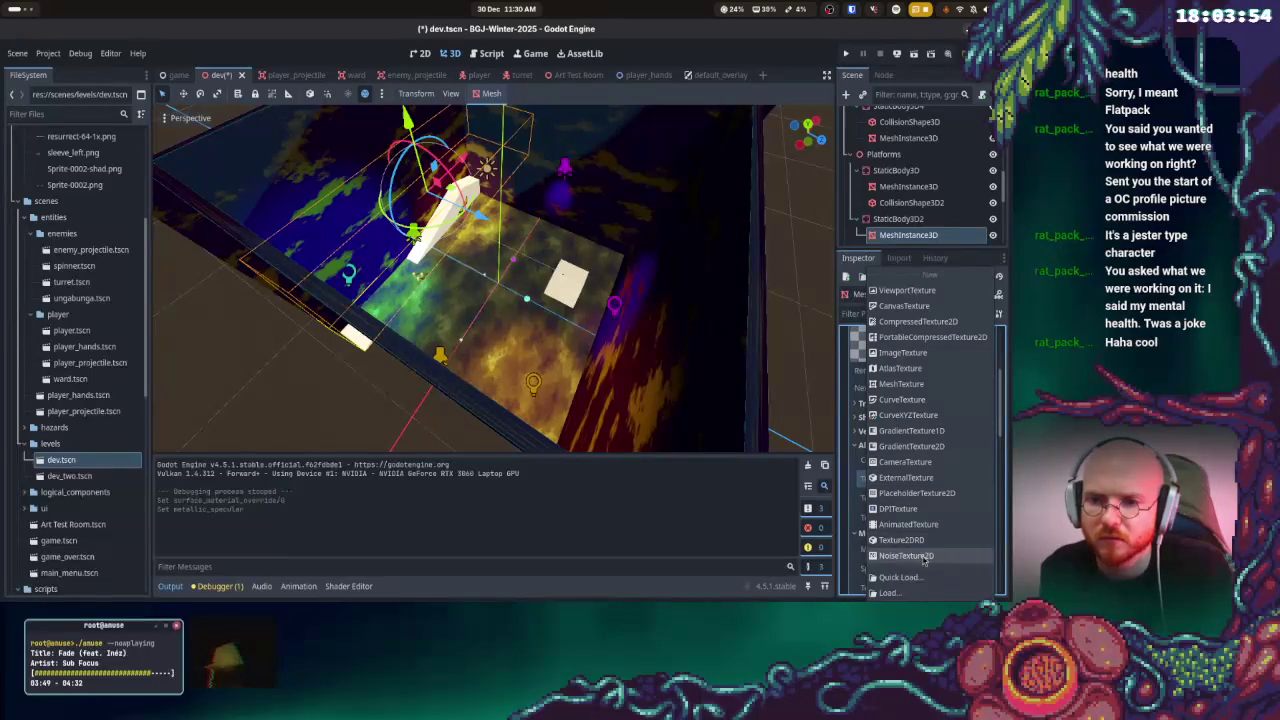
# - Set the albedo texture to a new NoiseTexture2D with Seamless and Invert enabled
pyautogui.click(922, 554)
pyautogui.click(985, 480)
pyautogui.click(949, 478)
pyautogui.click(949, 478)
pyautogui.scroll(-1, 949, 474)
pyautogui.scroll(-2, 946, 500)
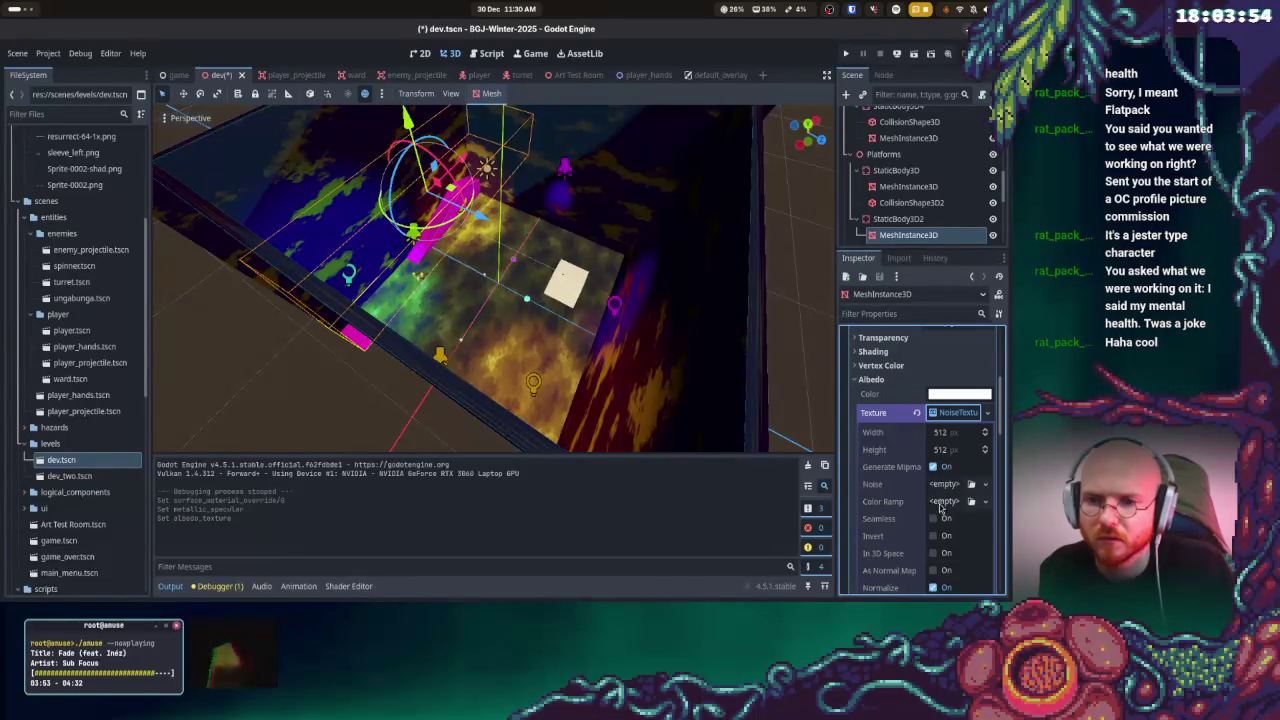
pyautogui.click(935, 486)
pyautogui.click(935, 502)
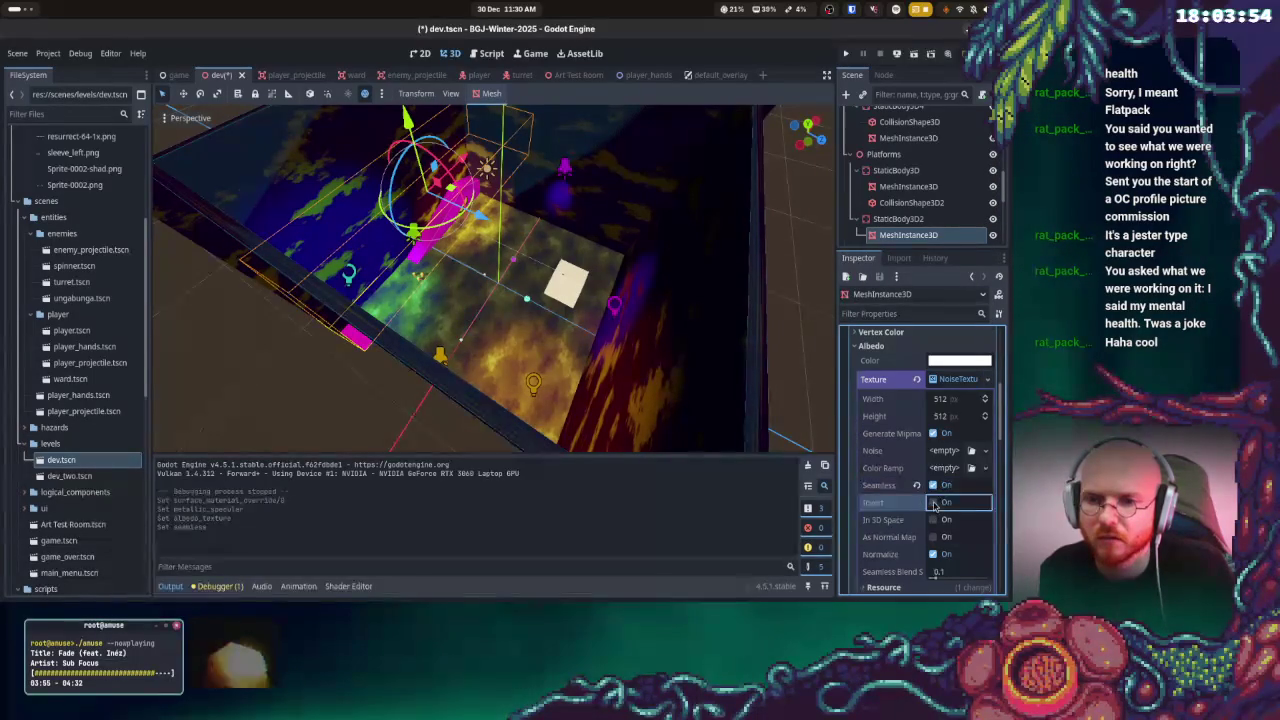
# - Assign a new FastNoiseLite as the noise texture's noise generator
pyautogui.scroll(-2, 937, 502)
pyautogui.scroll(4, 950, 480)
pyautogui.click(958, 452)
pyautogui.click(963, 455)
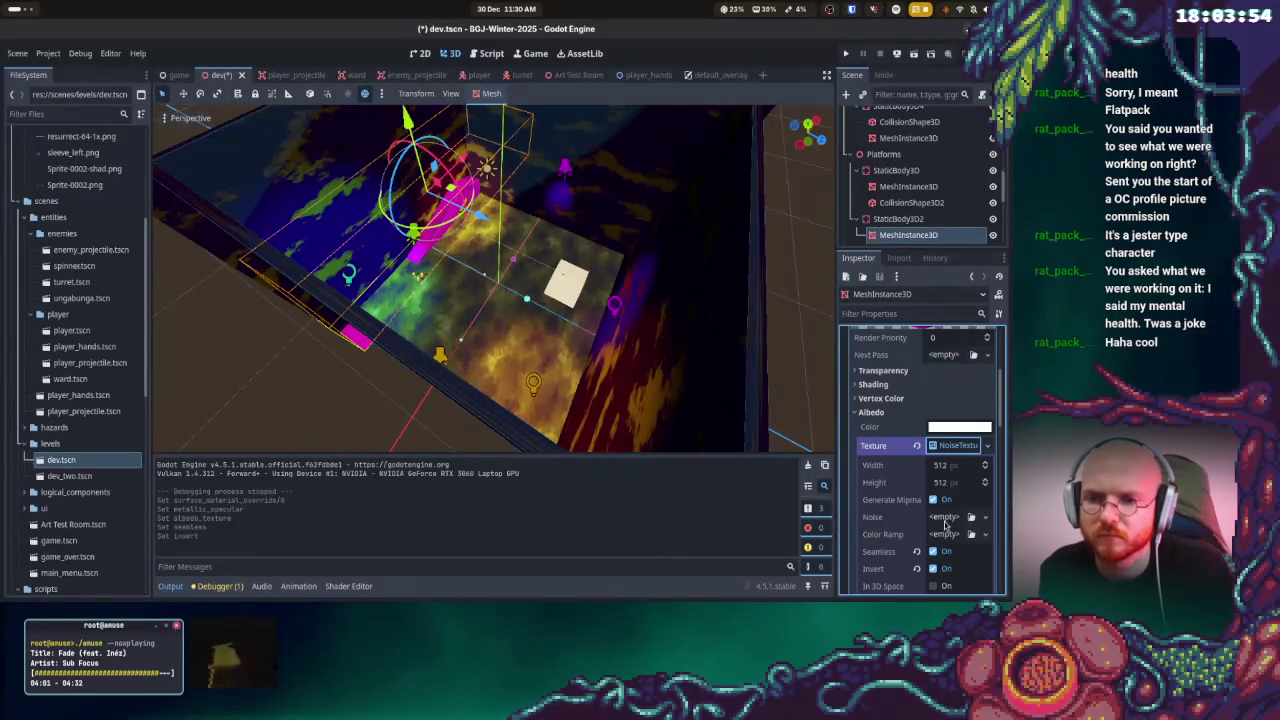
pyautogui.click(943, 517)
pyautogui.click(952, 535)
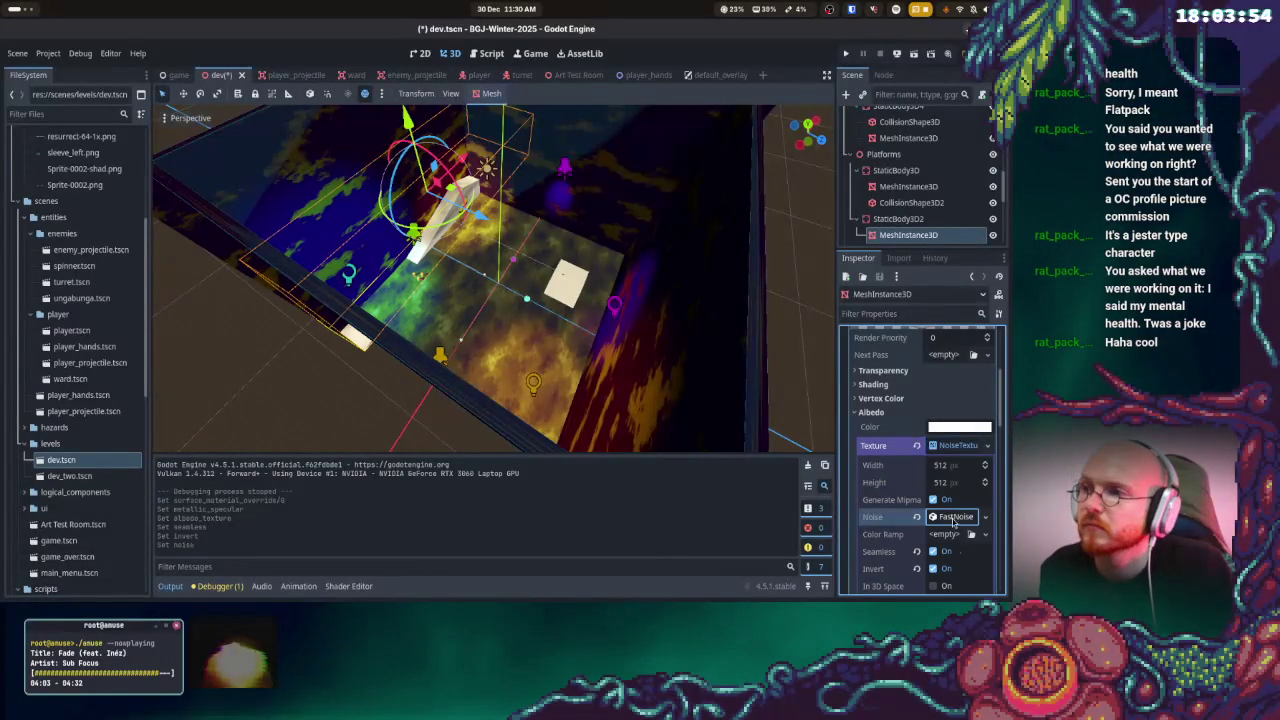
pyautogui.click(935, 517)
# - Set the FastNoiseLite noise type to Perlin with frequency 0.2217
pyautogui.scroll(-4, 945, 522)
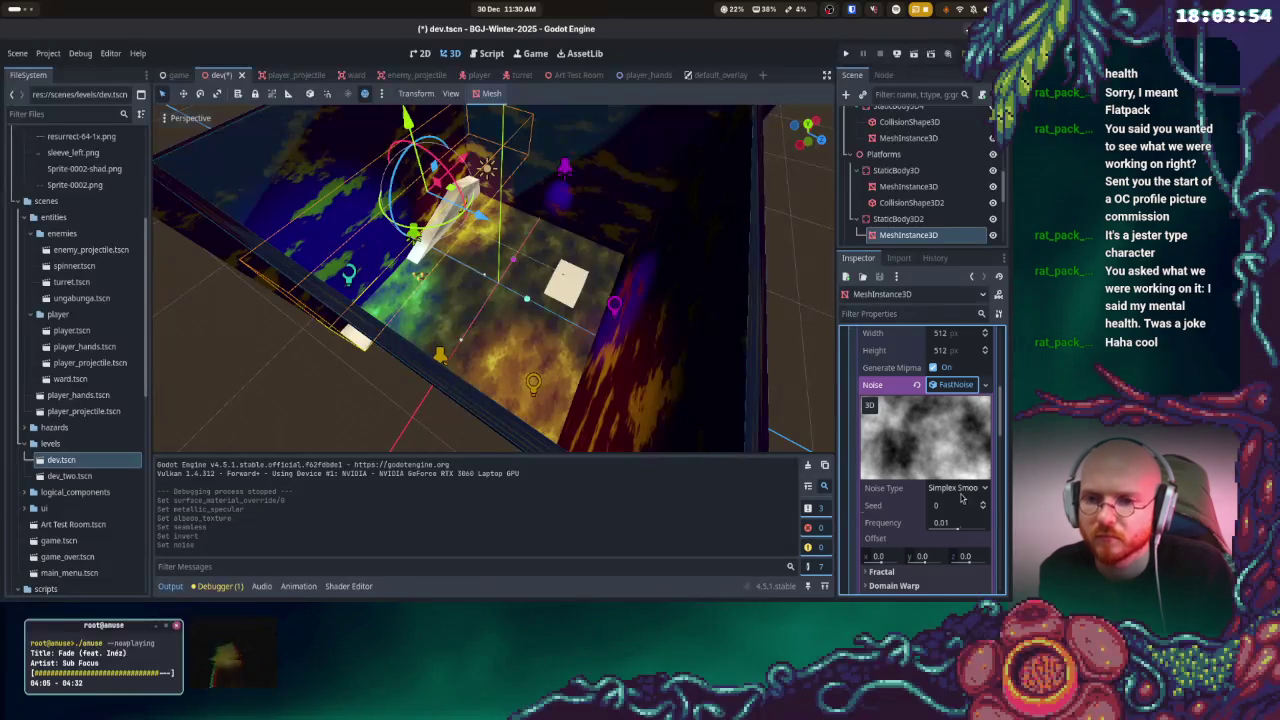
pyautogui.click(958, 488)
pyautogui.click(950, 552)
pyautogui.click(962, 489)
pyautogui.click(951, 553)
pyautogui.moveTo(954, 527); pyautogui.dragTo(976, 530)
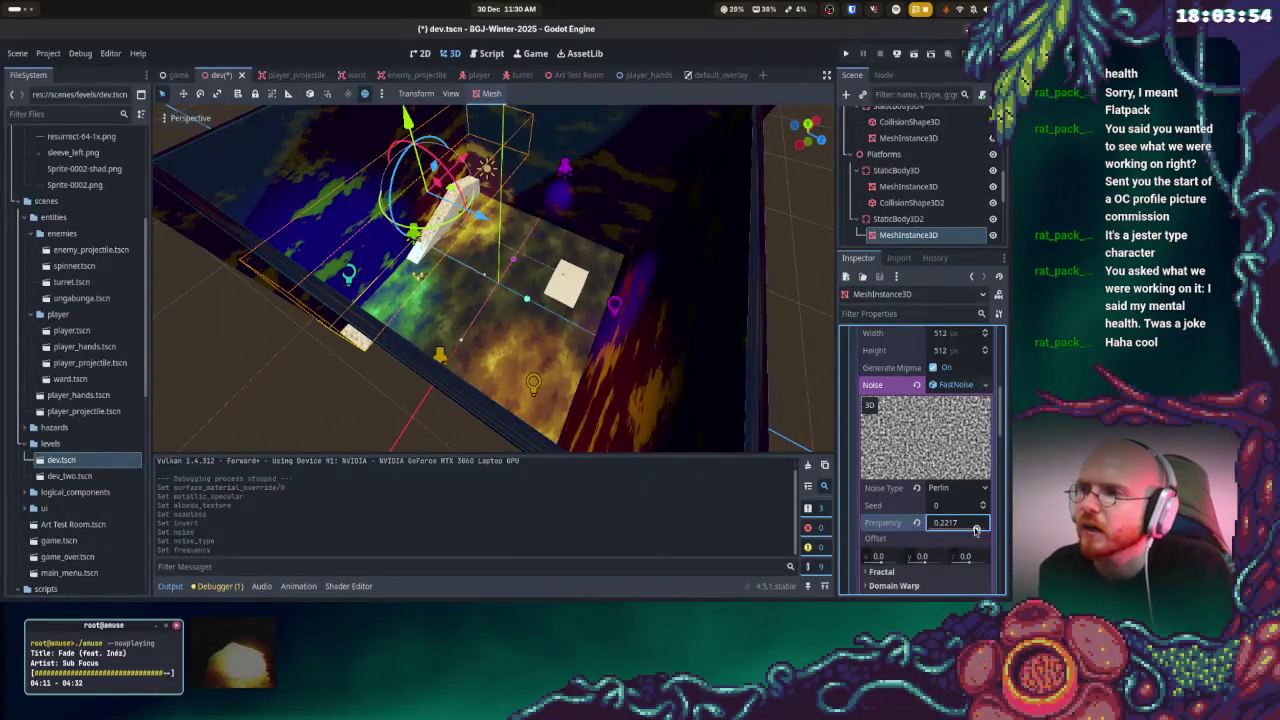
# - Expand the noise's Fractal settings and look through them
pyautogui.scroll(-1, 886, 545)
pyautogui.click(893, 540)
pyautogui.scroll(-5, 916, 538)
pyautogui.scroll(4, 897, 495)
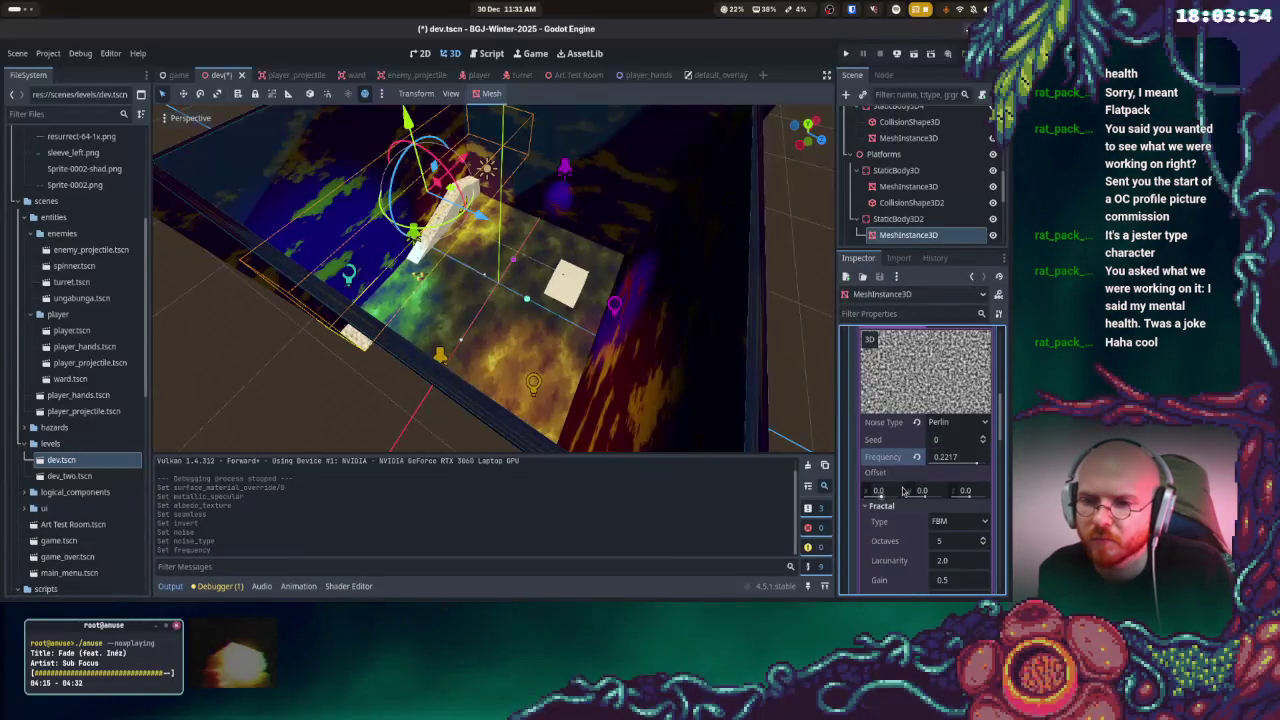
pyautogui.scroll(-5, 927, 508)
pyautogui.scroll(-6, 930, 505)
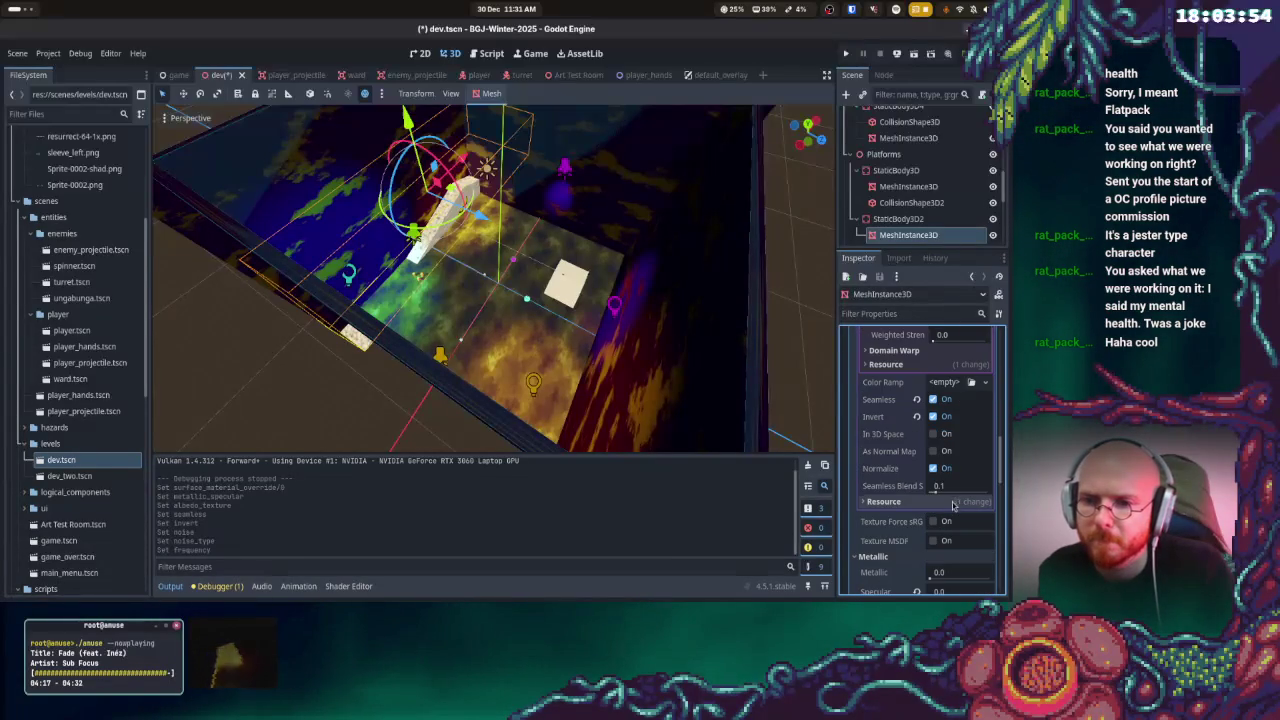
pyautogui.scroll(-3, 935, 505)
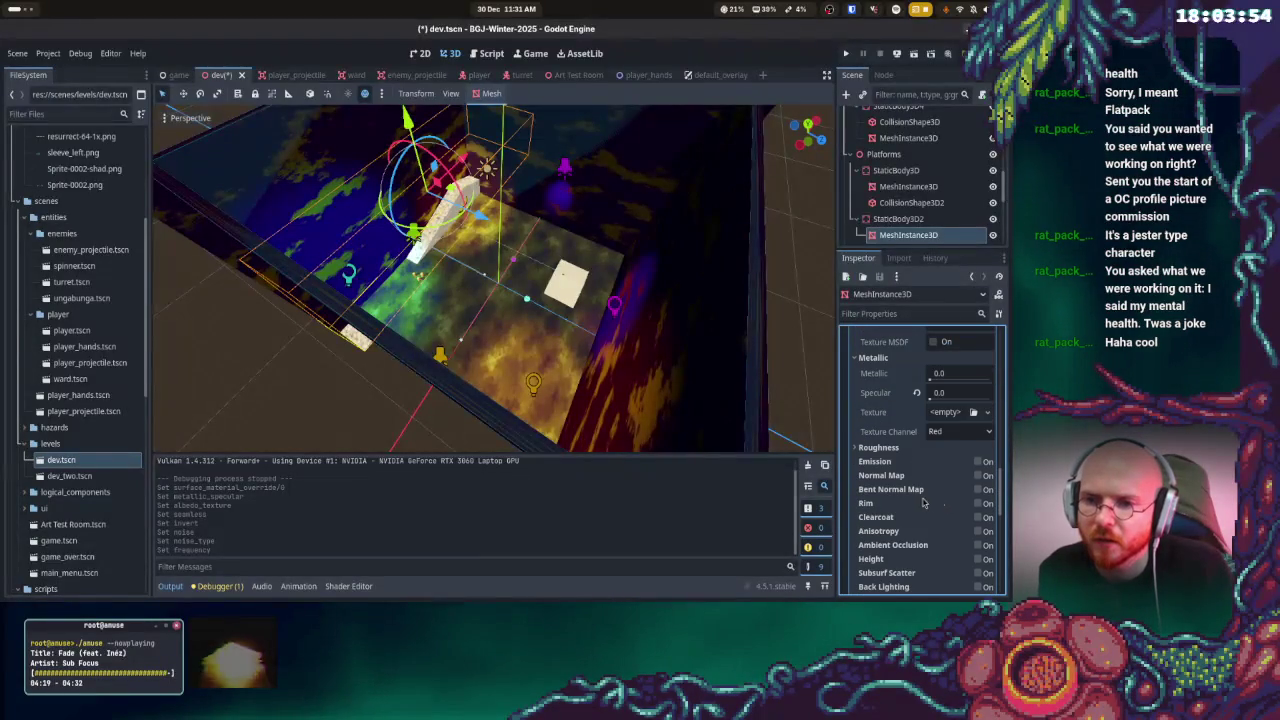
pyautogui.scroll(8, 906, 505)
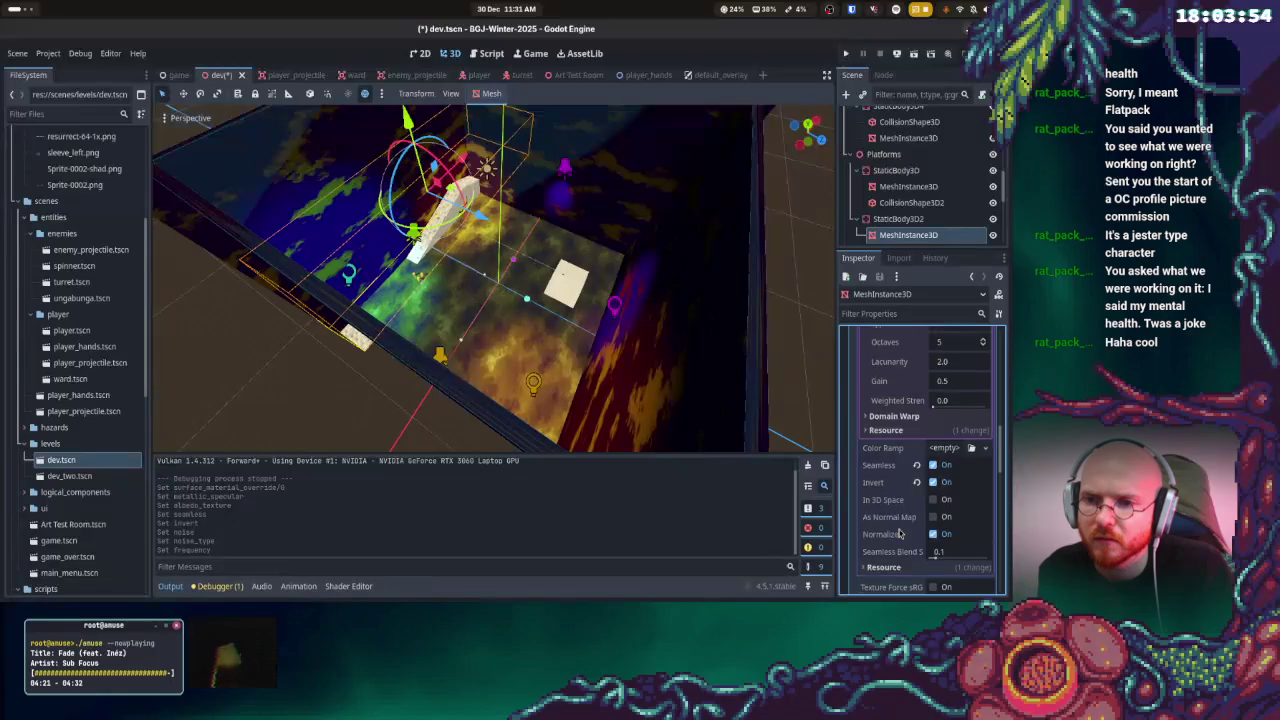
pyautogui.scroll(3, 906, 495)
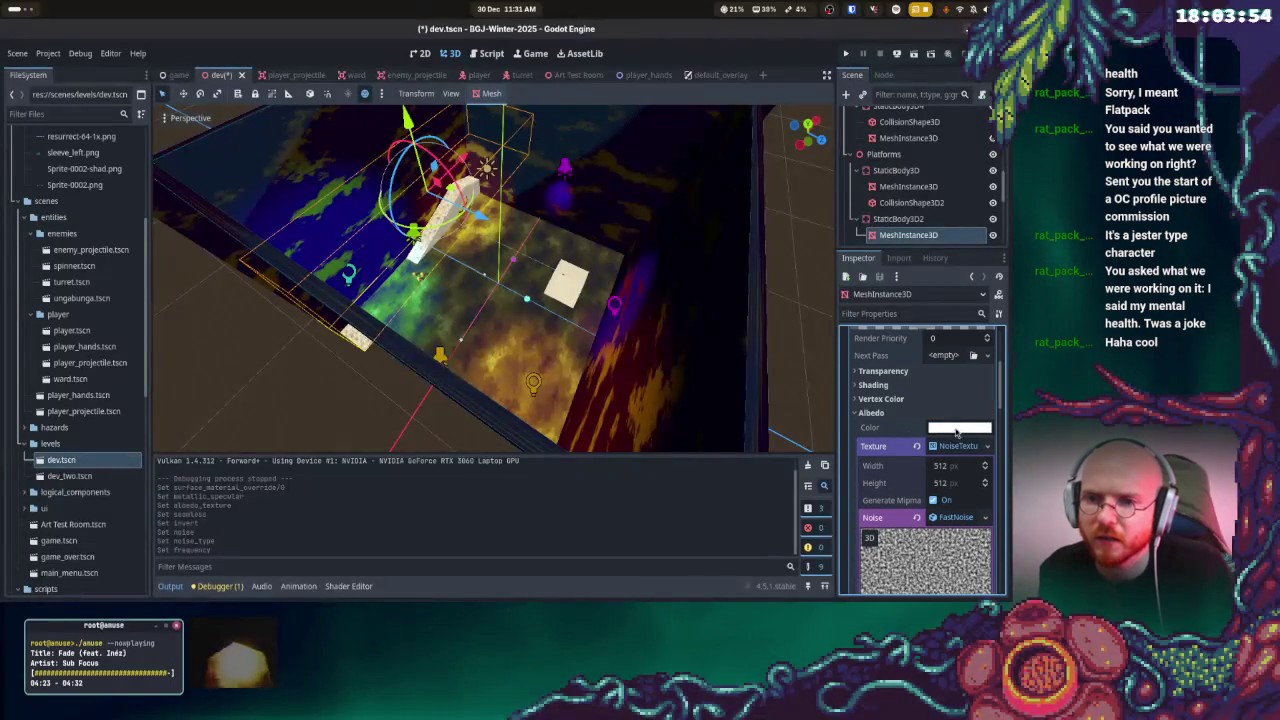
# - Tint the platform material's albedo colour a darker green
pyautogui.click(958, 427)
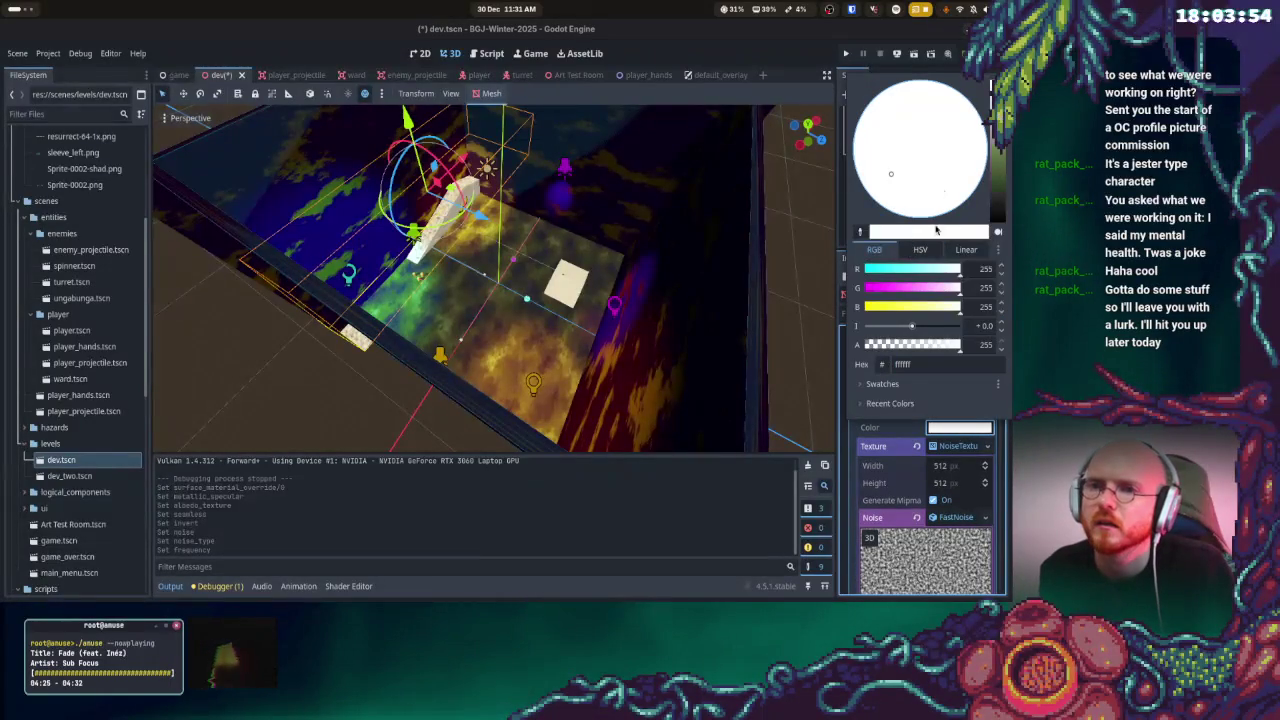
pyautogui.click(997, 165)
pyautogui.moveTo(997, 125); pyautogui.dragTo(997, 149)
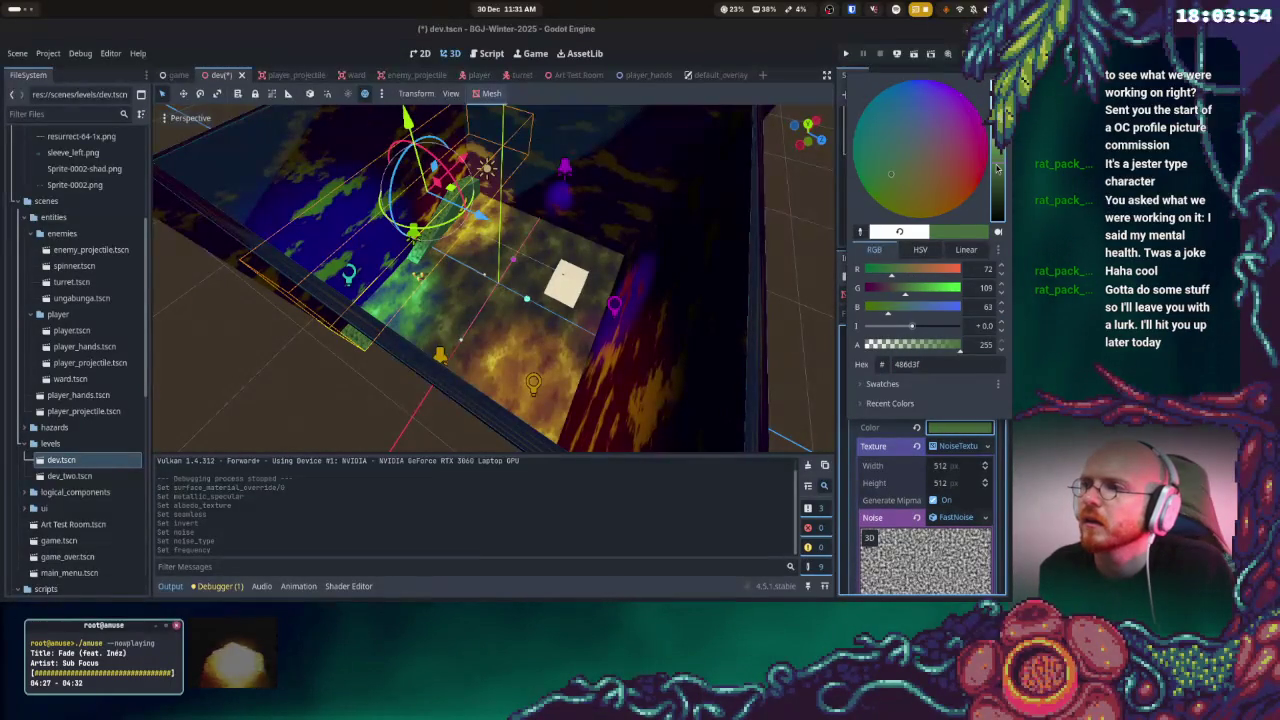
pyautogui.click(251, 386)
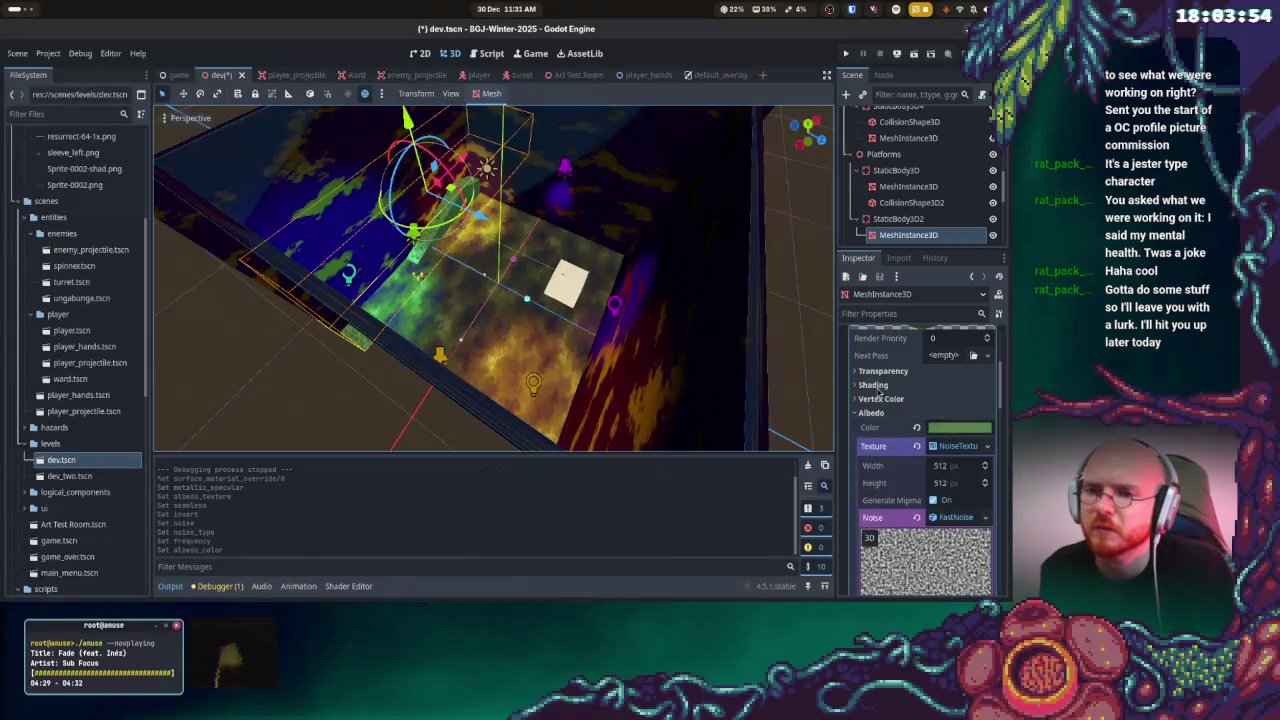
pyautogui.click(858, 413)
# - Set both diffuse and specular shading modes to Toon, keeping shading per-pixel
pyautogui.click(858, 385)
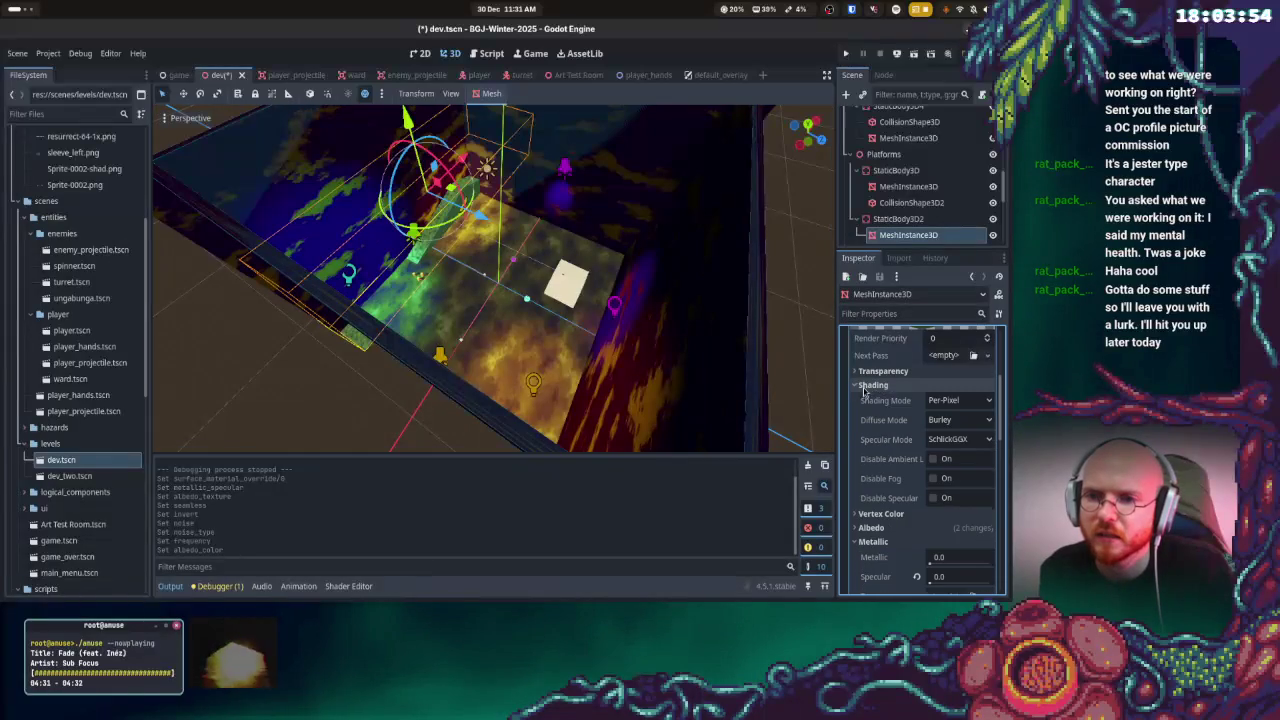
pyautogui.click(961, 420)
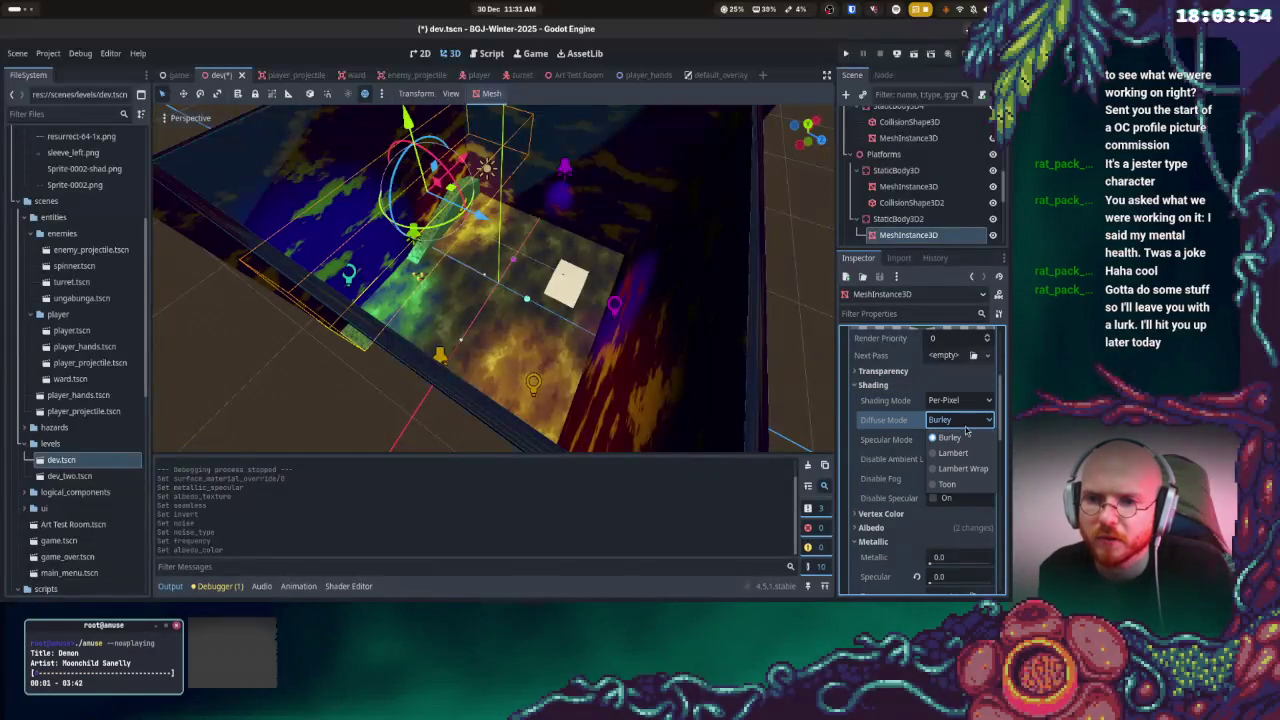
pyautogui.click(968, 404)
pyautogui.click(966, 402)
pyautogui.click(967, 404)
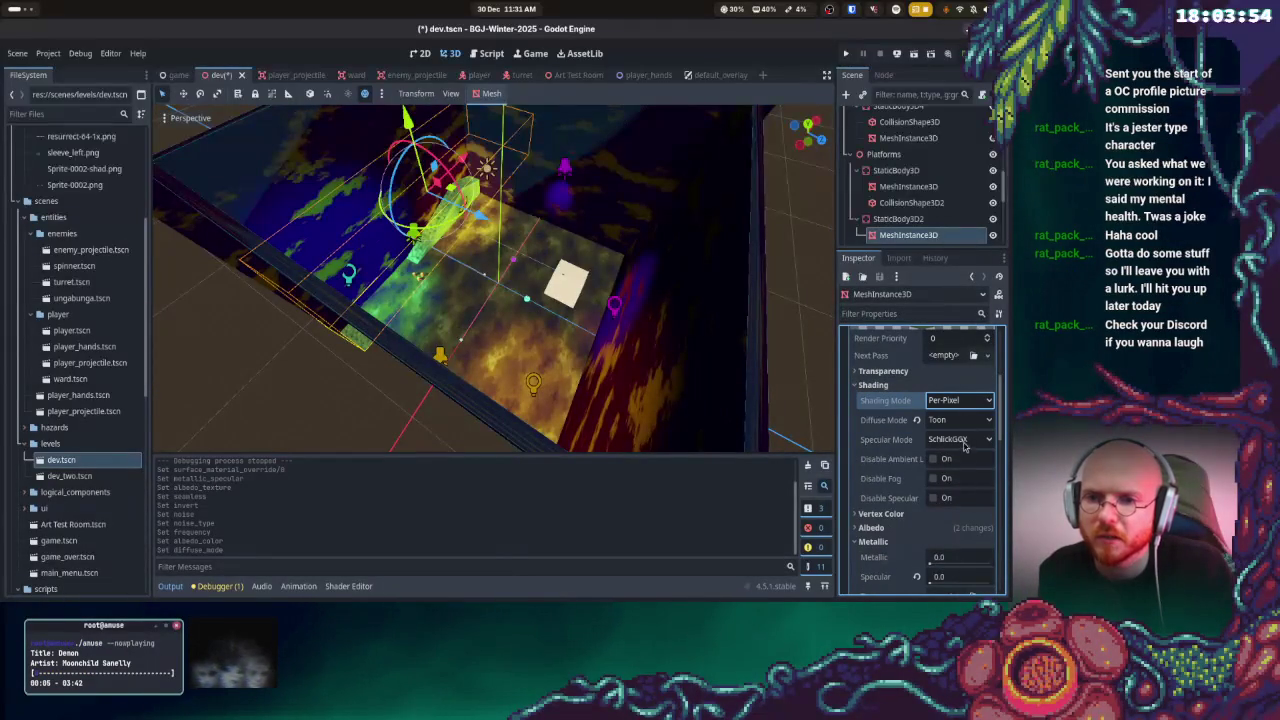
pyautogui.click(962, 402)
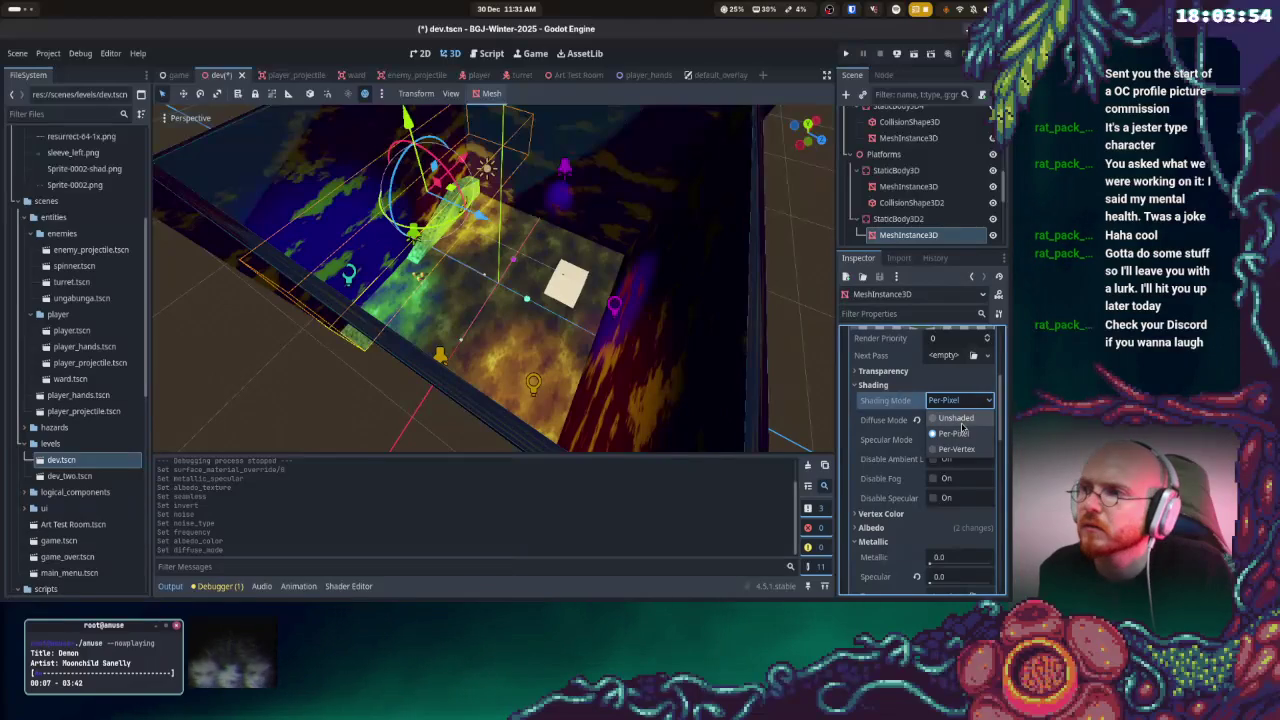
pyautogui.click(958, 417)
pyautogui.click(962, 438)
pyautogui.click(950, 458)
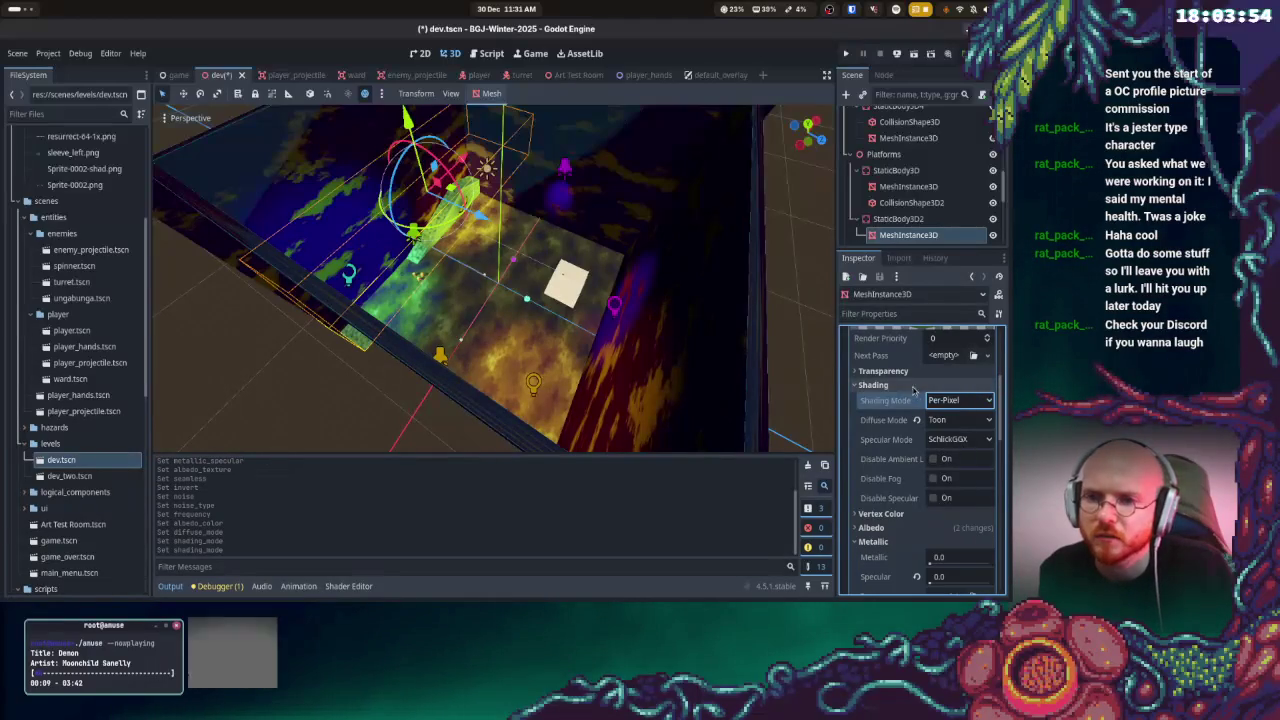
pyautogui.click(916, 400)
# - Try Vertex Color Use as Albedo, turn it back off, and expand the Metallic settings
pyautogui.click(880, 448)
pyautogui.click(932, 463)
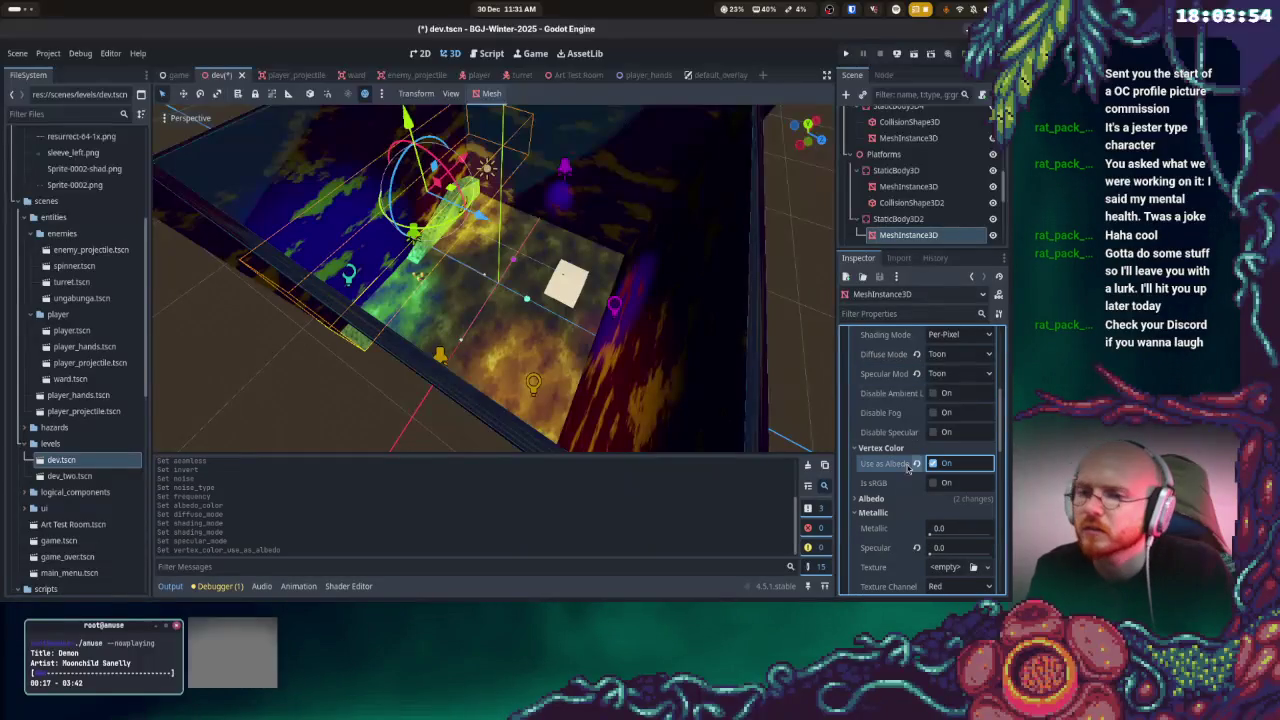
pyautogui.click(916, 464)
pyautogui.click(880, 448)
pyautogui.click(872, 462)
pyautogui.click(872, 462)
pyautogui.scroll(-1, 885, 470)
pyautogui.click(873, 410)
pyautogui.click(880, 500)
pyautogui.click(880, 500)
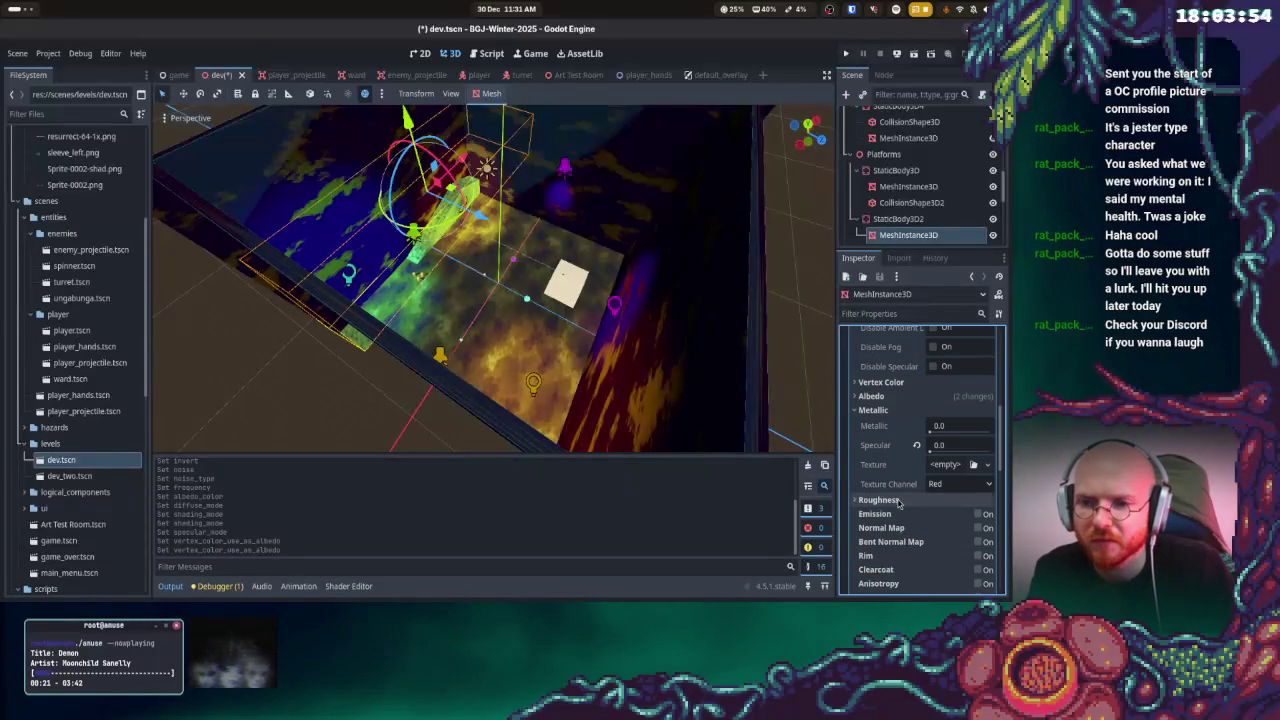
pyautogui.scroll(-2, 895, 490)
pyautogui.scroll(-2, 926, 462)
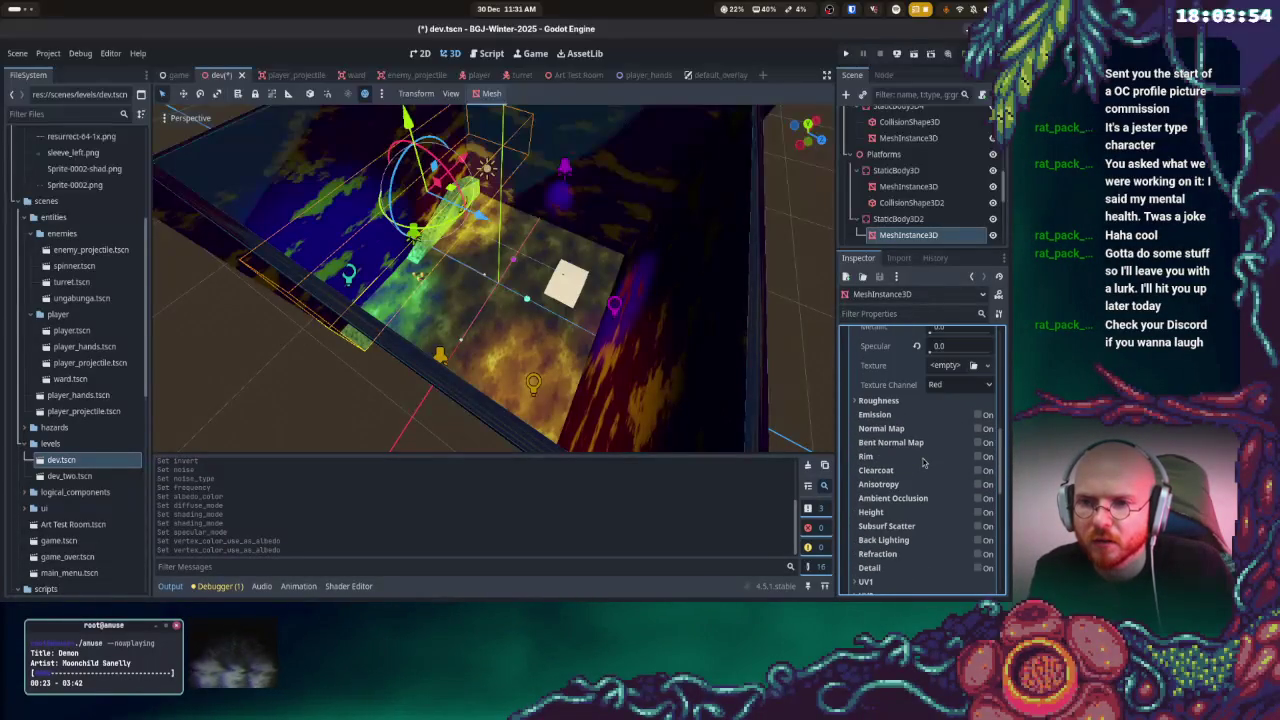
# - Give the platform's roughness a NoiseTexture2D texture driven by a new FastNoiseLite noise
pyautogui.click(916, 368)
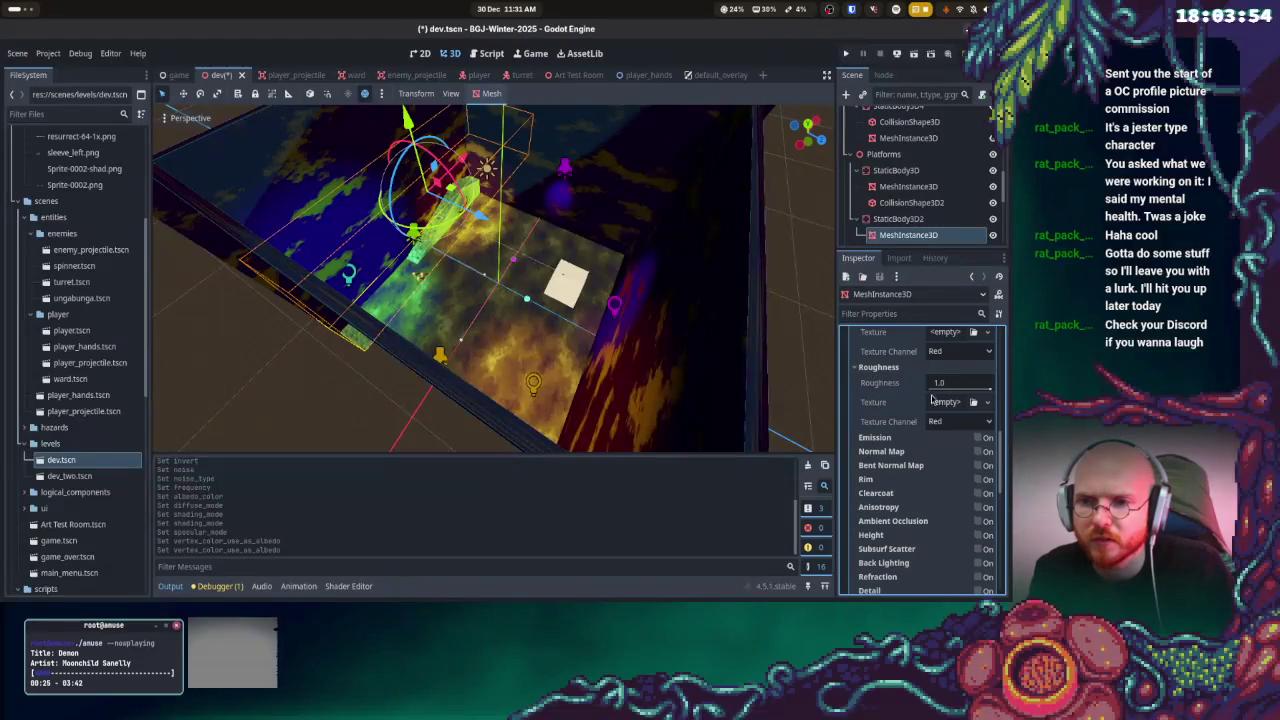
pyautogui.click(973, 401)
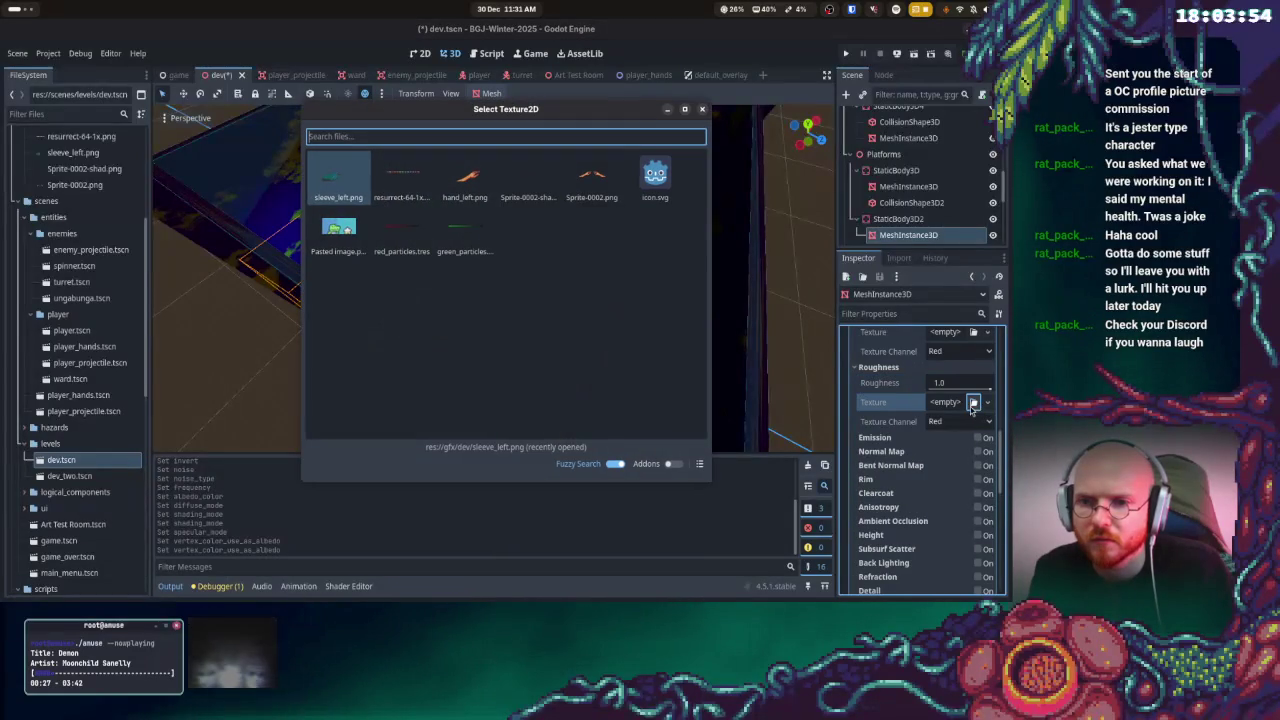
pyautogui.click(702, 109)
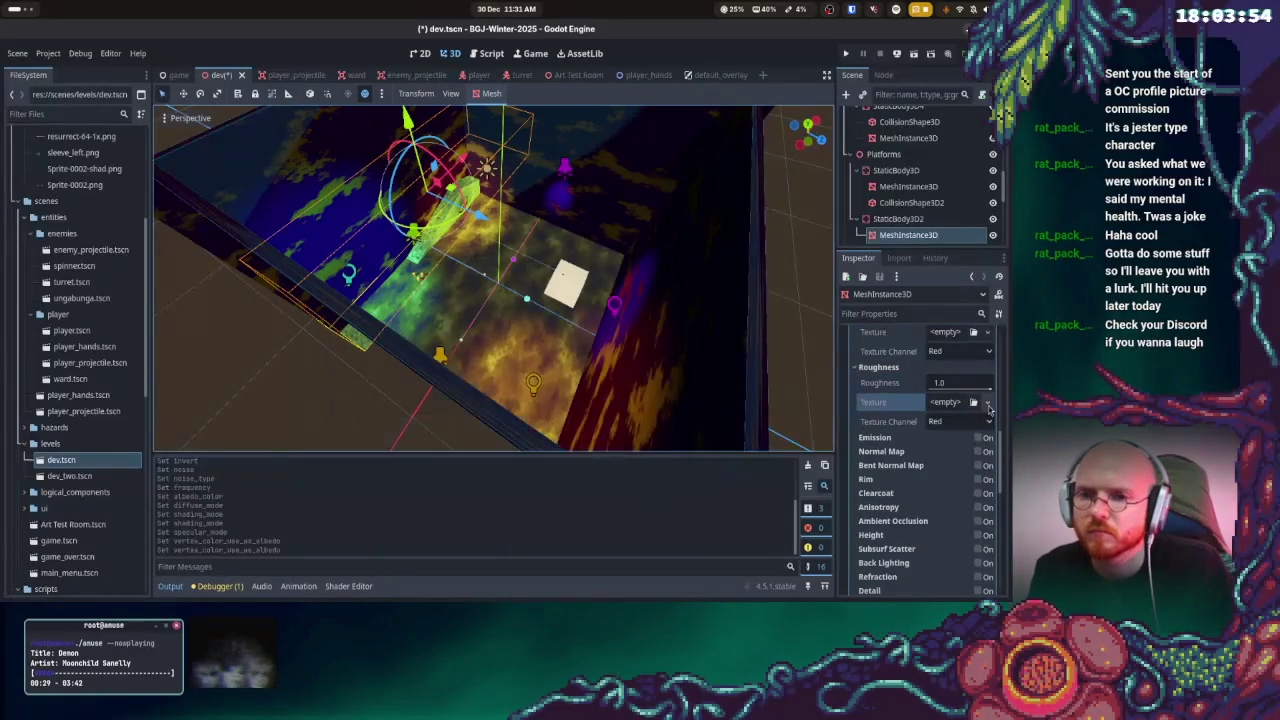
pyautogui.click(987, 402)
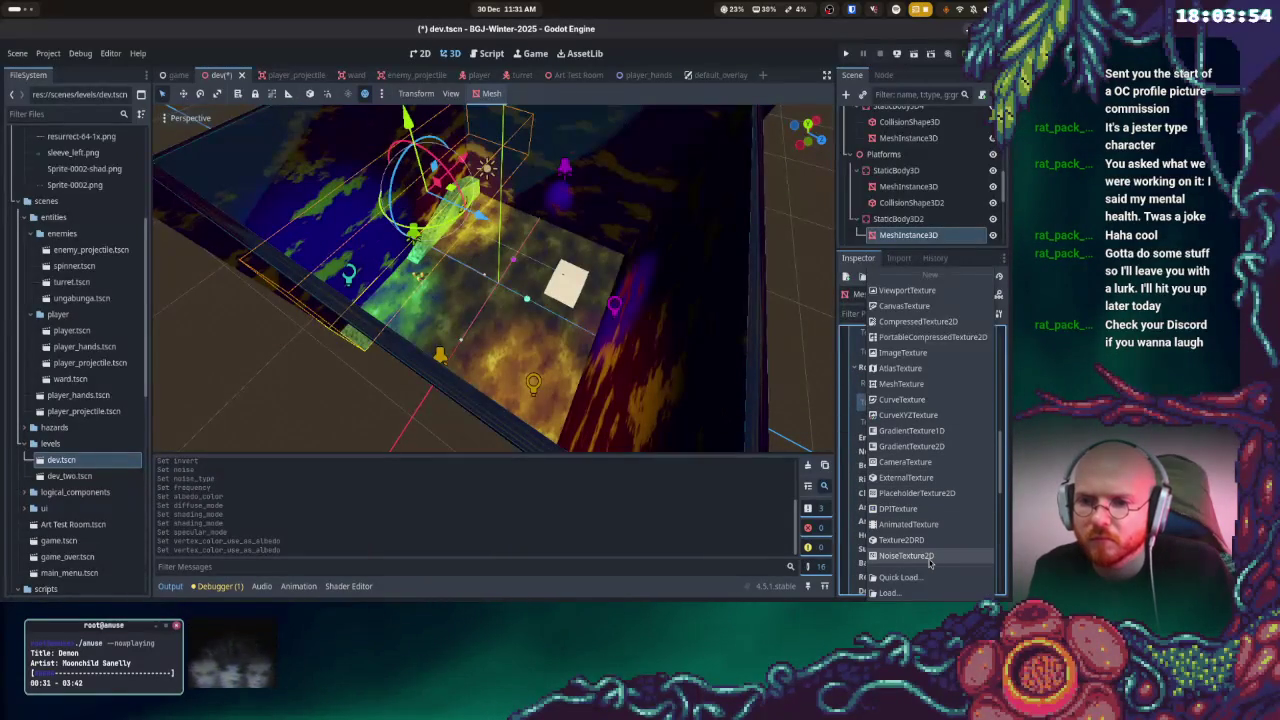
pyautogui.click(929, 557)
pyautogui.click(954, 404)
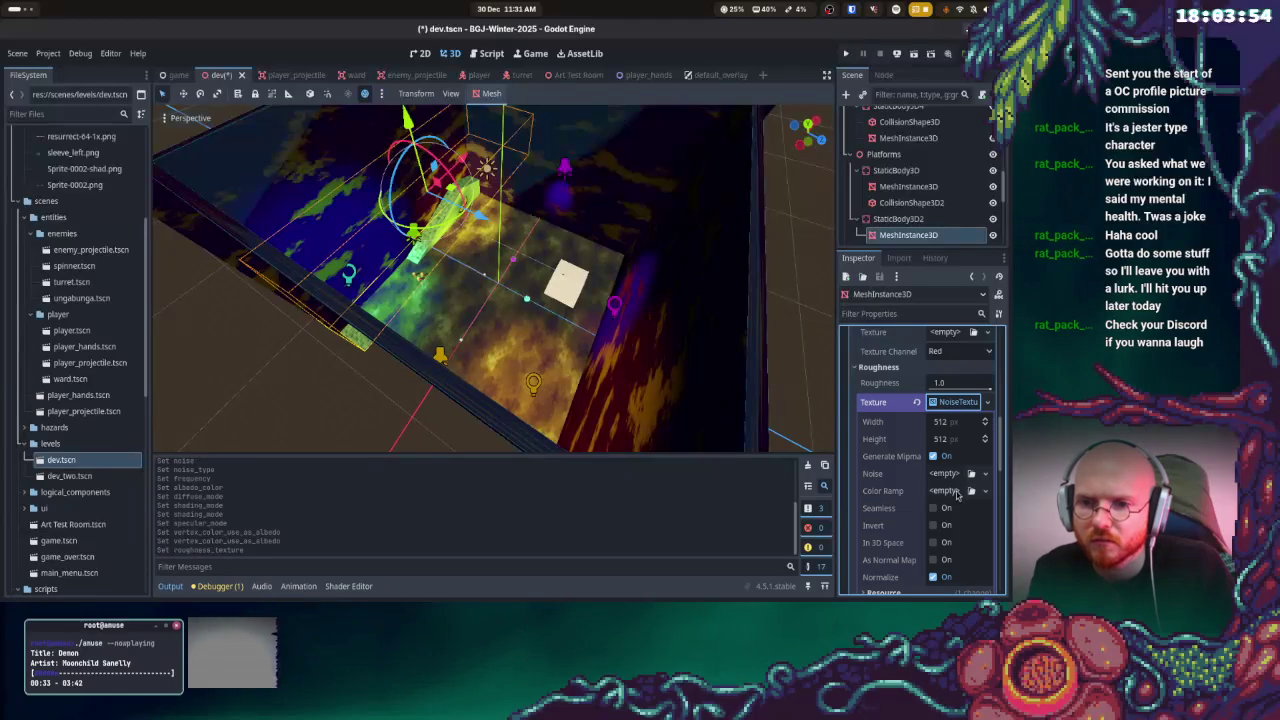
pyautogui.click(945, 474)
pyautogui.click(955, 509)
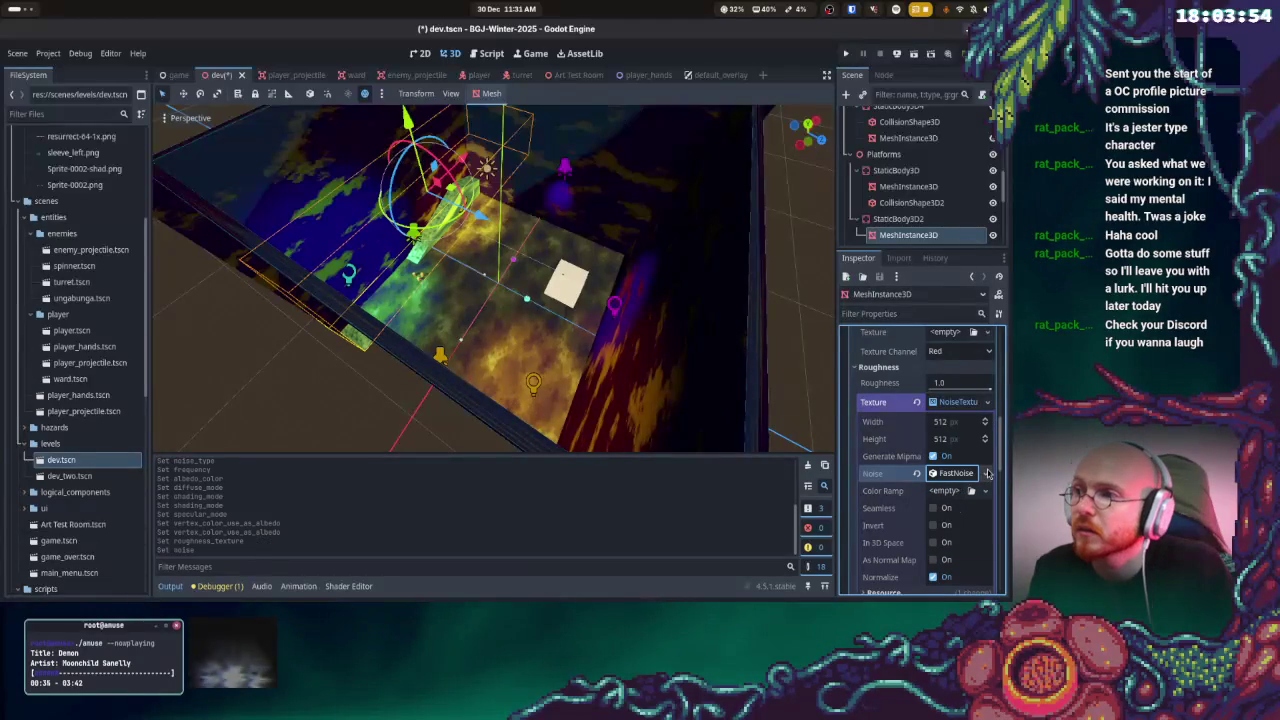
# - Raise the roughness noise frequency to 0.1214, keeping Simplex Smooth type, and run the game
pyautogui.click(955, 473)
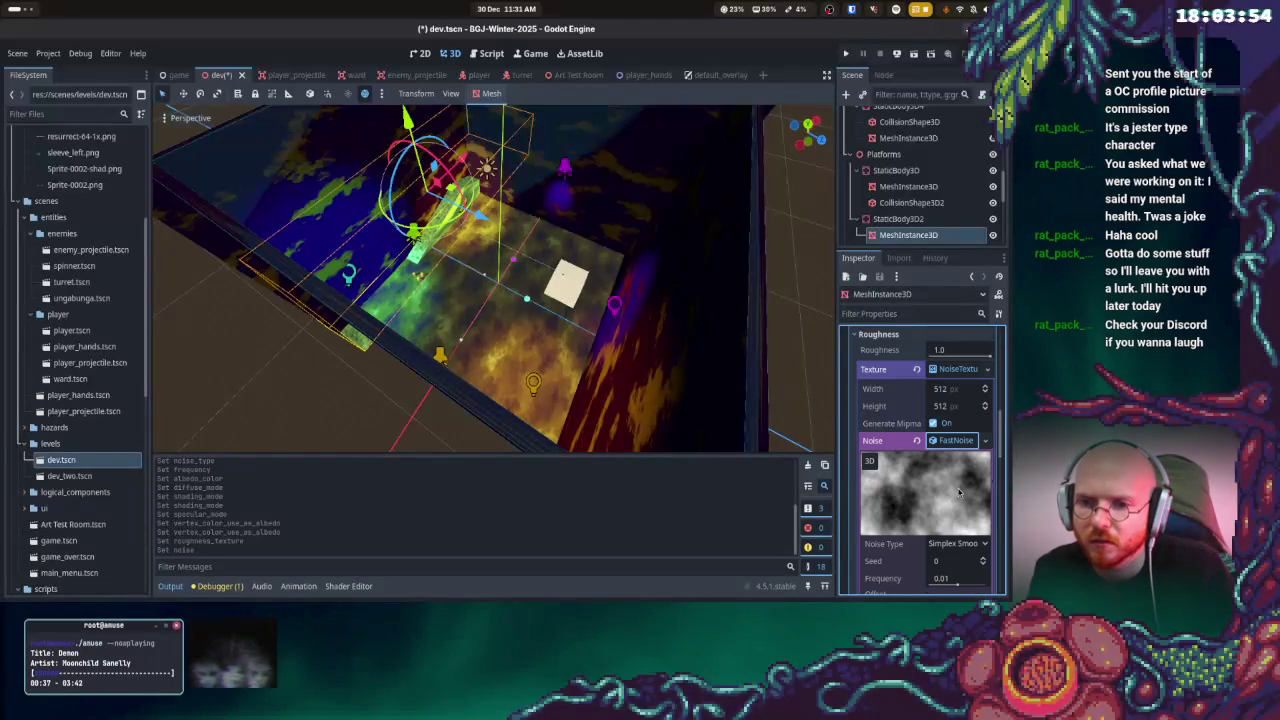
pyautogui.scroll(-3, 958, 492)
pyautogui.click(957, 445)
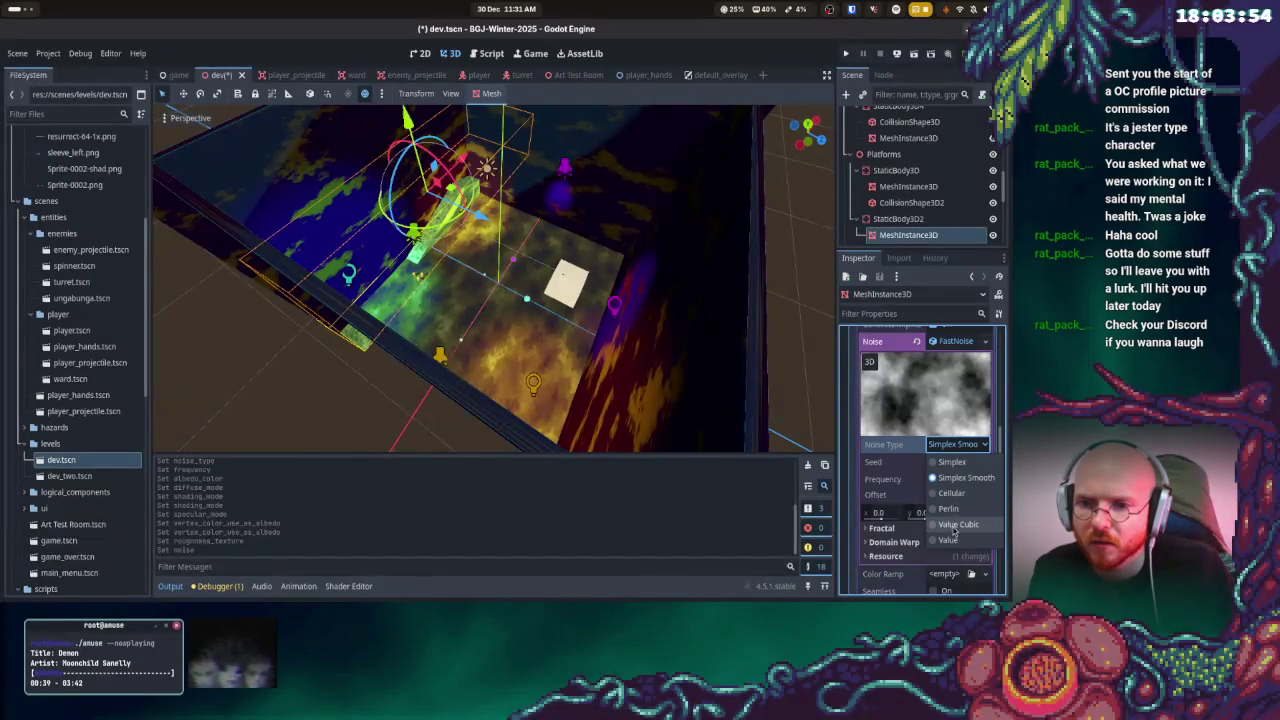
pyautogui.click(958, 528)
pyautogui.moveTo(957, 488)
pyautogui.mouseDown()
pyautogui.moveTo(978, 486)
pyautogui.moveTo(958, 487)
pyautogui.mouseUp()
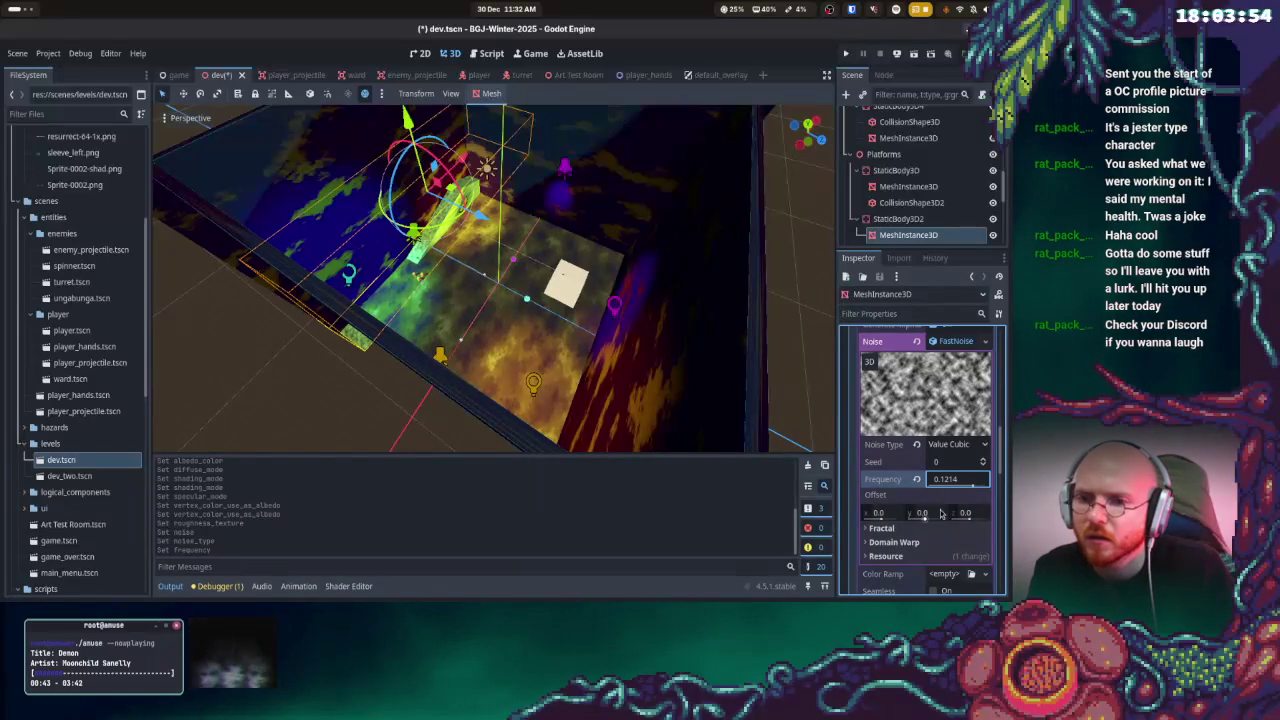
pyautogui.click(957, 445)
pyautogui.click(953, 479)
pyautogui.click(845, 54)
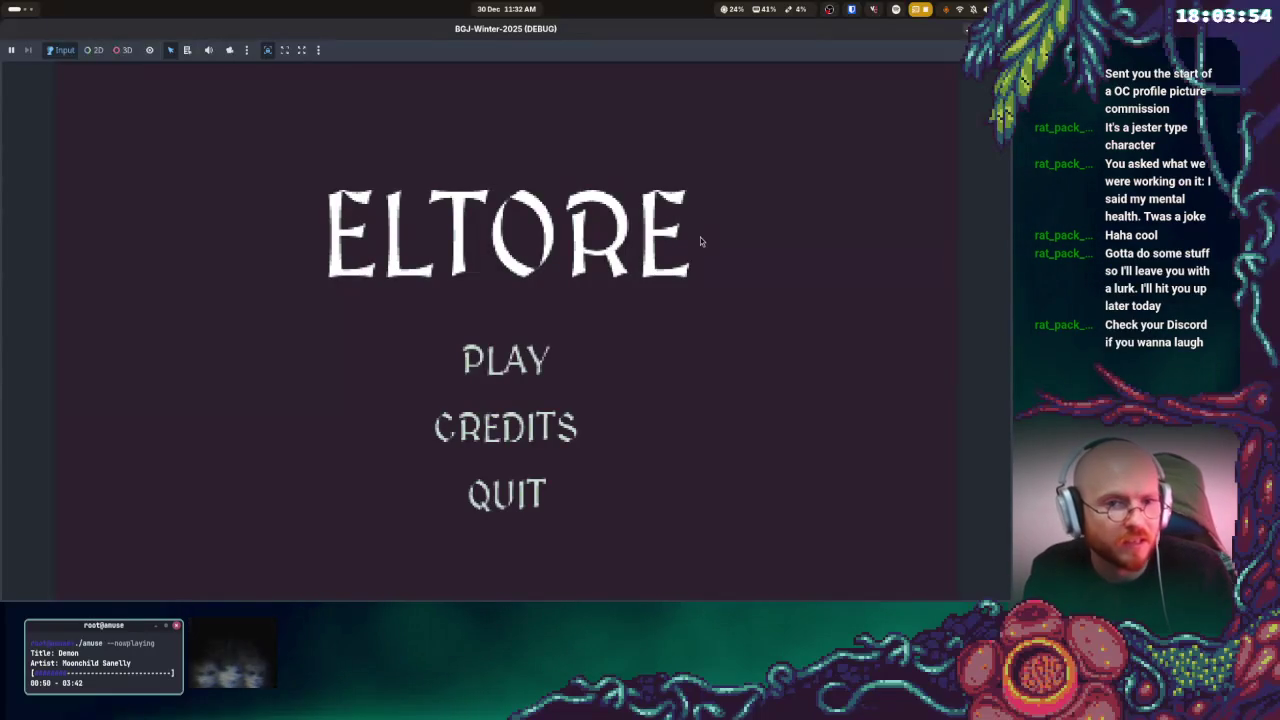
pyautogui.press('super')
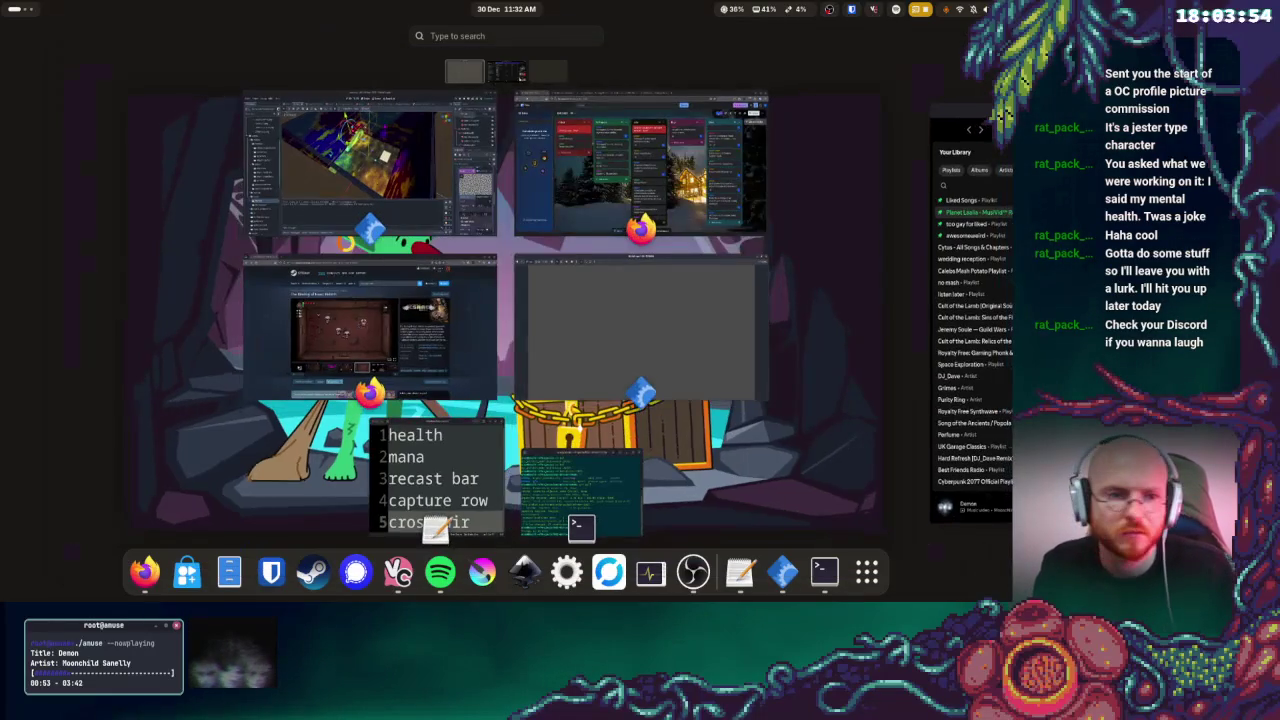
pyautogui.press('super+Page_Down')
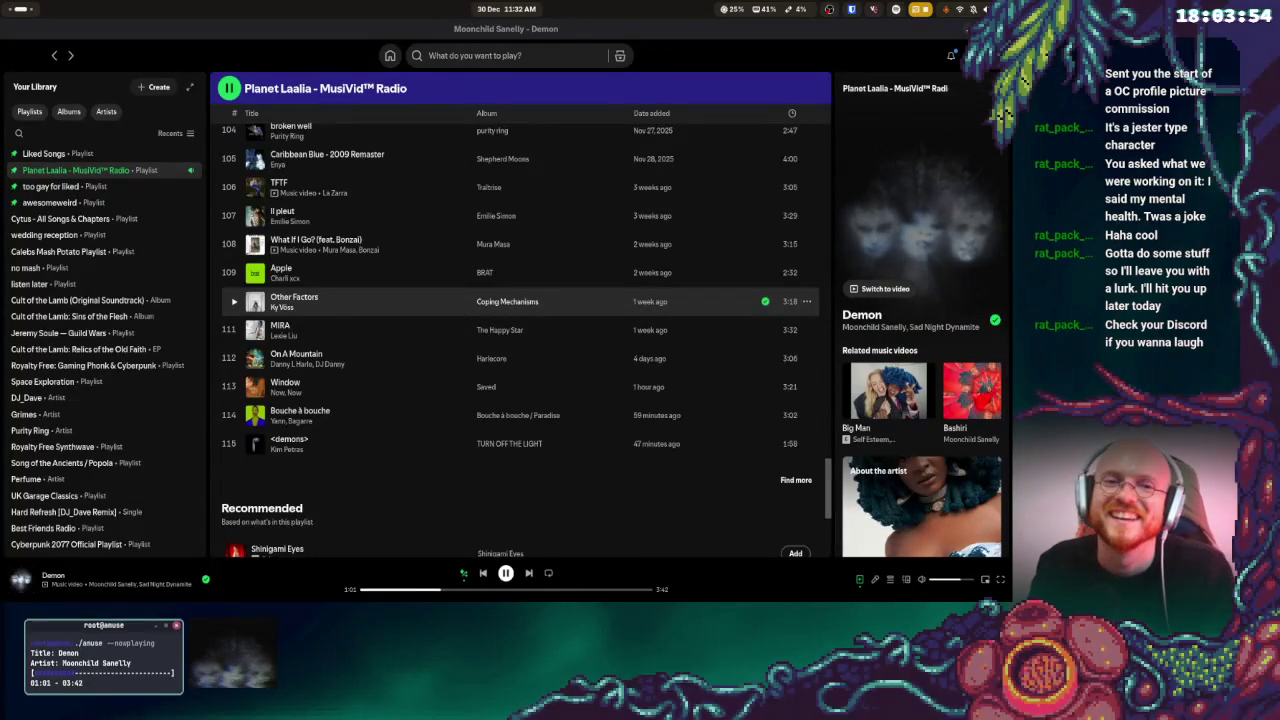
pyautogui.press('super')
pyautogui.scroll(1, 654, 294)
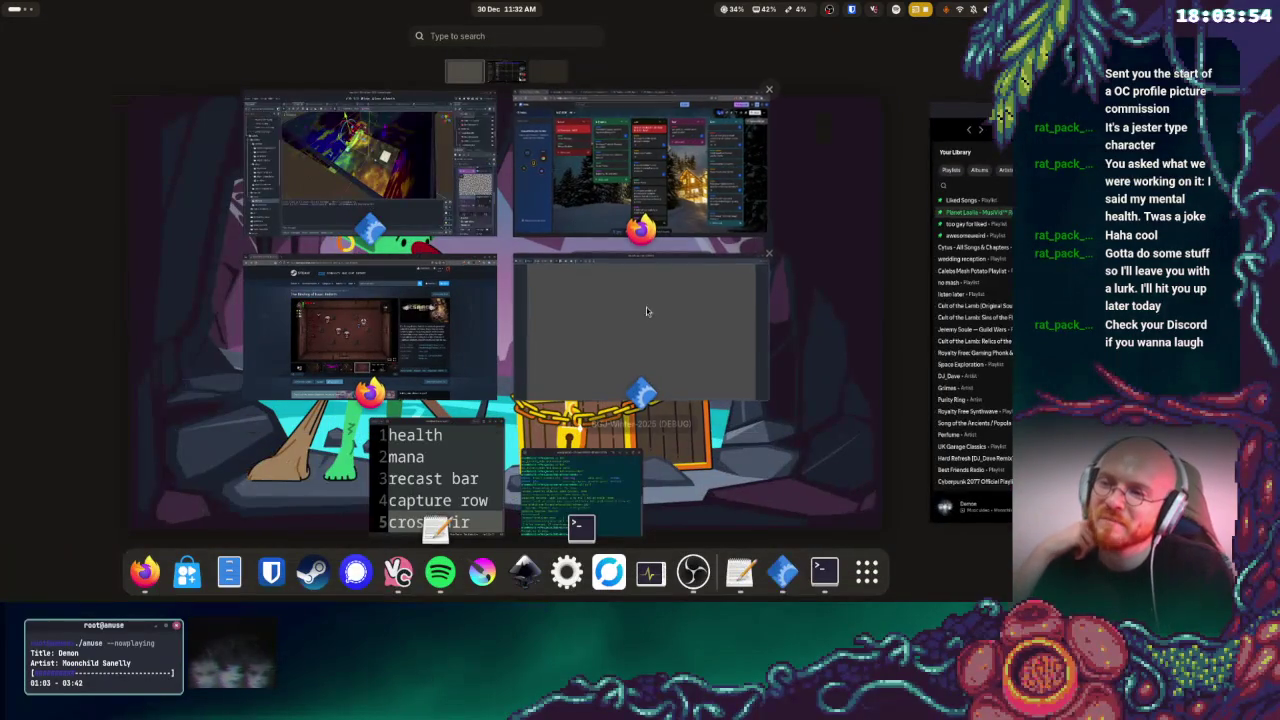
pyautogui.click(600, 318)
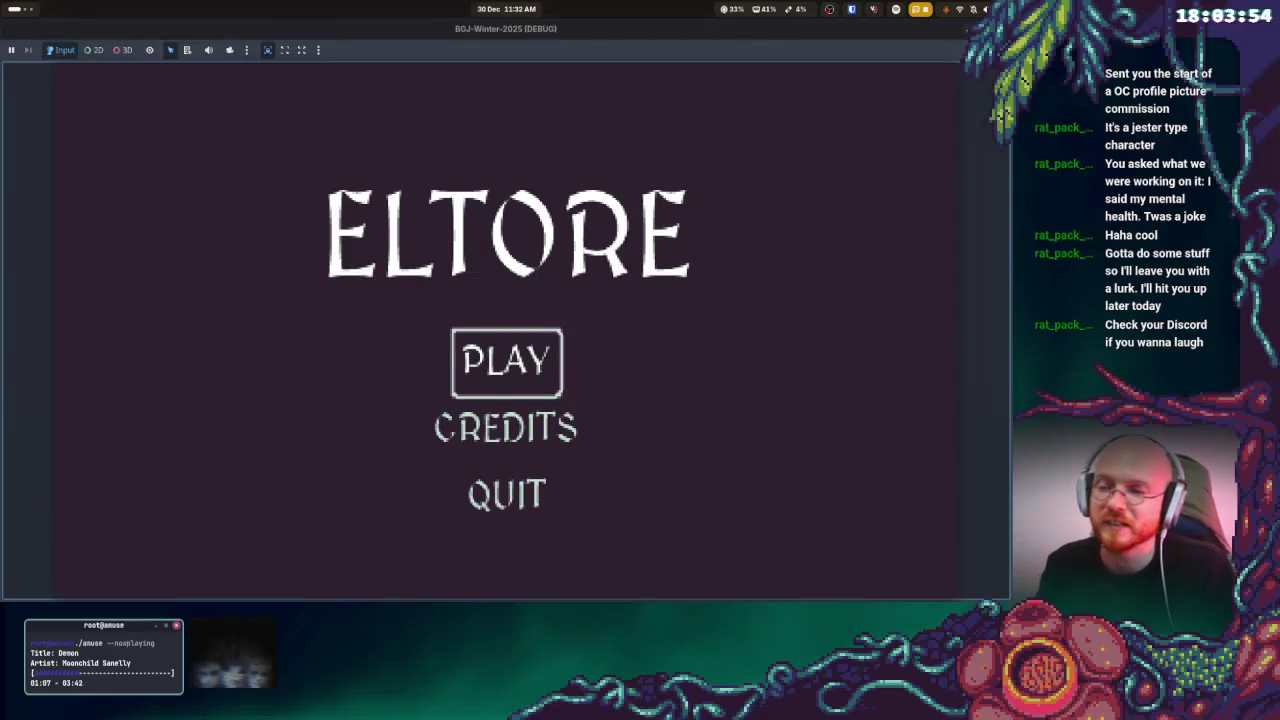
# - Start PLAY from the game menu, walk the level, then quit the game with F8
pyautogui.click(507, 362)
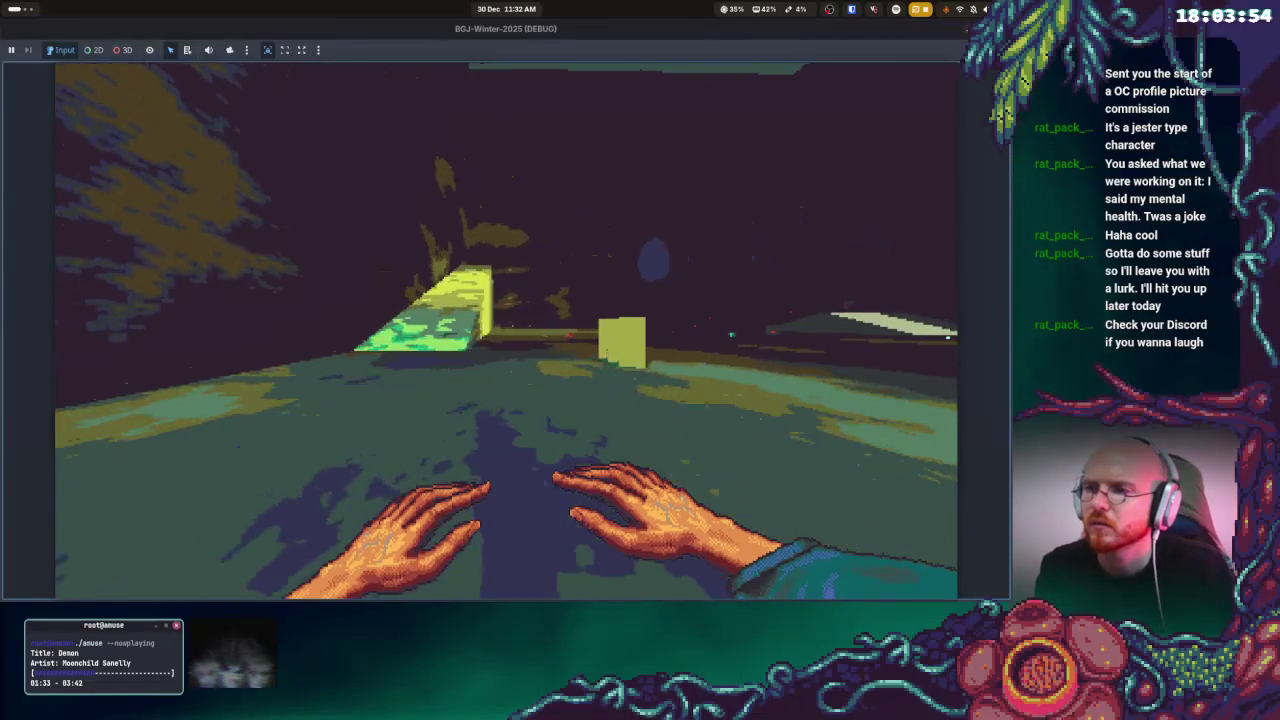
pyautogui.press('F8')
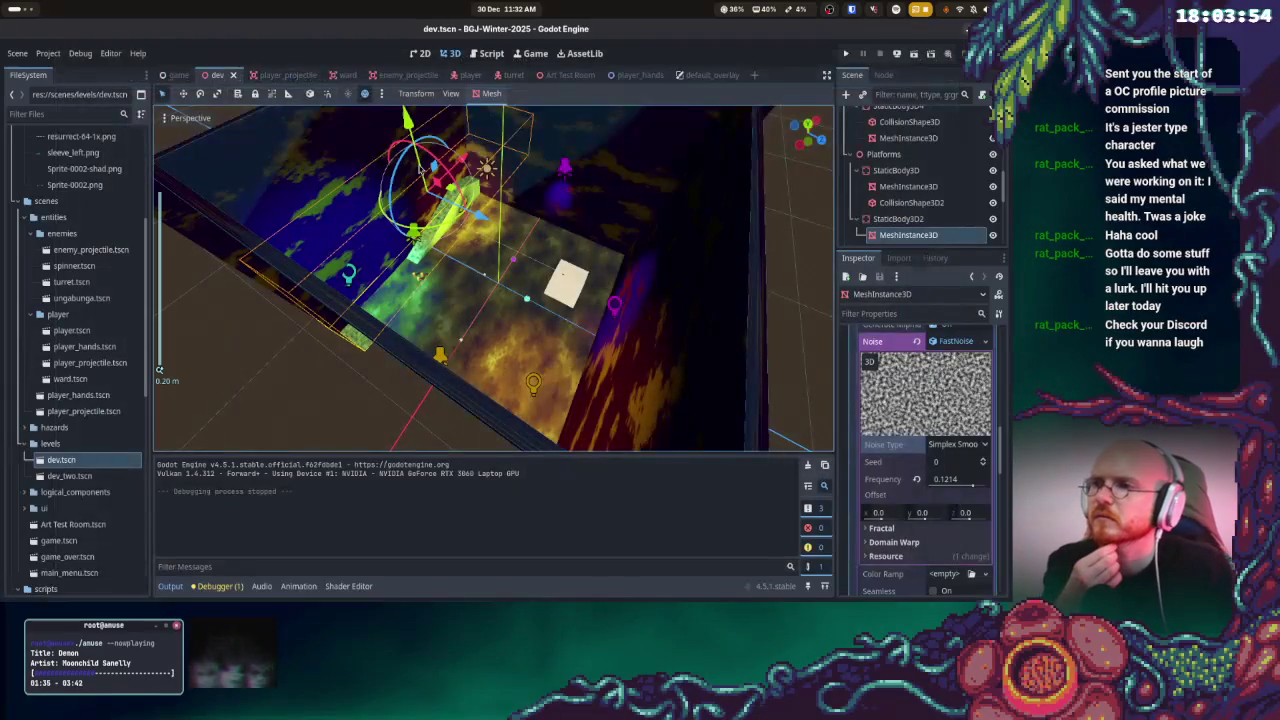
# - Enable the normal map using a NoiseTexture2D with FastNoiseLite noise at a higher frequency
pyautogui.scroll(-3, 933, 485)
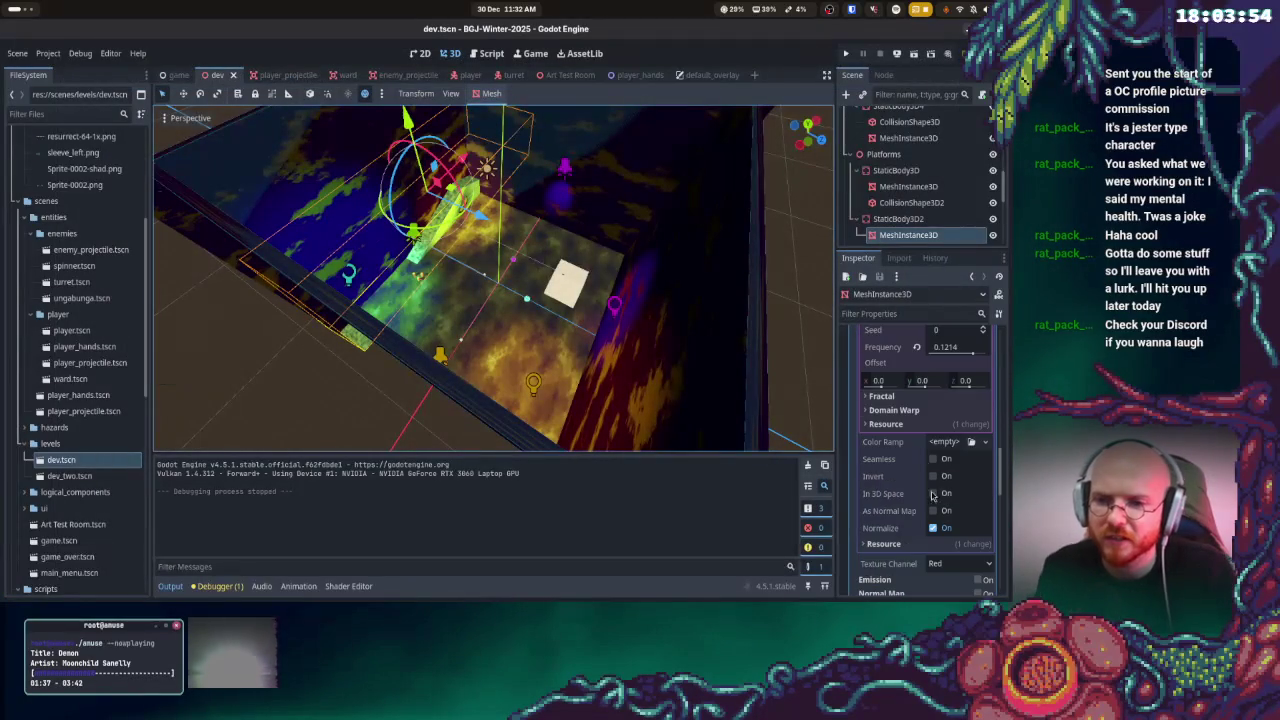
pyautogui.scroll(-3, 930, 492)
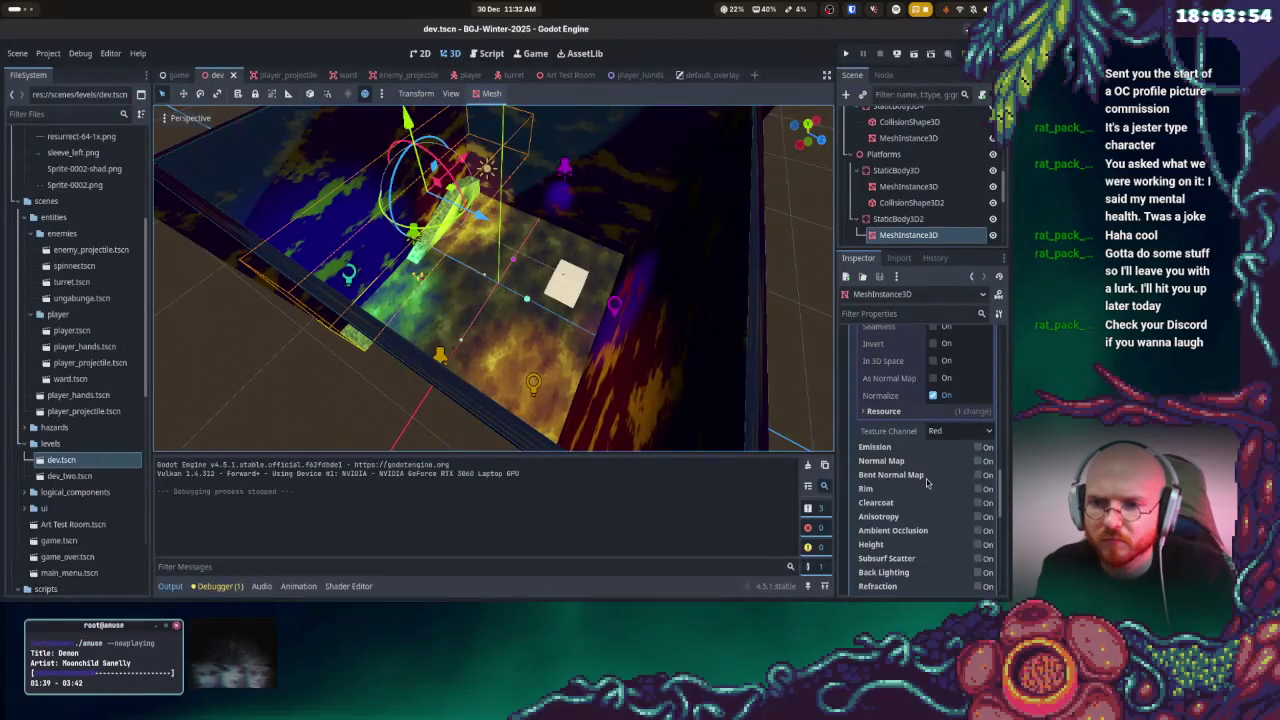
pyautogui.scroll(-1, 926, 483)
pyautogui.click(982, 428)
pyautogui.click(980, 430)
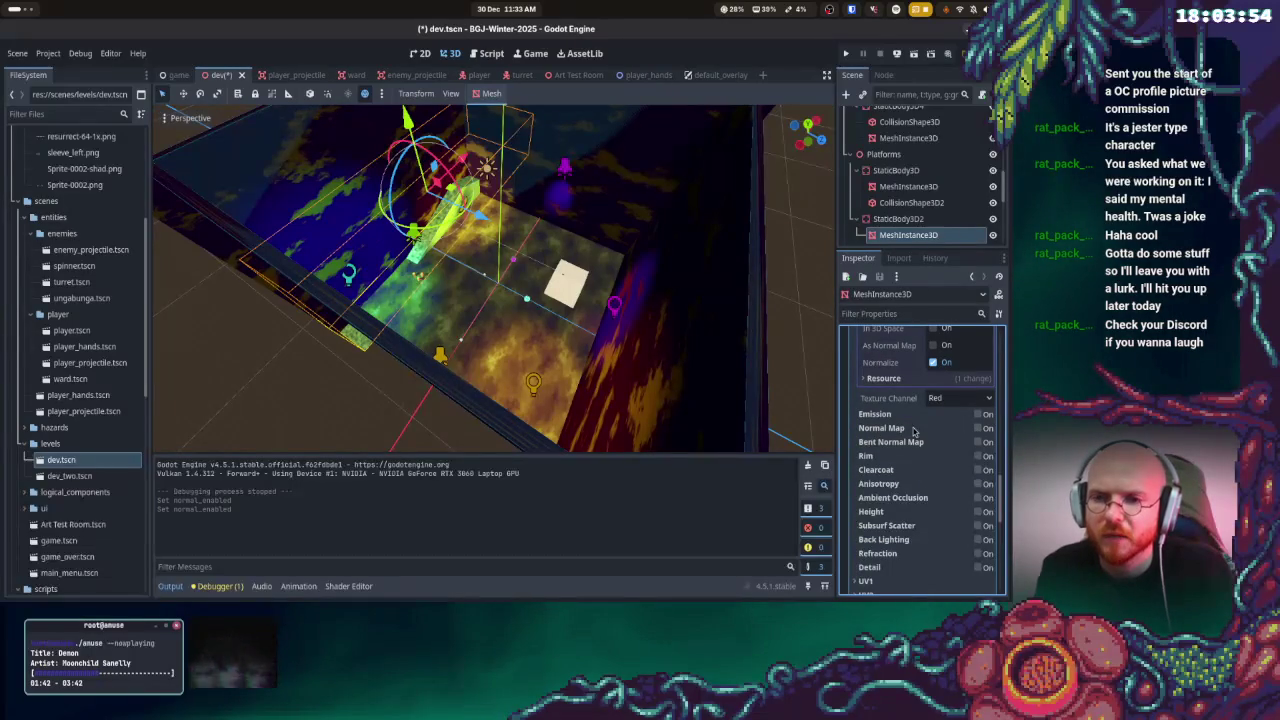
pyautogui.click(980, 428)
pyautogui.click(950, 466)
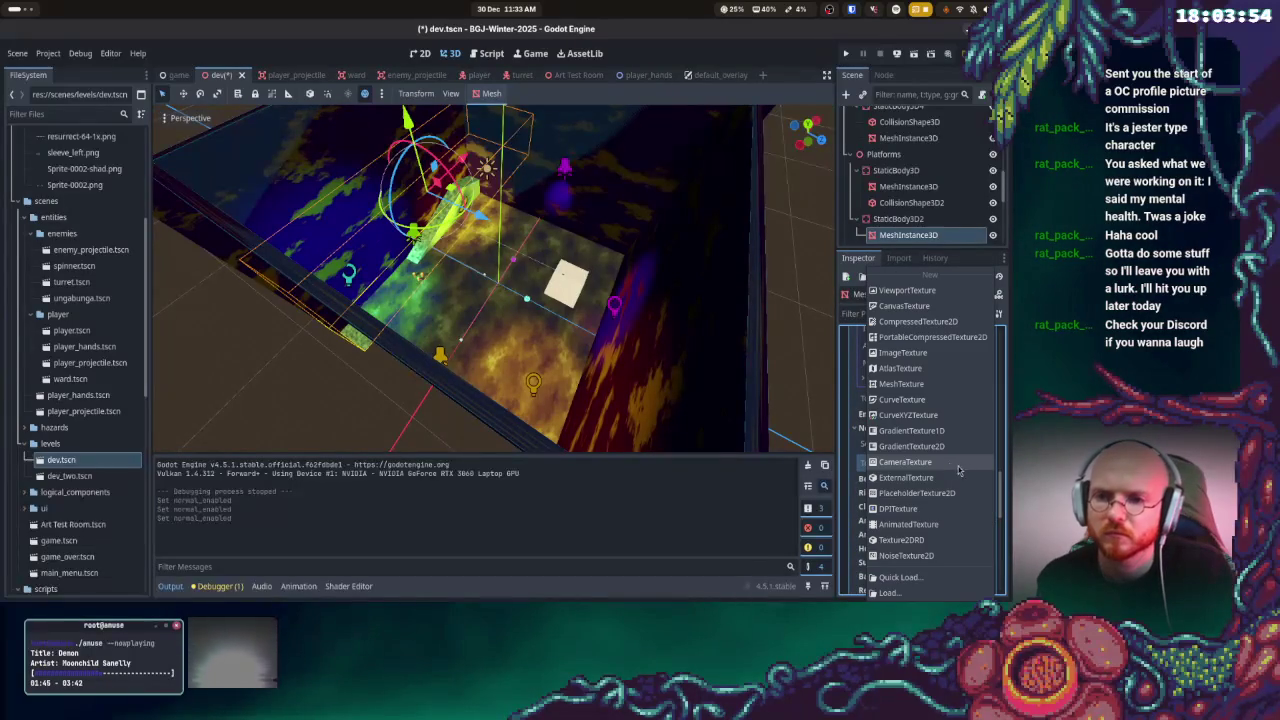
pyautogui.click(920, 555)
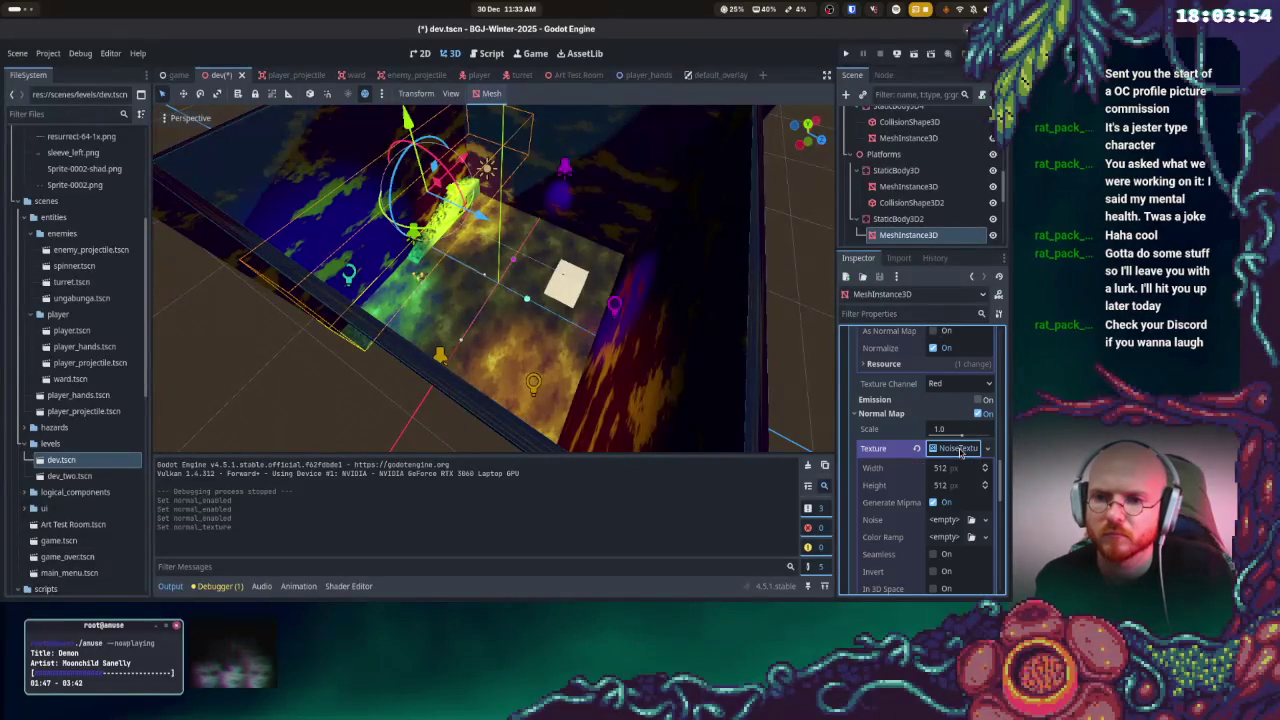
pyautogui.scroll(-2, 958, 485)
pyautogui.click(948, 455)
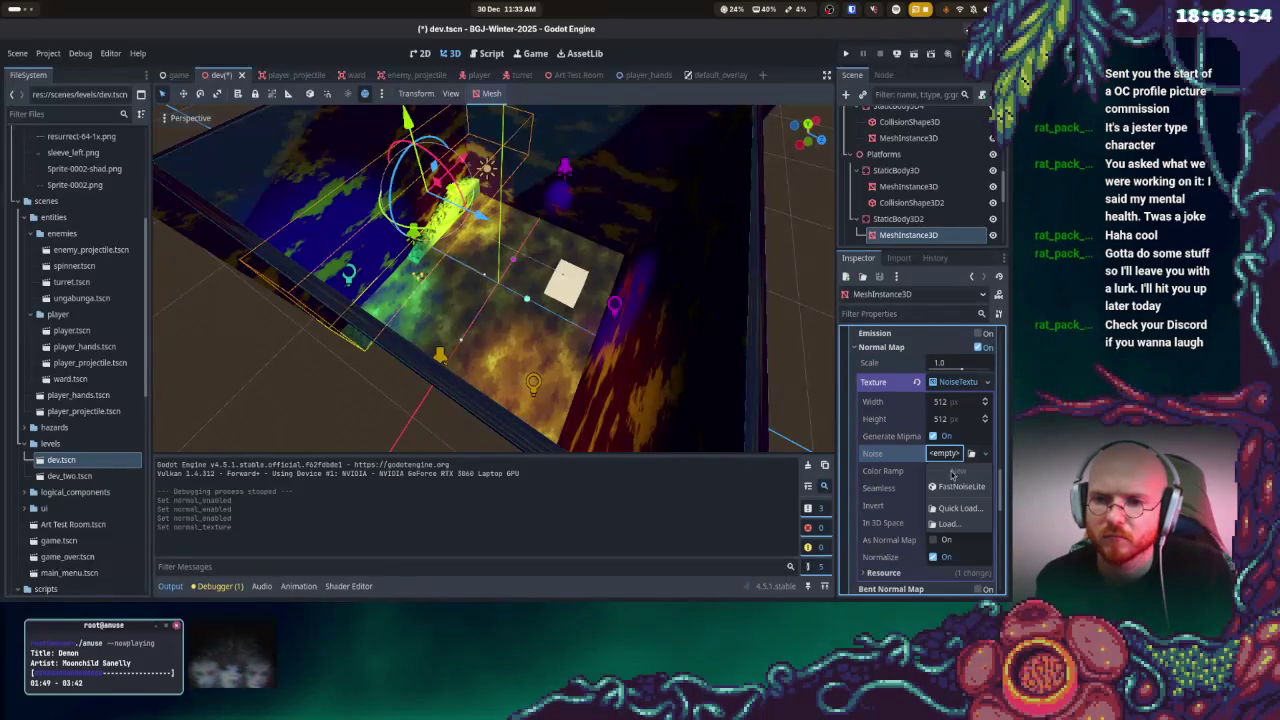
pyautogui.click(957, 486)
pyautogui.scroll(-2, 946, 490)
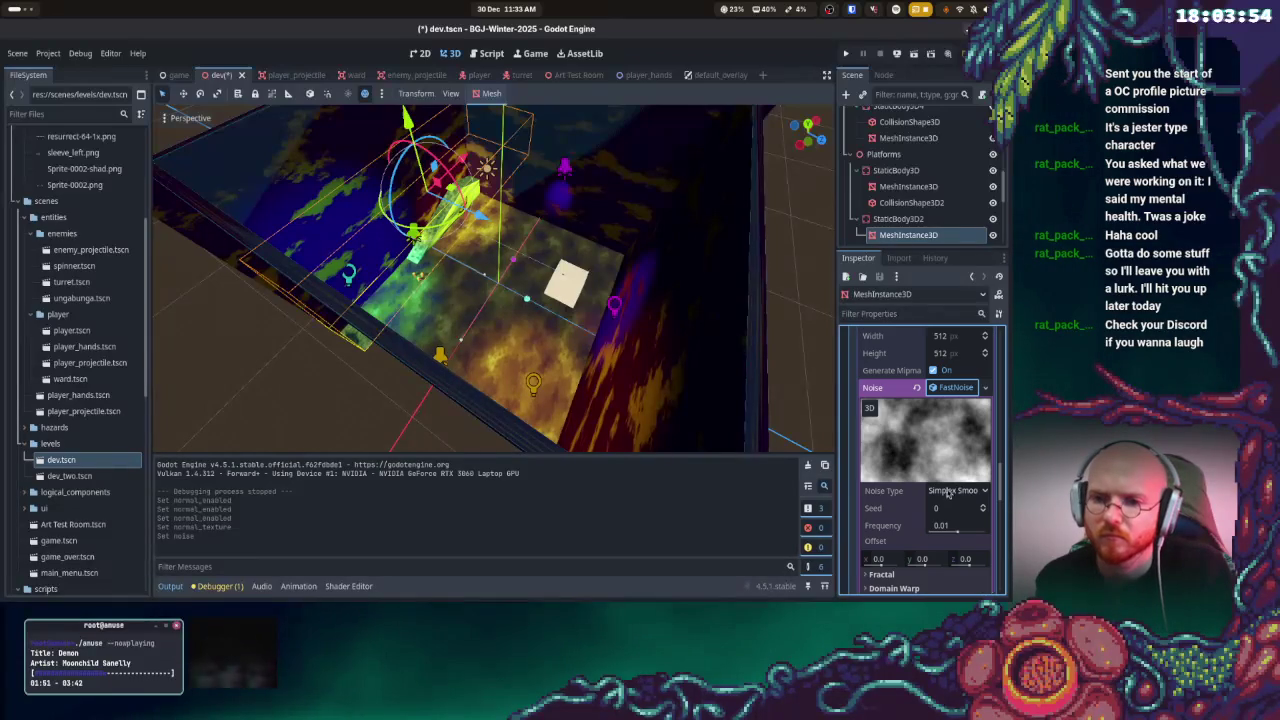
pyautogui.moveTo(955, 530)
pyautogui.mouseDown()
pyautogui.moveTo(975, 532)
pyautogui.moveTo(940, 547)
pyautogui.mouseUp()
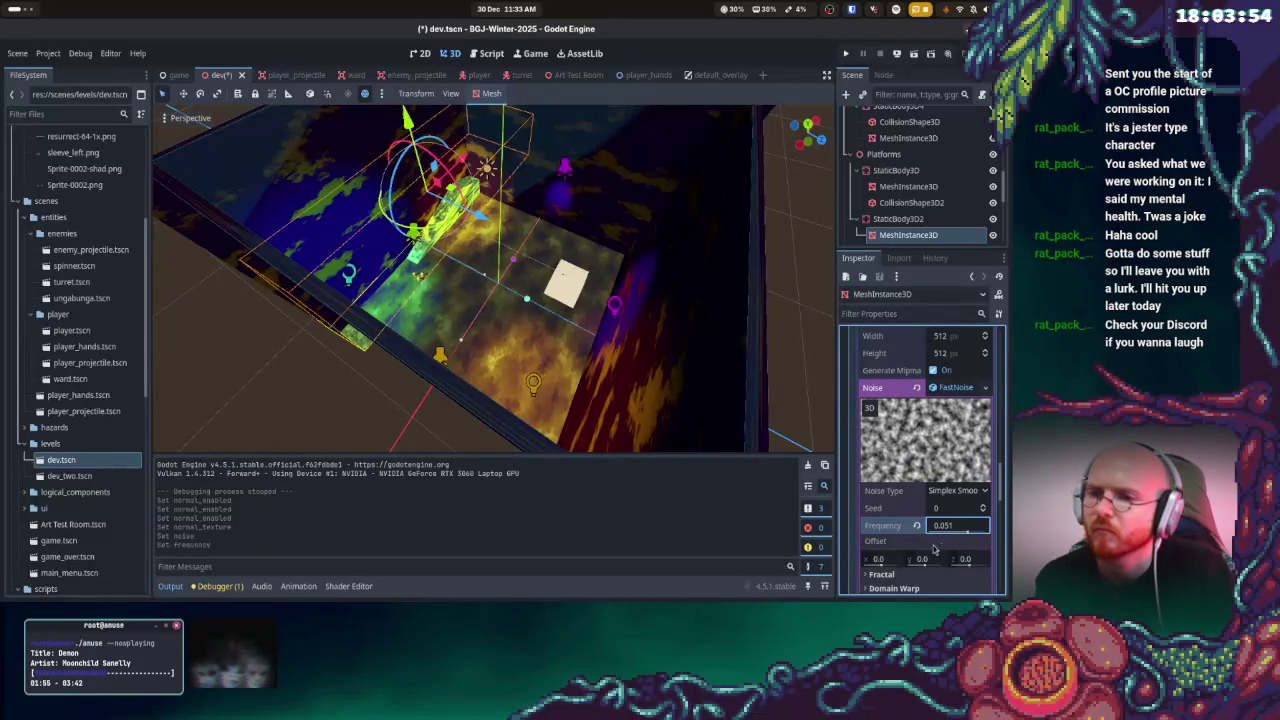
# - Switch the noise type to Perlin and the fractal type to Ping-Pong, then run the game
pyautogui.scroll(-1, 940, 547)
pyautogui.click(905, 545)
pyautogui.scroll(-2, 910, 545)
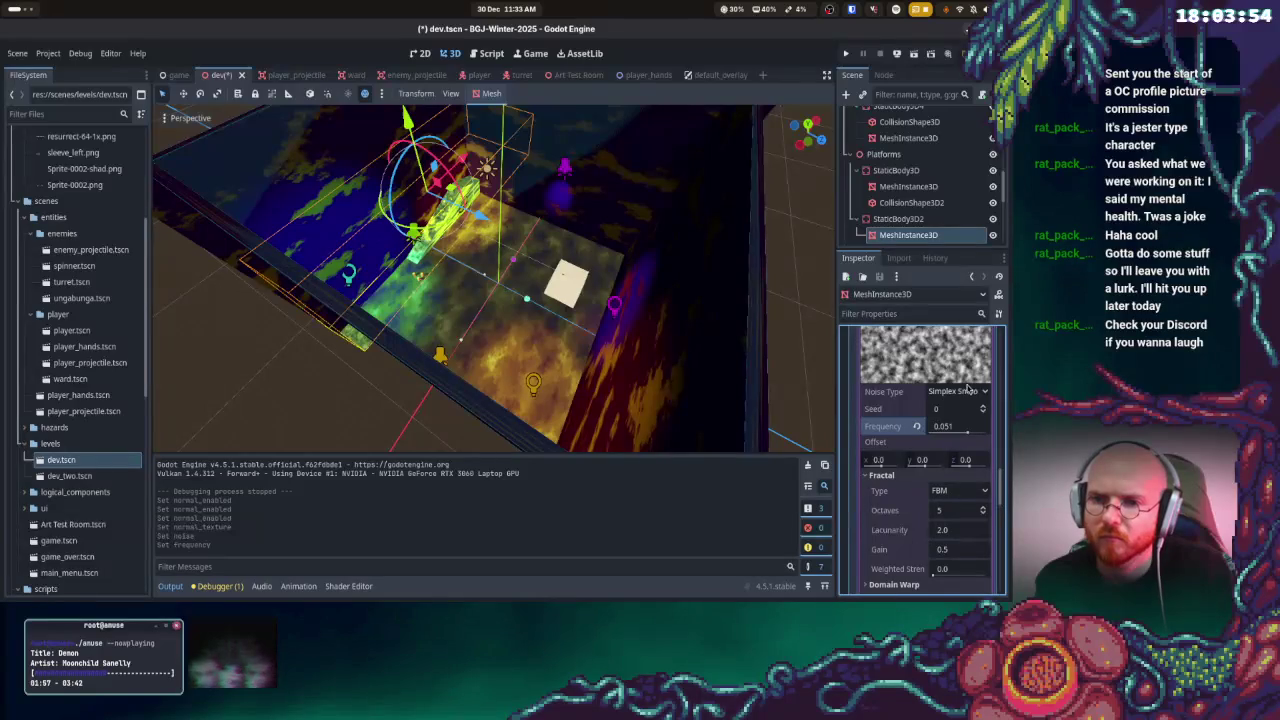
pyautogui.click(967, 388)
pyautogui.click(955, 460)
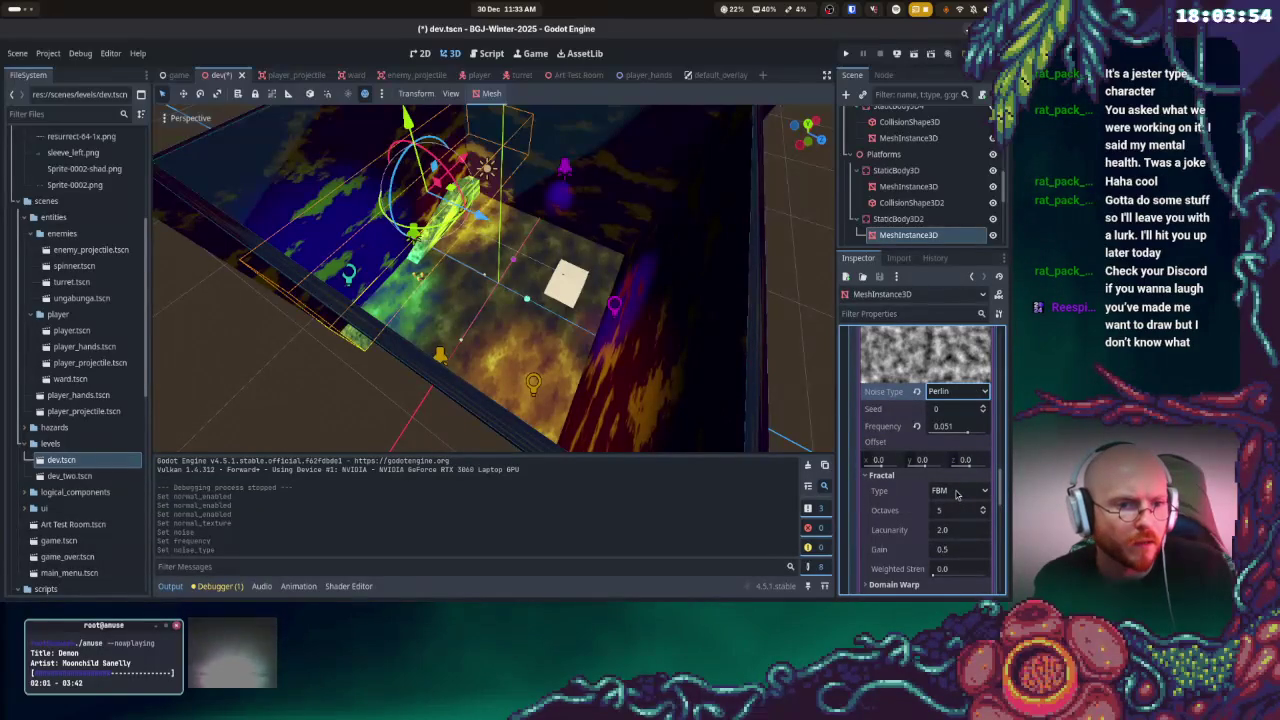
pyautogui.click(957, 491)
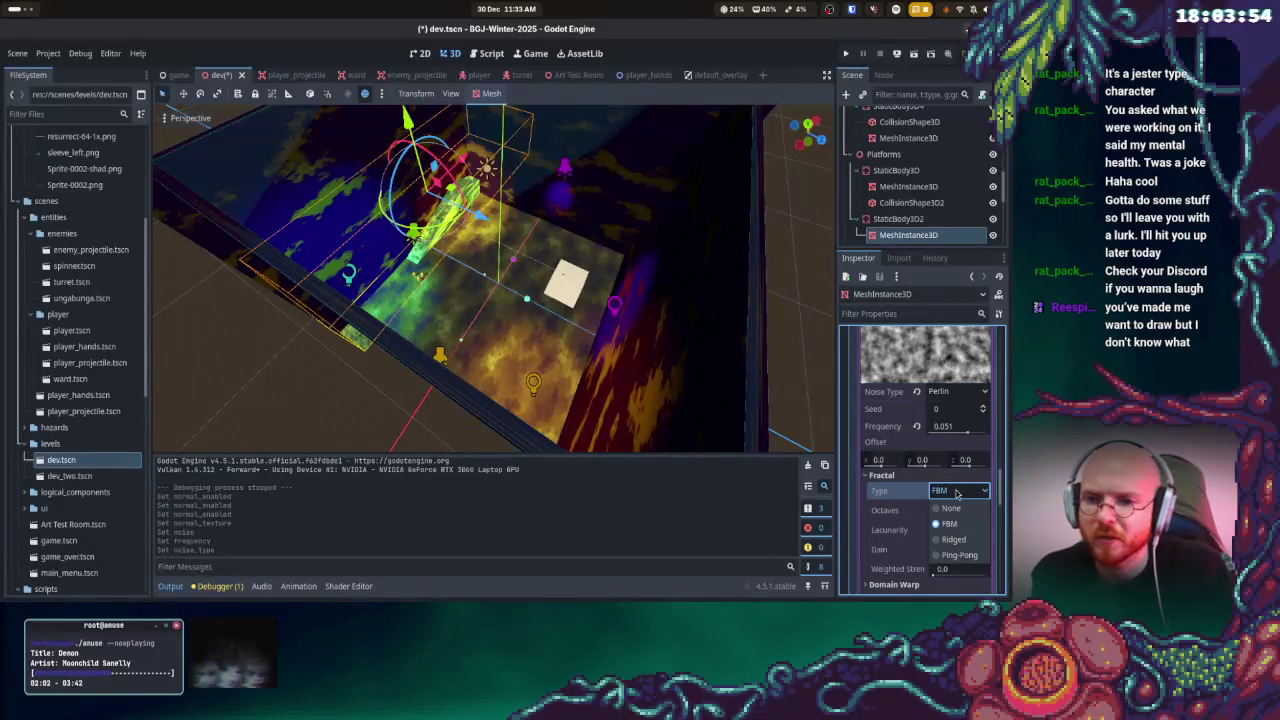
pyautogui.click(955, 540)
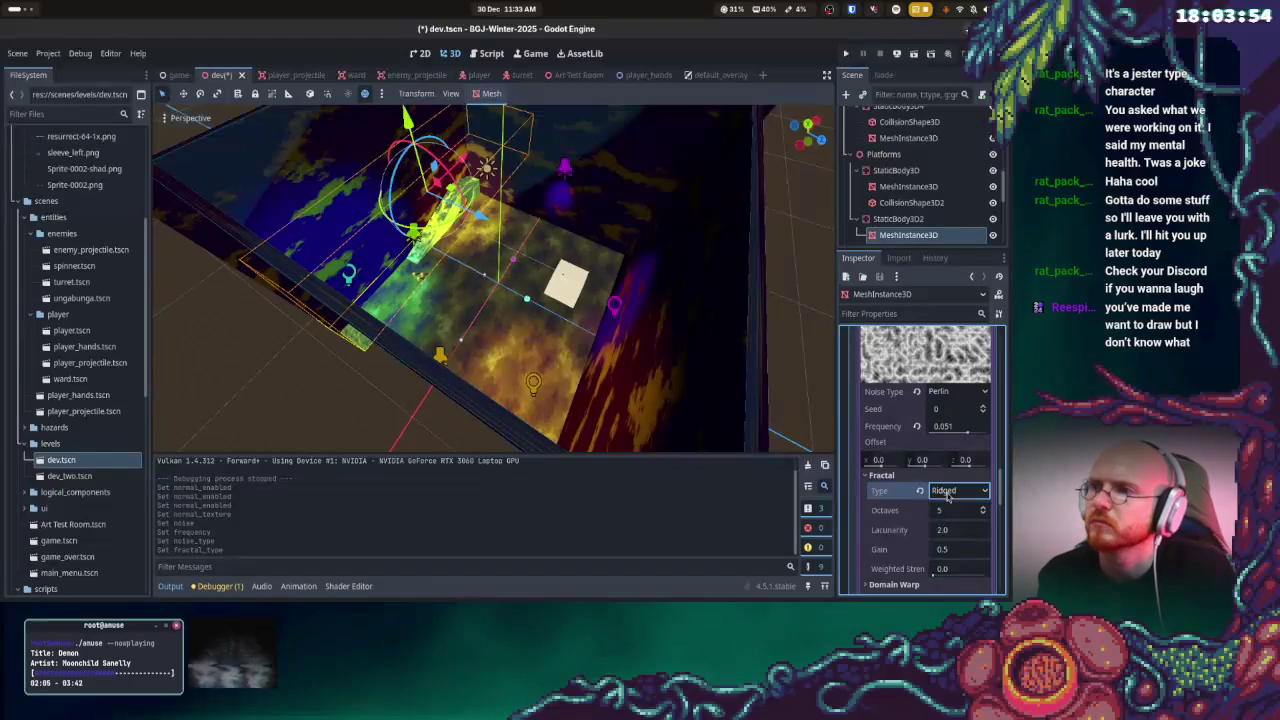
pyautogui.click(947, 493)
pyautogui.click(955, 556)
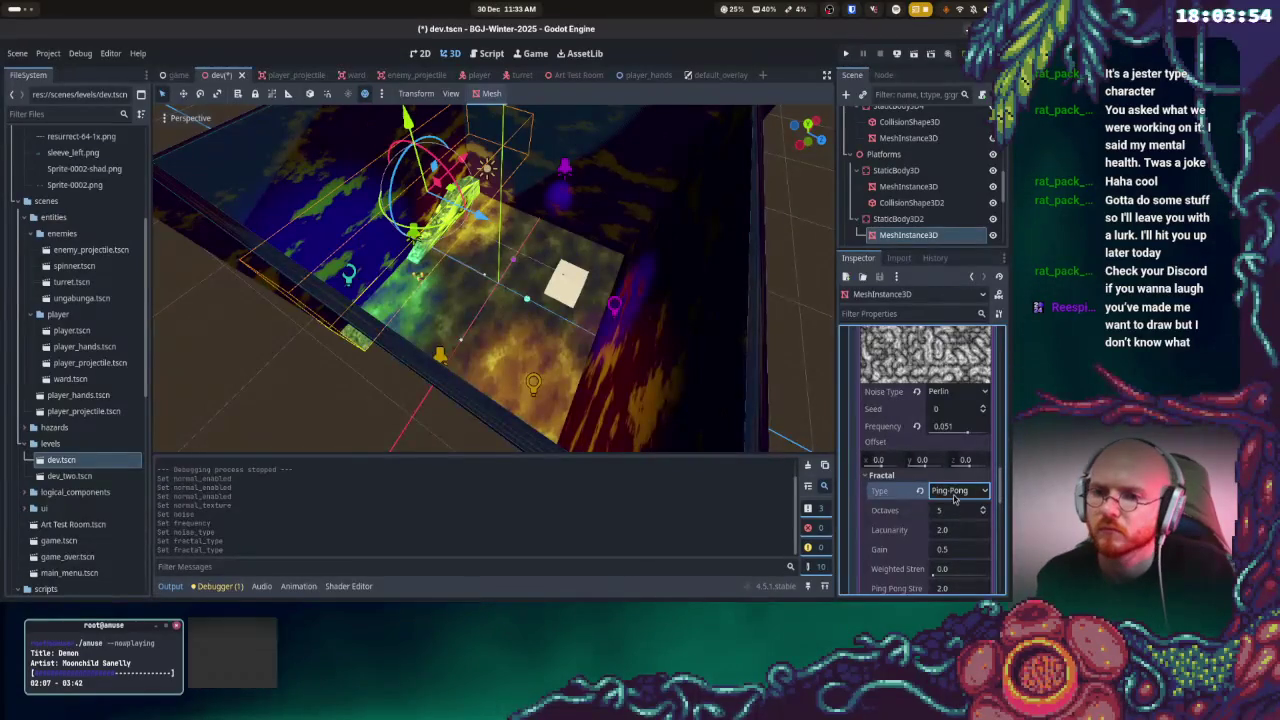
pyautogui.scroll(-3, 955, 505)
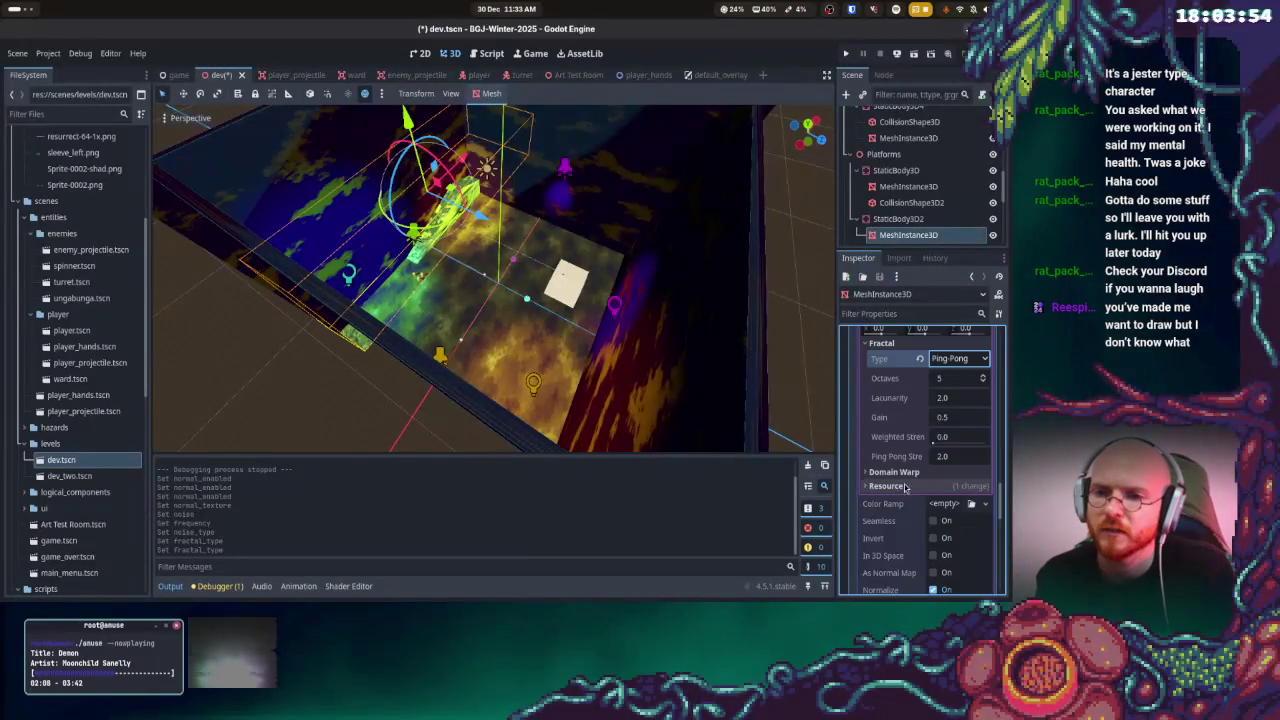
pyautogui.click(846, 55)
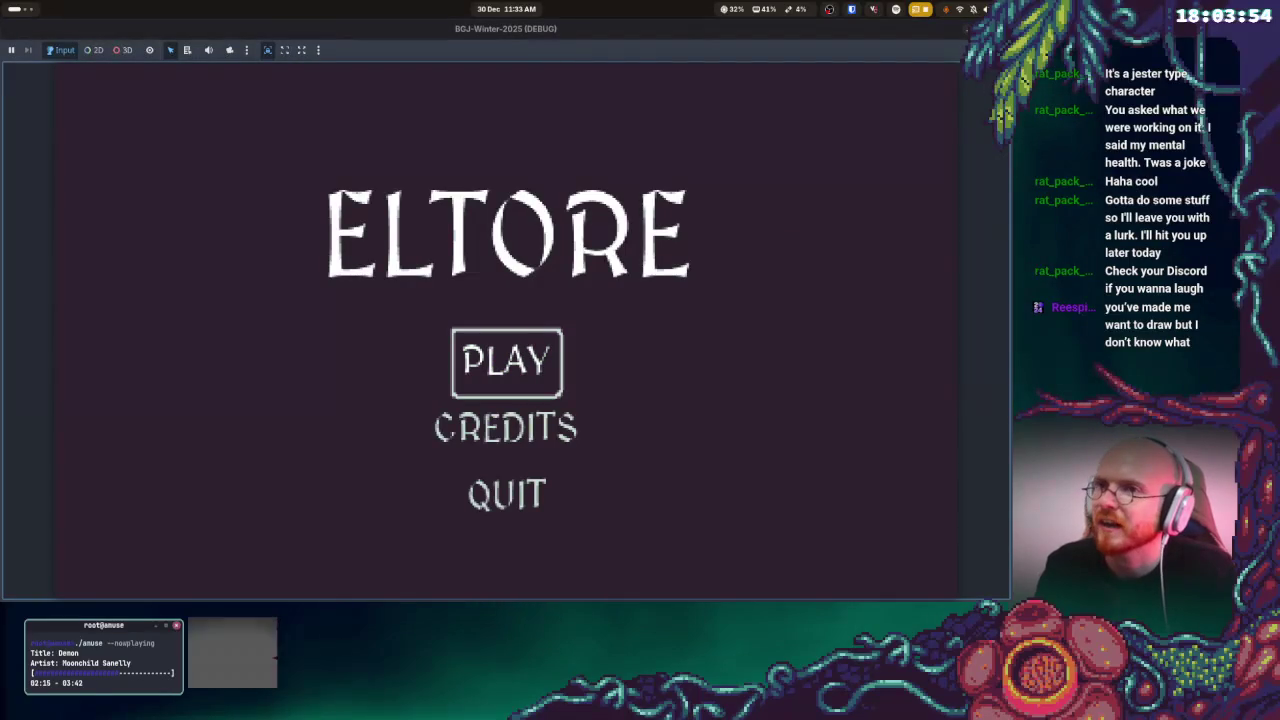
# - Press Enter on PLAY at the ELTORE title screen to begin a play session
pyautogui.press('Return')
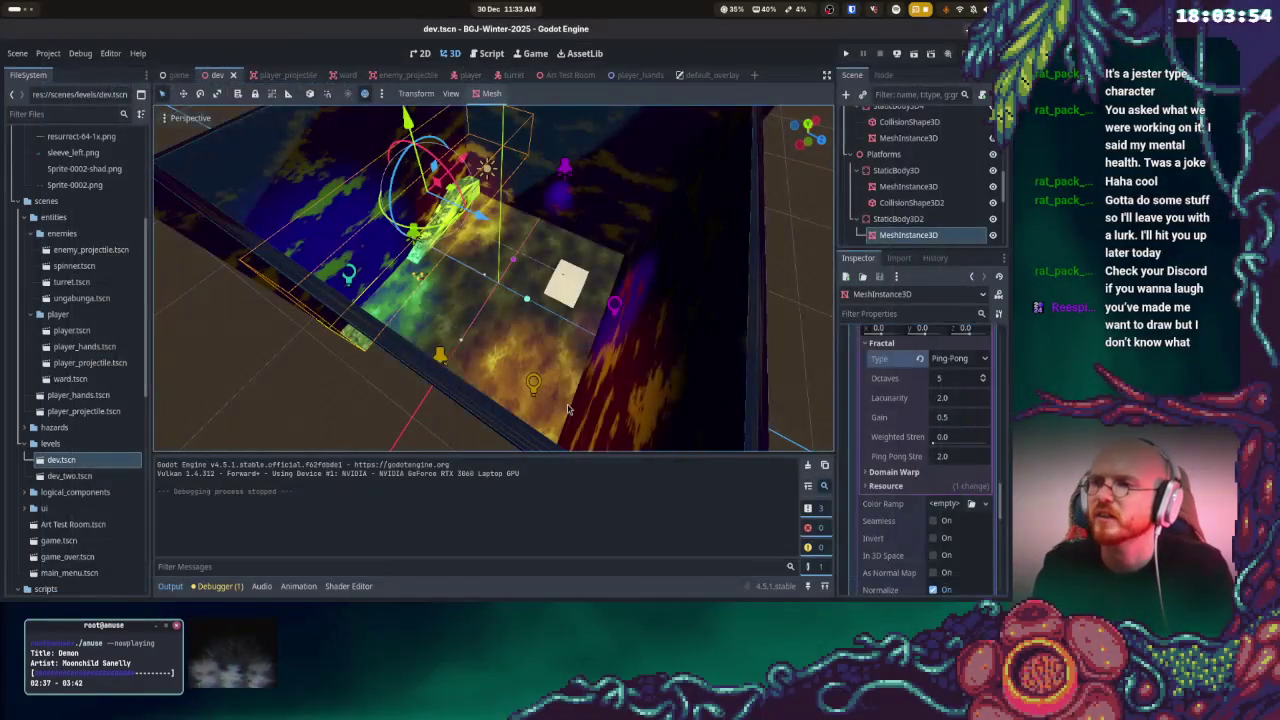
# - In the terminal, commit the project changes with the message "texture experiment"
pyautogui.press('super')
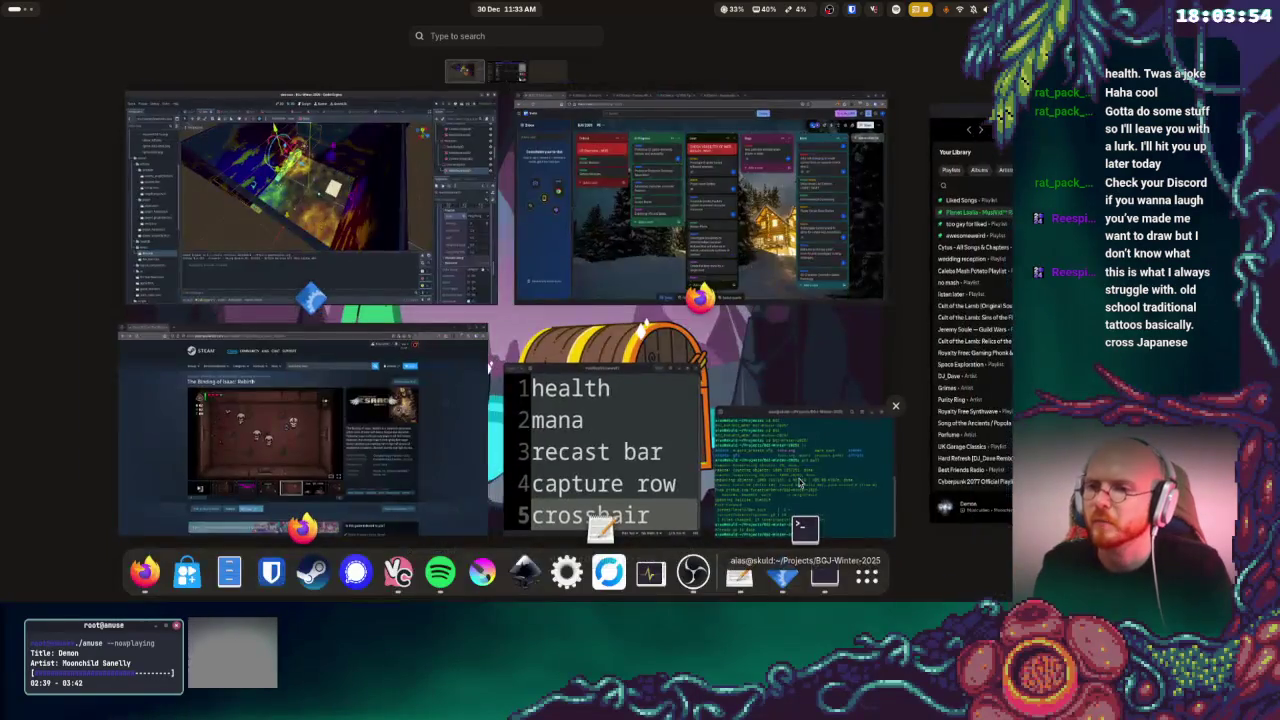
pyautogui.click(801, 483)
pyautogui.write('add')
pyautogui.hotkey('ctrl', 'c')
pyautogui.write('git do')
pyautogui.press('BackSpace')
pyautogui.press('BackSpace')
pyautogui.write('commit -')
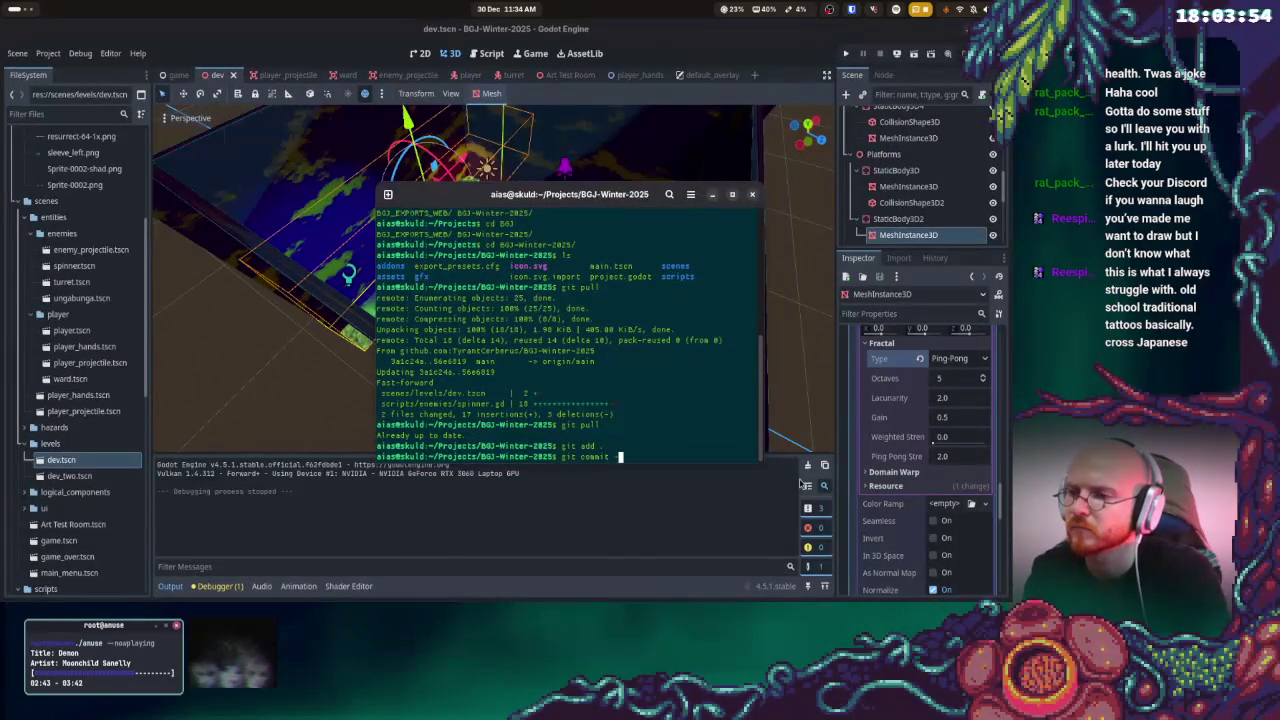
pyautogui.write('m "texture experiment"')
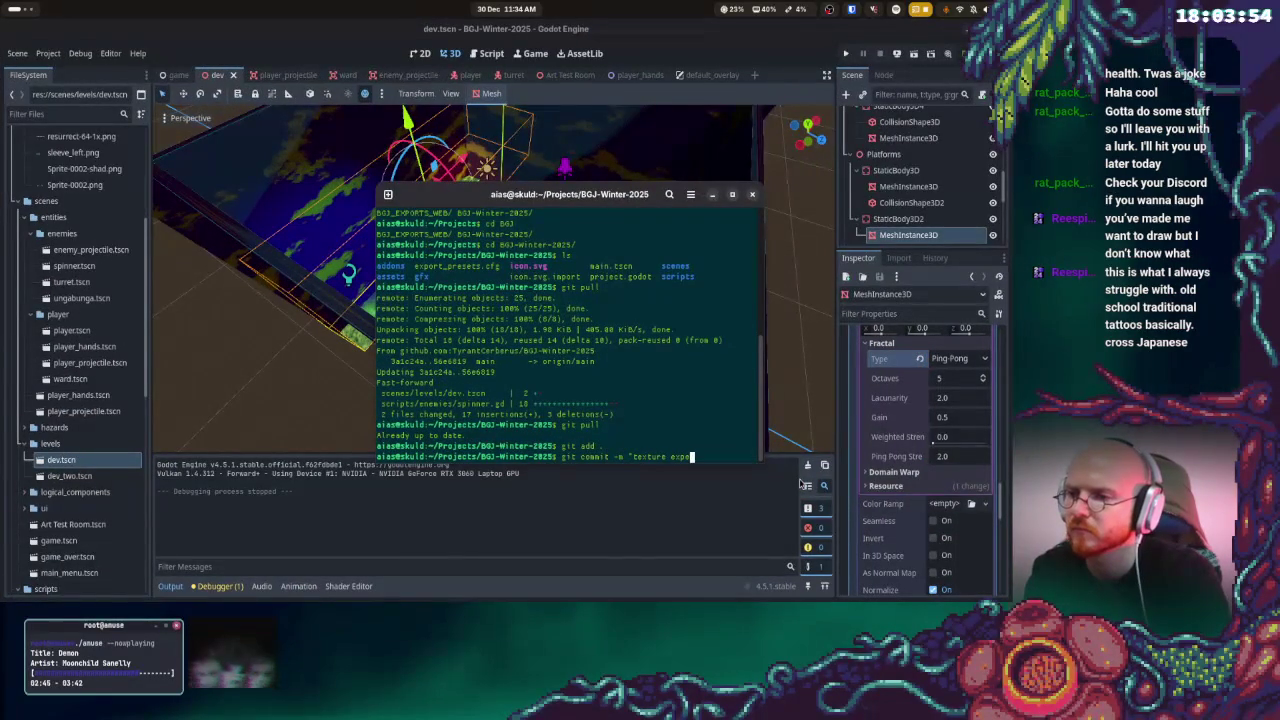
pyautogui.press('Return')
# - Push the new commit to the remote with git push and hide the terminal
pyautogui.write('git push')
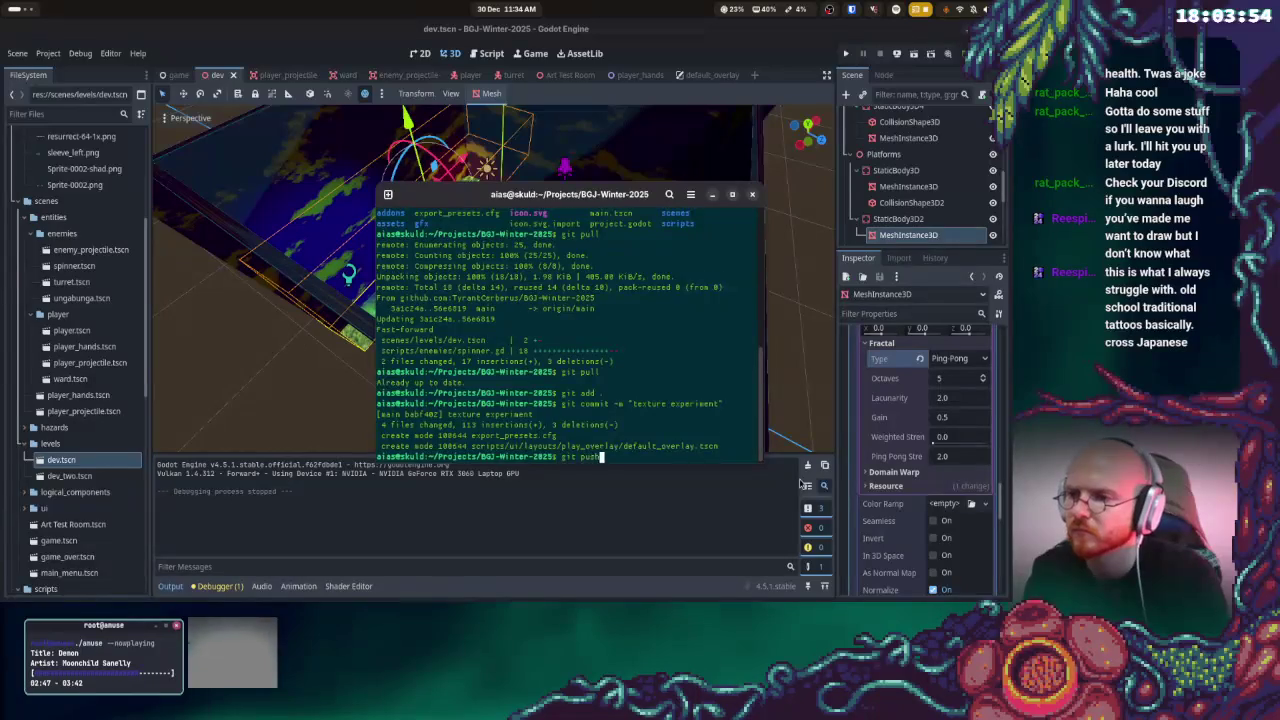
pyautogui.press('Return')
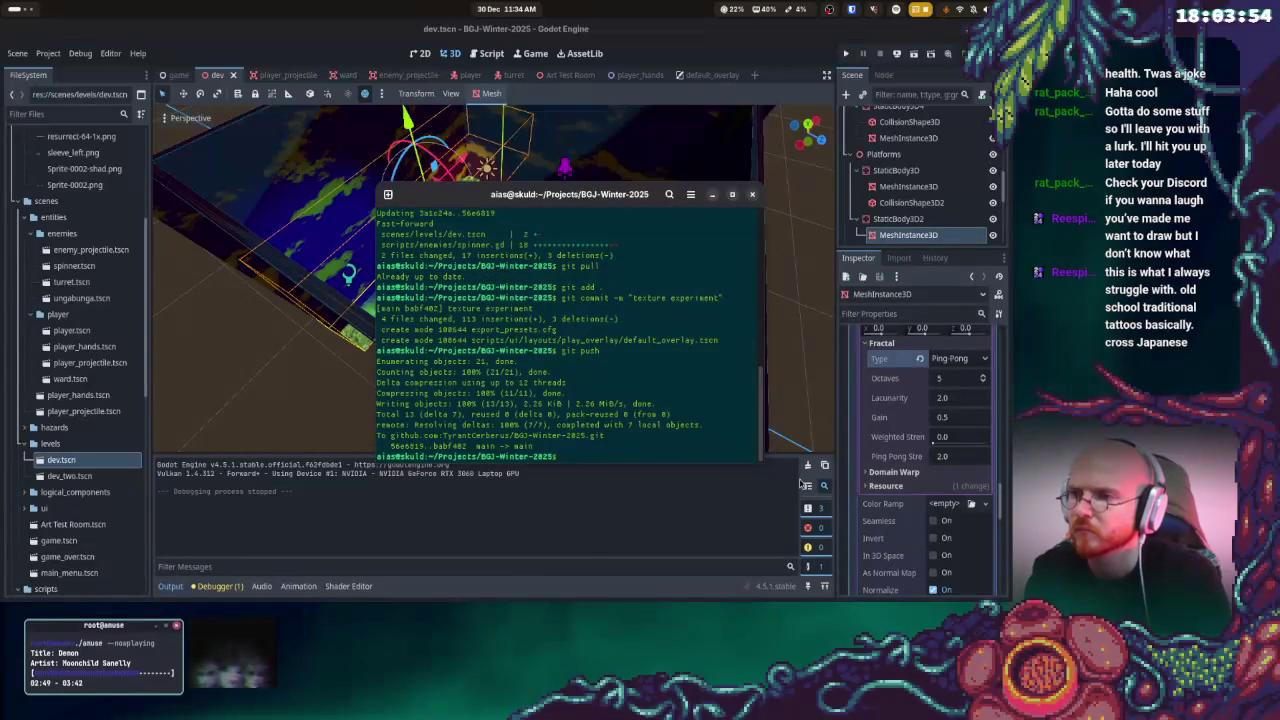
pyautogui.hotkey('ctrl', 'd')
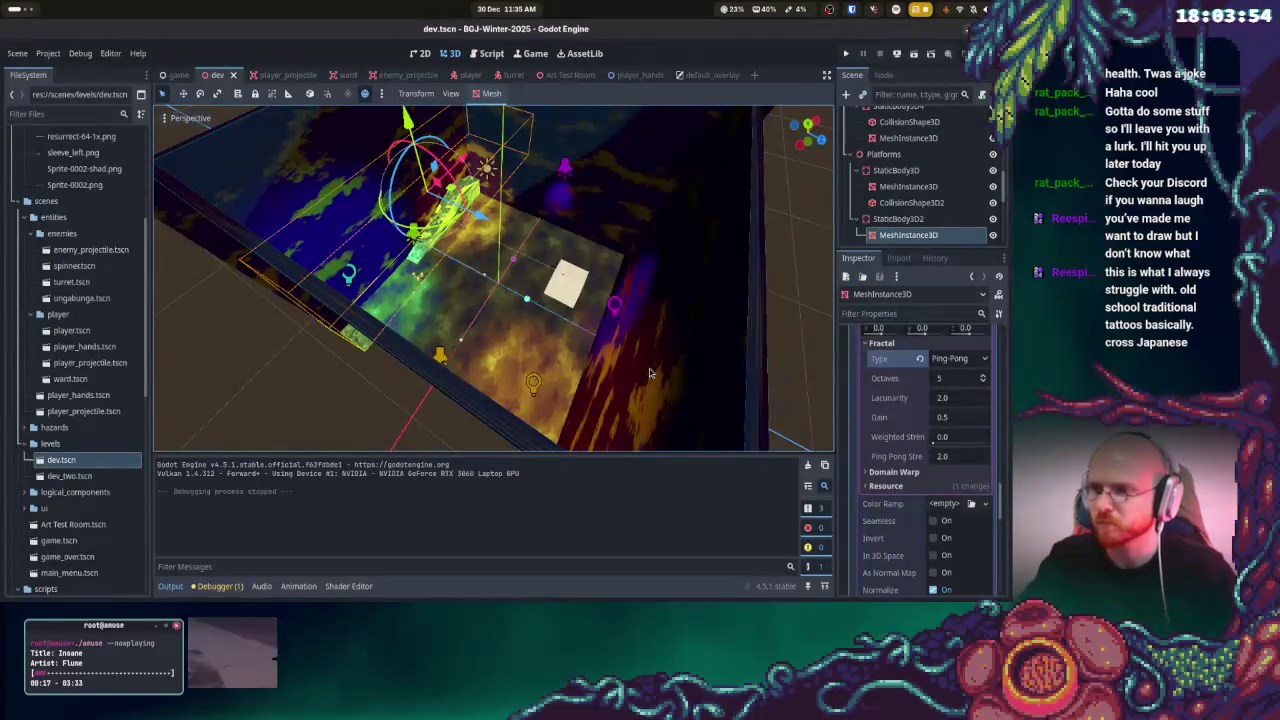
pyautogui.press('super')
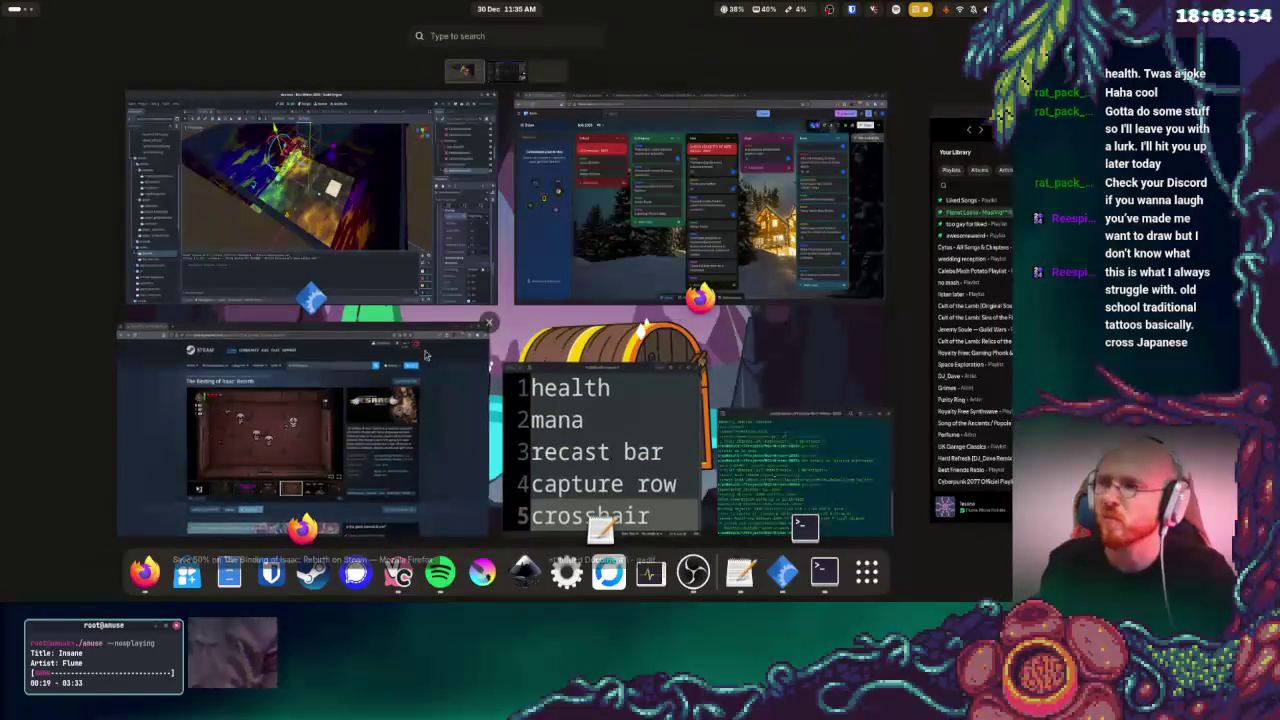
# - Hide the song Insane from the Spotify radio so the next track plays, then return toward Godot
pyautogui.click(440, 572)
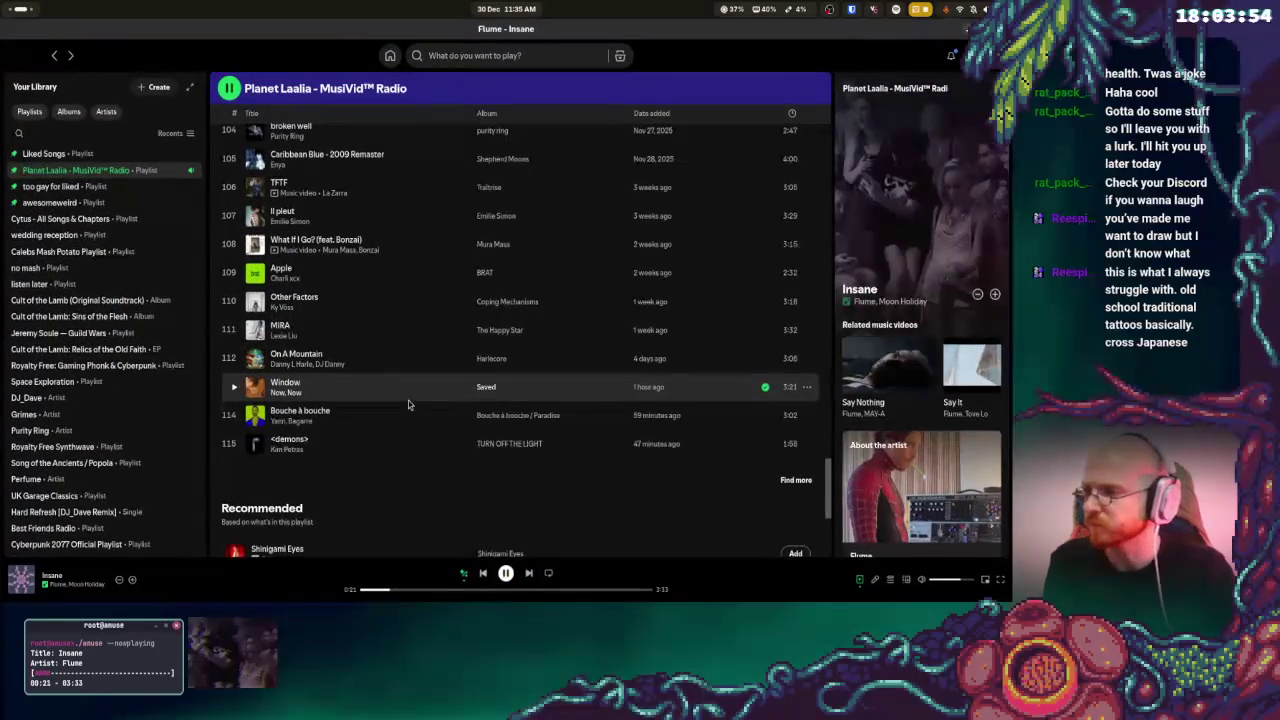
pyautogui.click(120, 580)
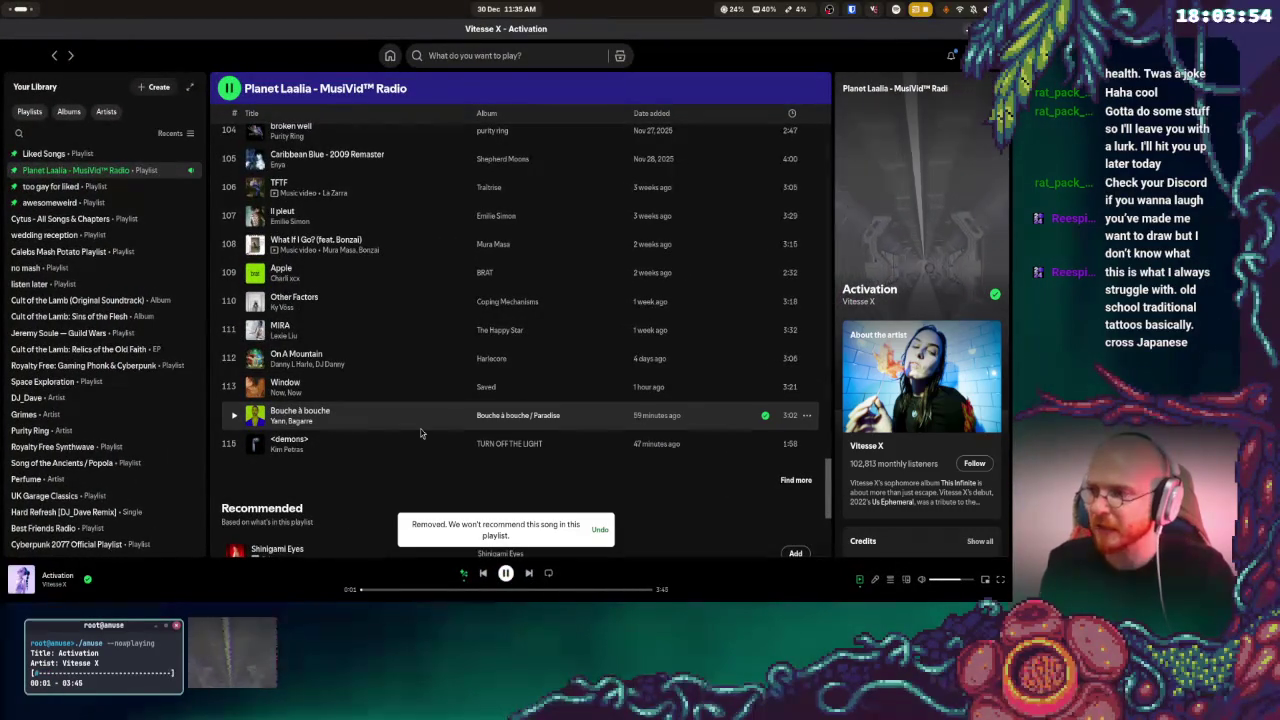
pyautogui.press('super')
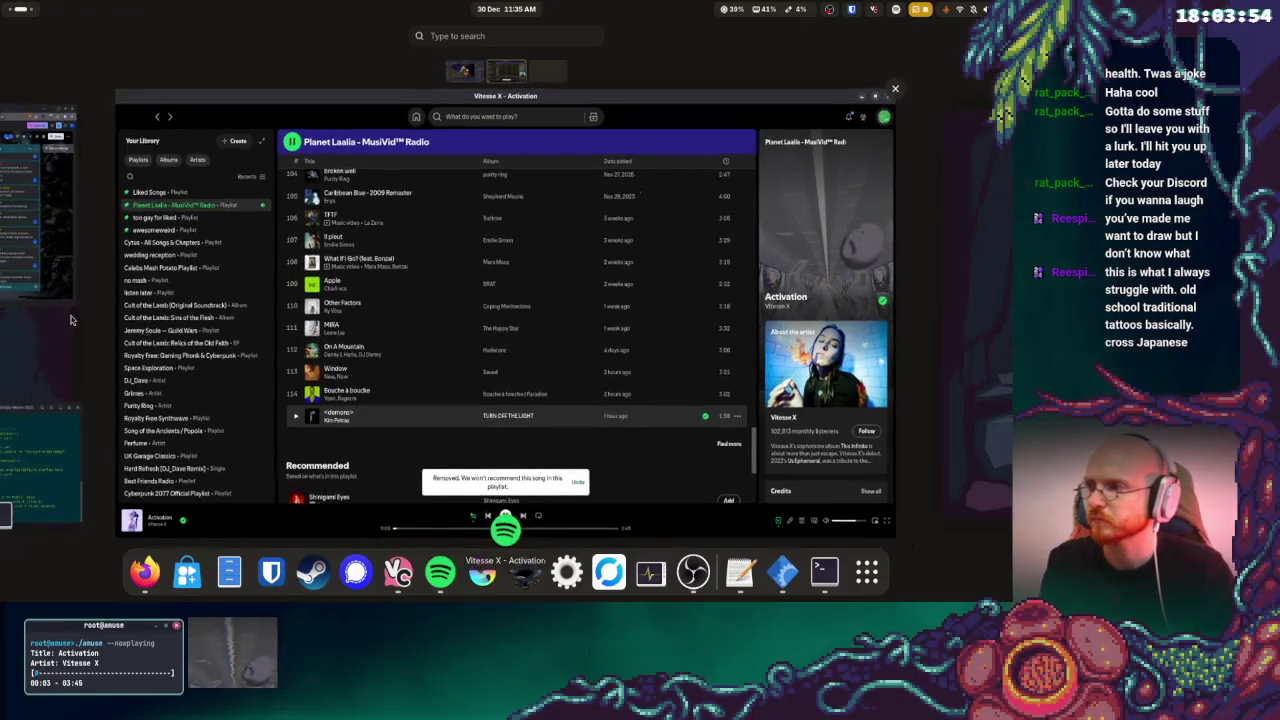
pyautogui.scroll(1, 172, 336)
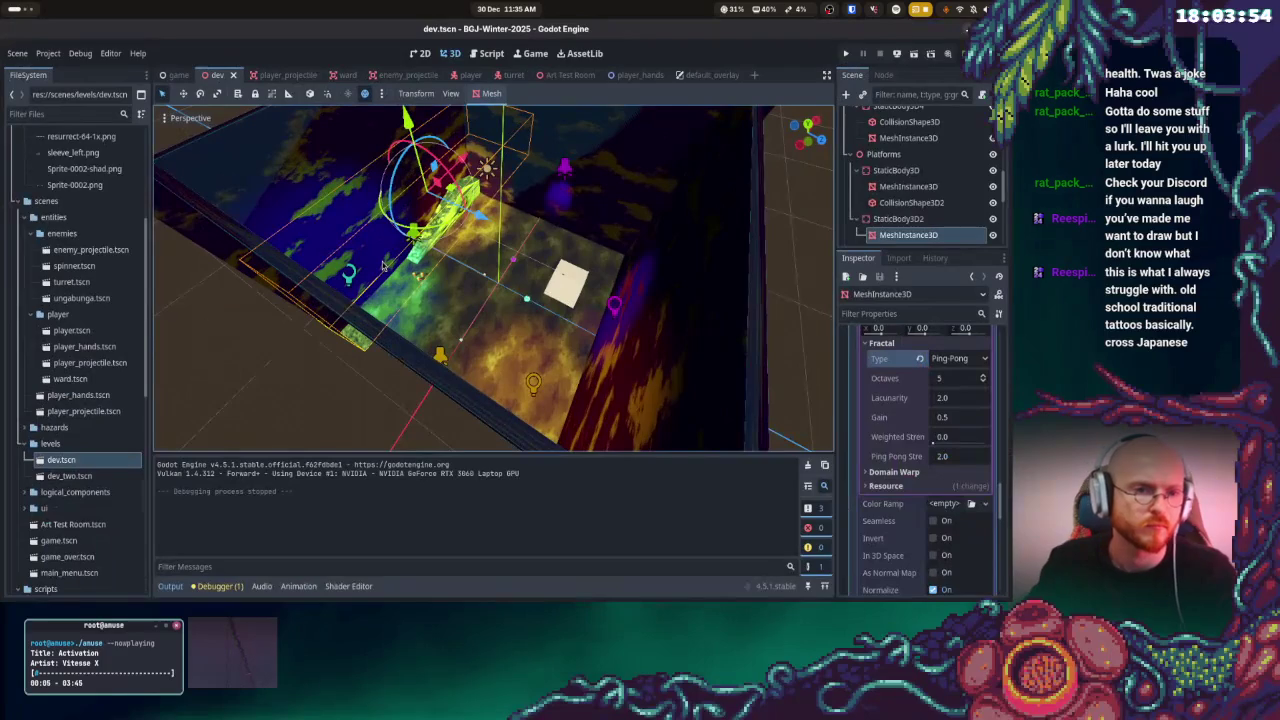
# - Deselect the platform mesh in the viewport and run the project
pyautogui.scroll(3, 472, 285)
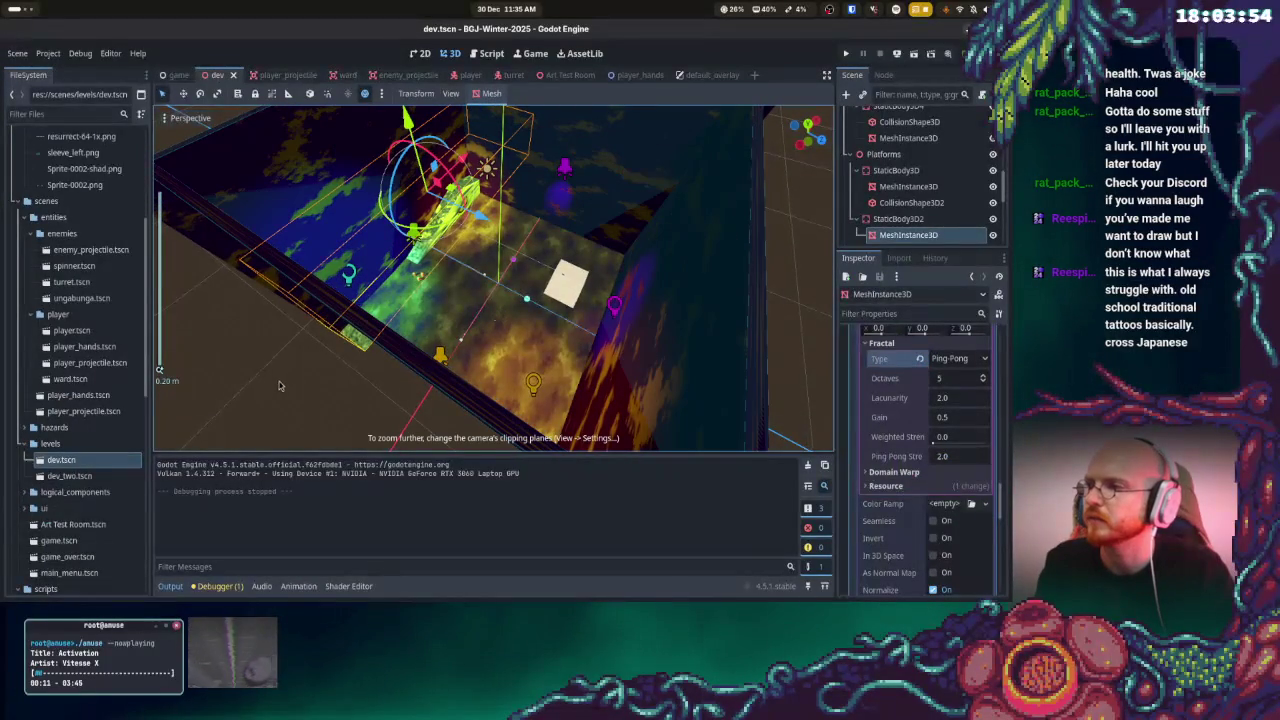
pyautogui.click(500, 314)
pyautogui.click(843, 58)
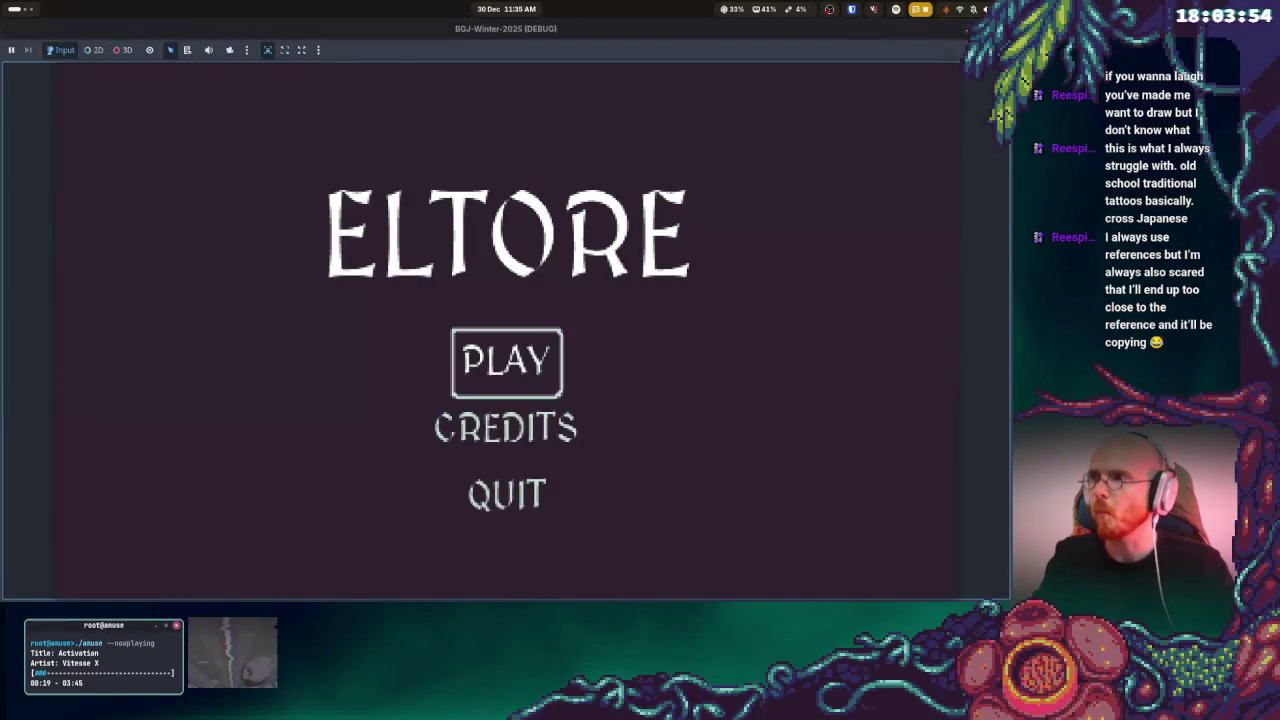
# - Press Enter on PLAY in the ELTORE menu and play until GAME OVER
pyautogui.press('Return')
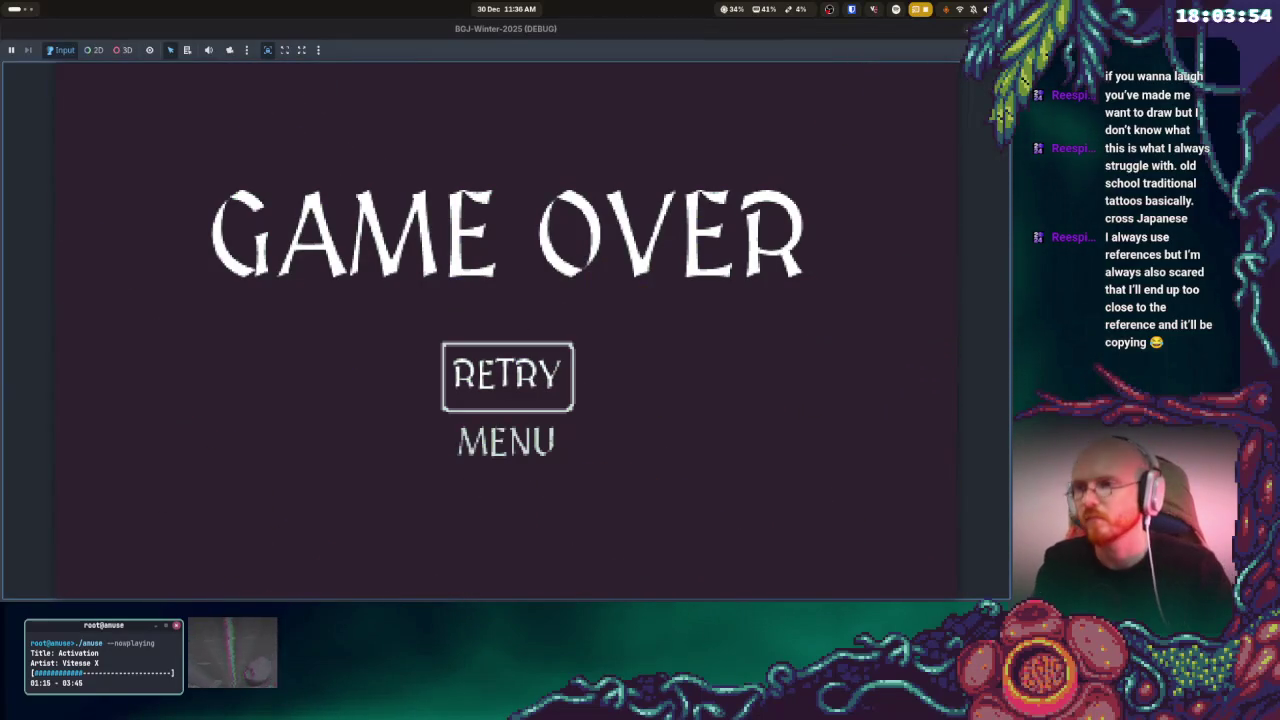
# - Choose RETRY on the GAME OVER screens to replay the level until back at the title menu
pyautogui.press('Return')
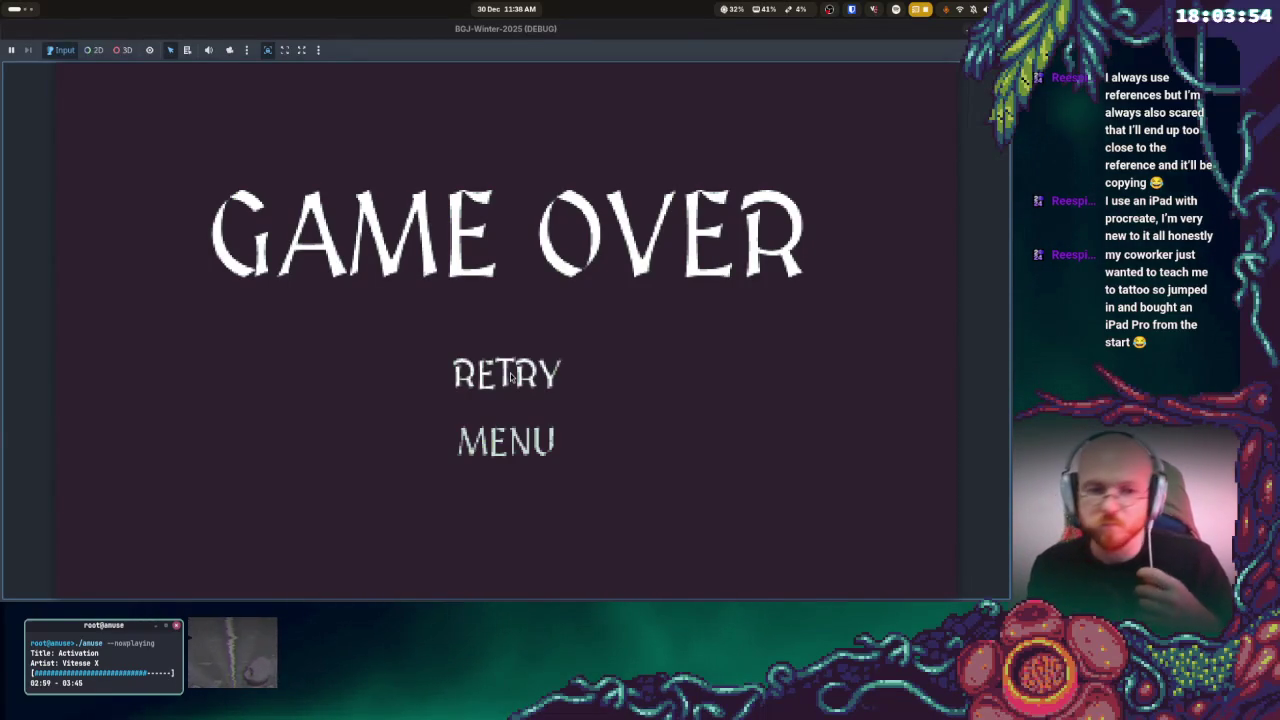
pyautogui.press('Down')
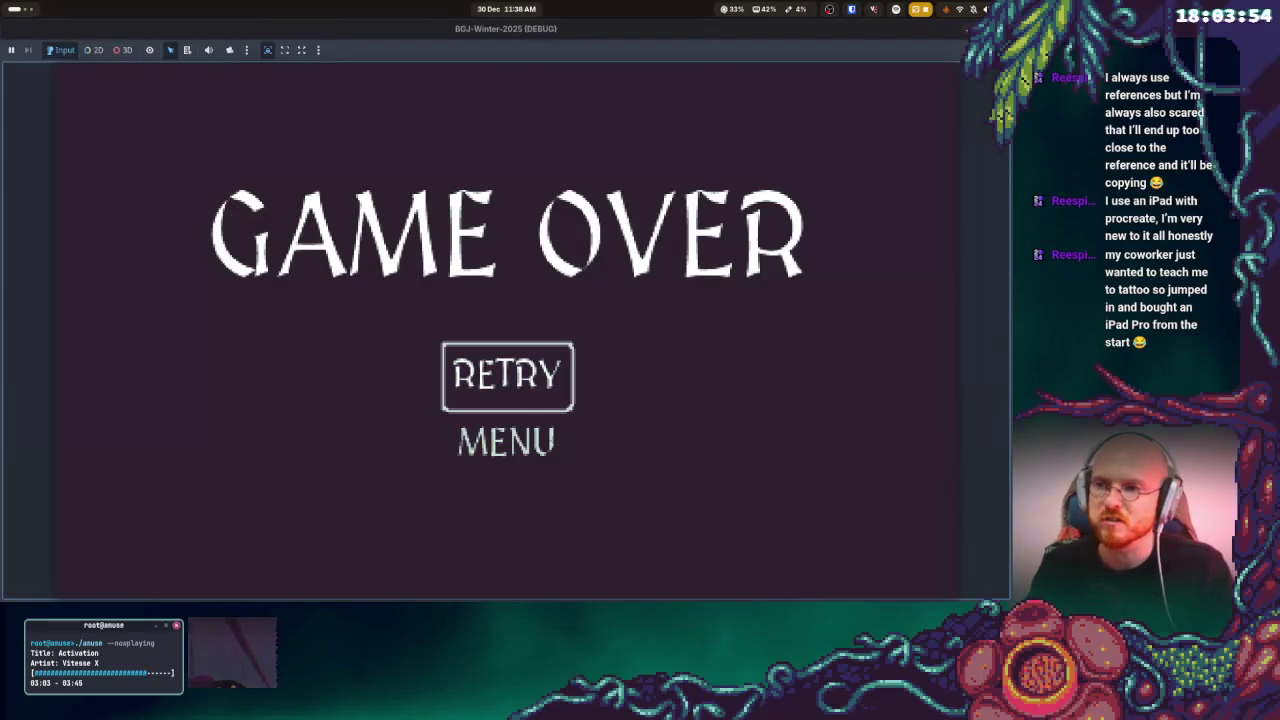
pyautogui.press('Return')
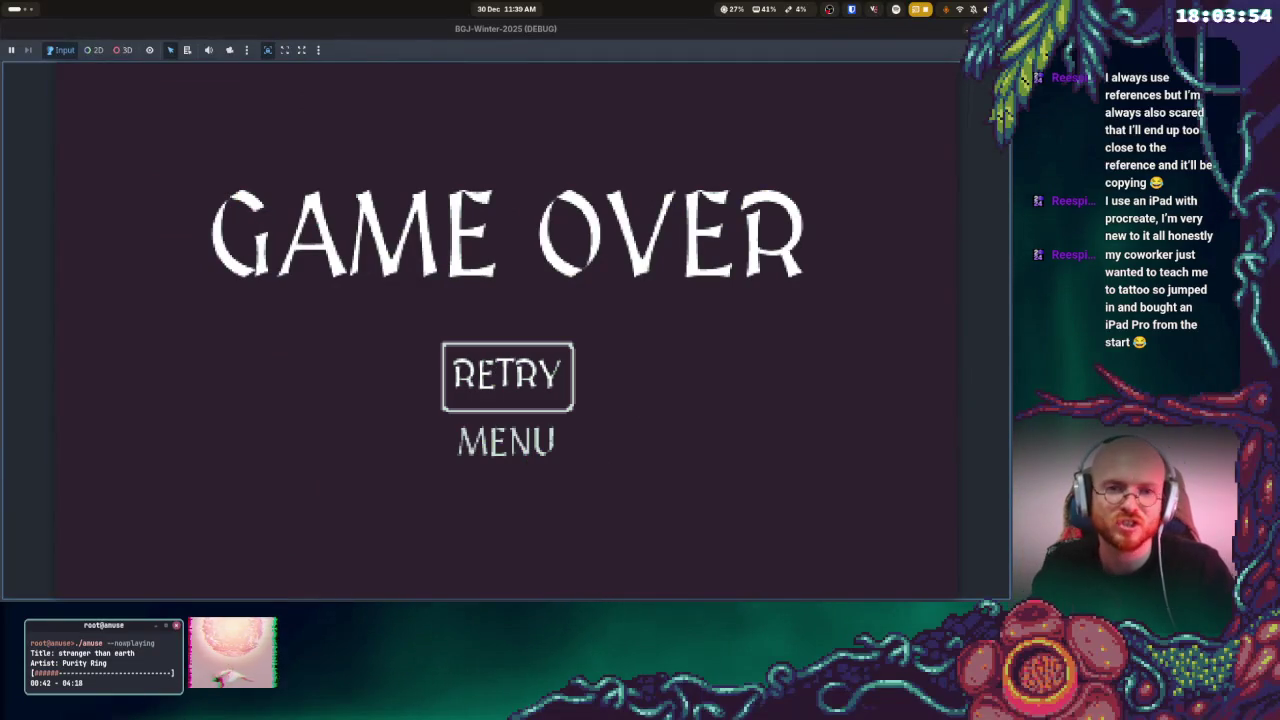
pyautogui.click(507, 376)
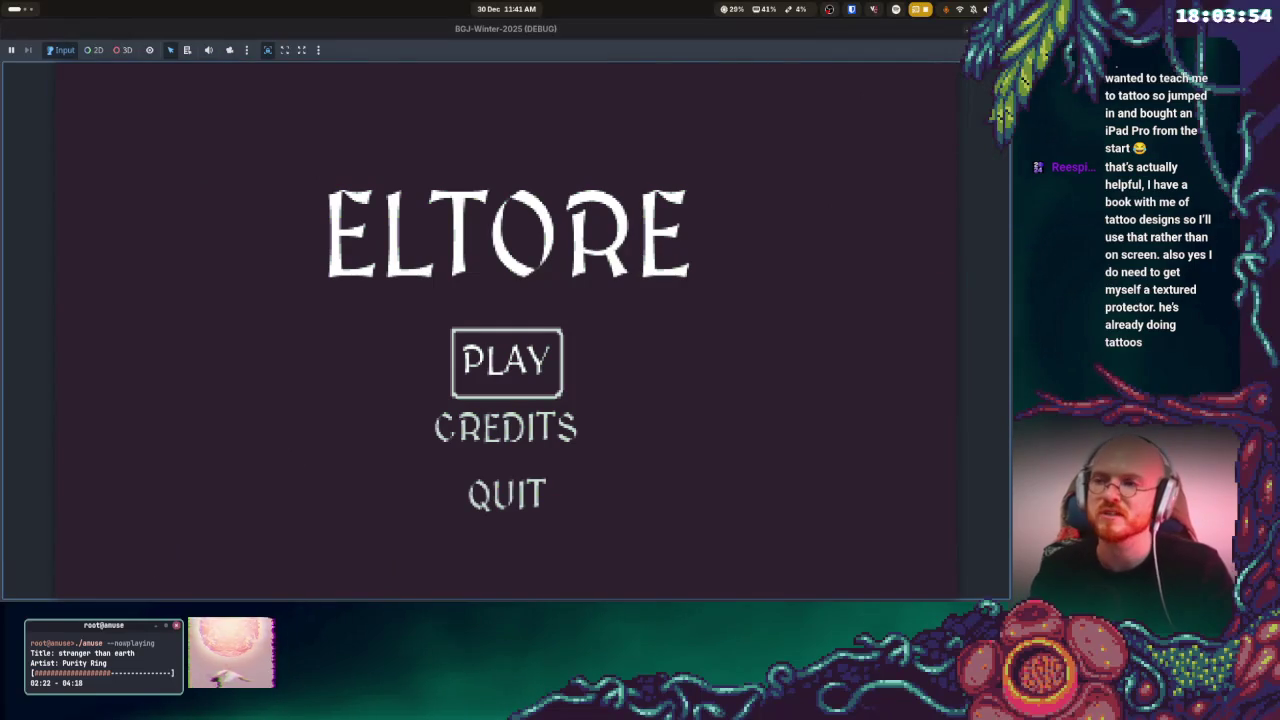
# - Start a new game, turn left and right past the yellow pyramid, then retry after GAME OVER
pyautogui.press('Return')
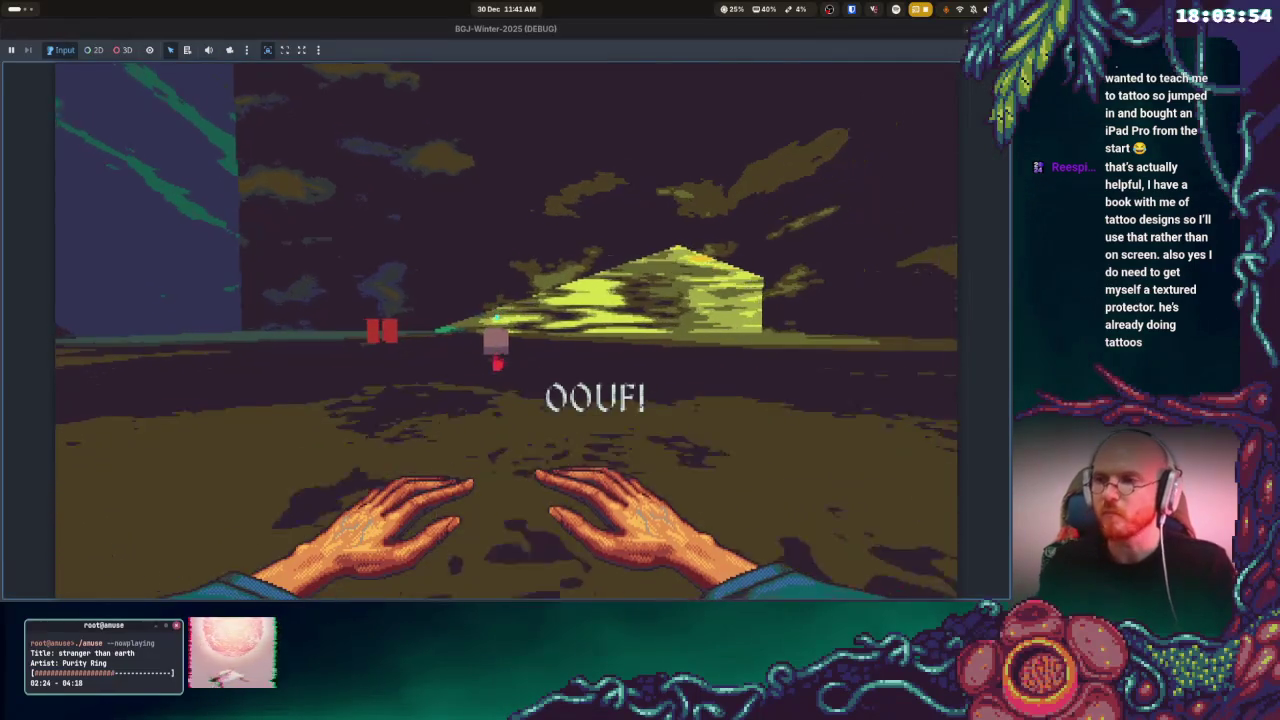
pyautogui.press('Left')
pyautogui.press('Left')
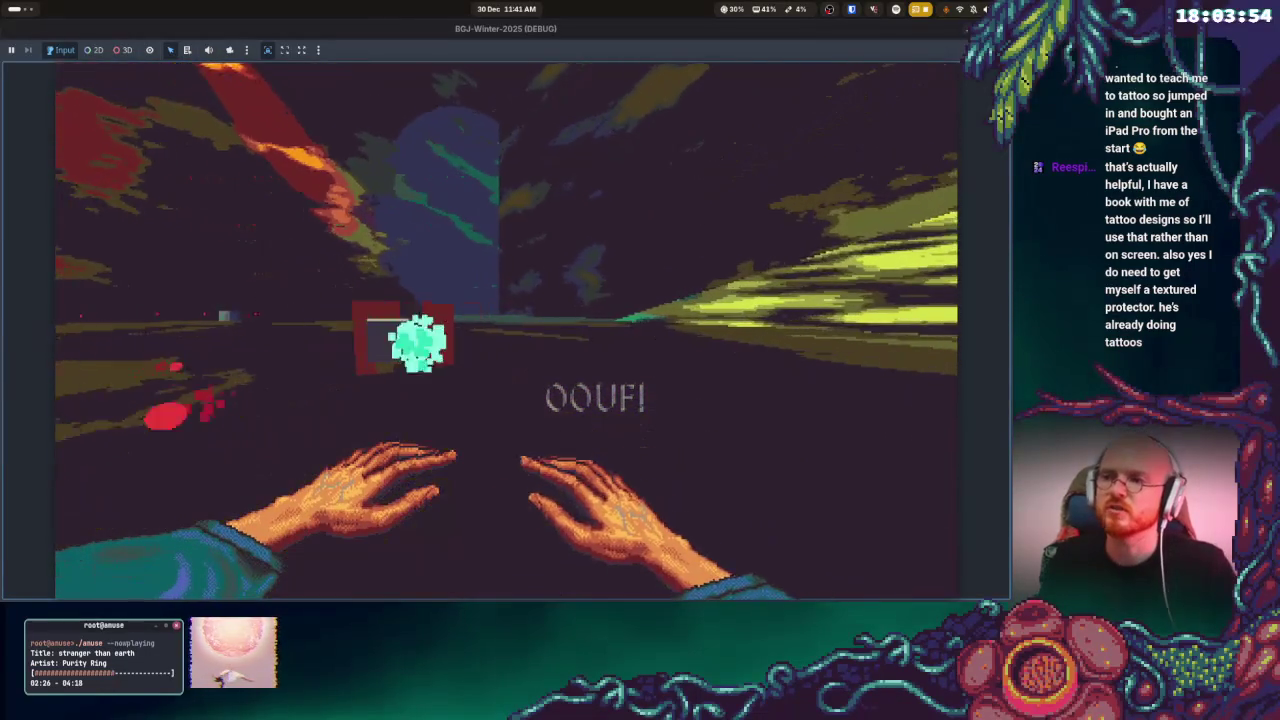
pyautogui.press('Right')
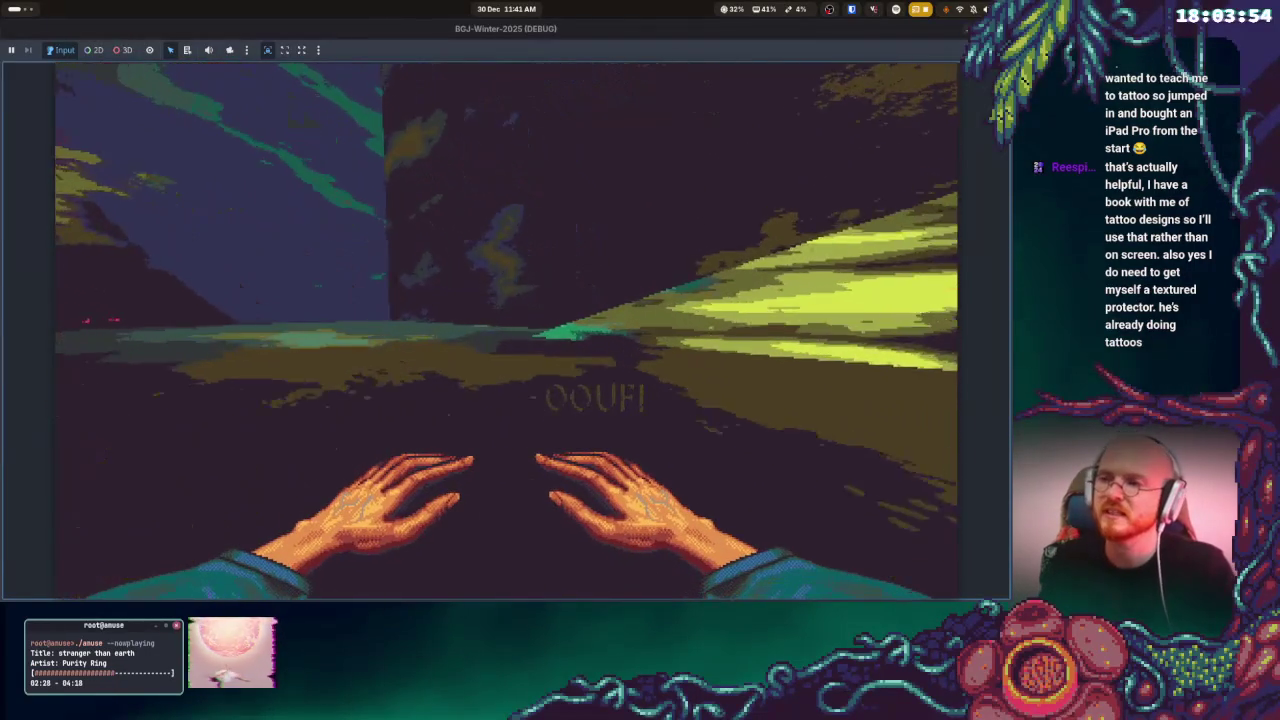
pyautogui.press('Right')
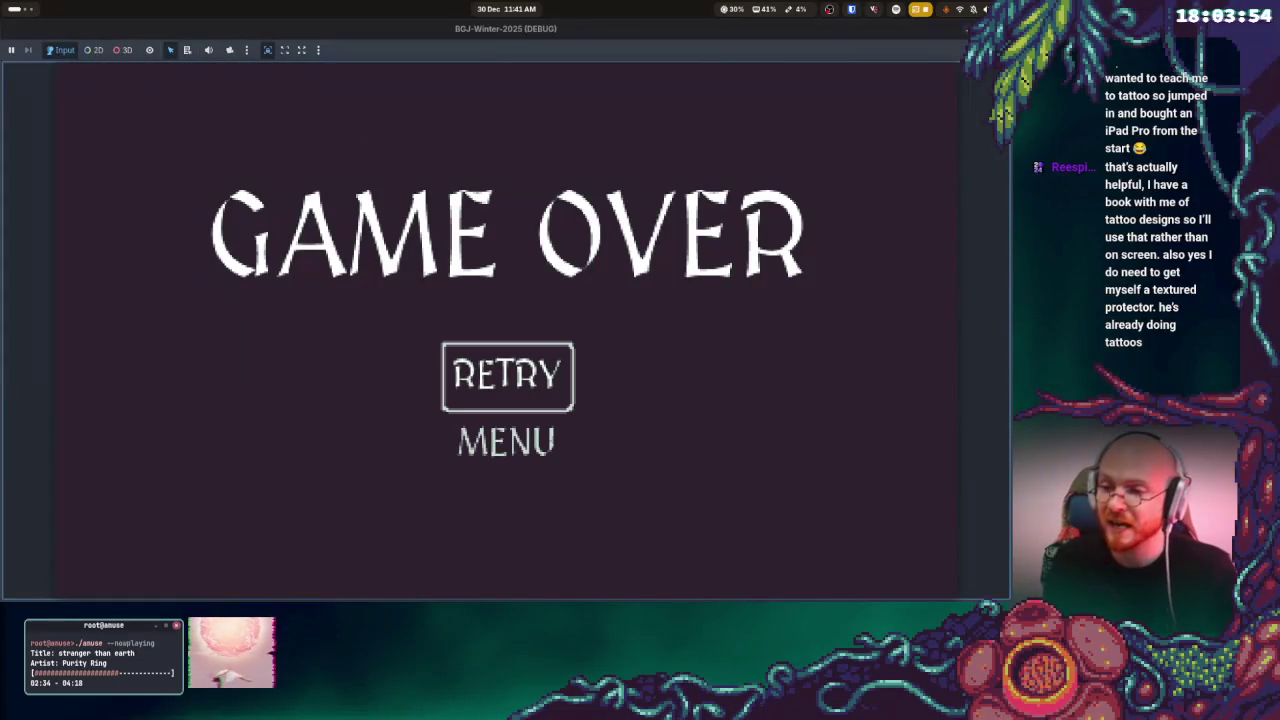
pyautogui.press('Return')
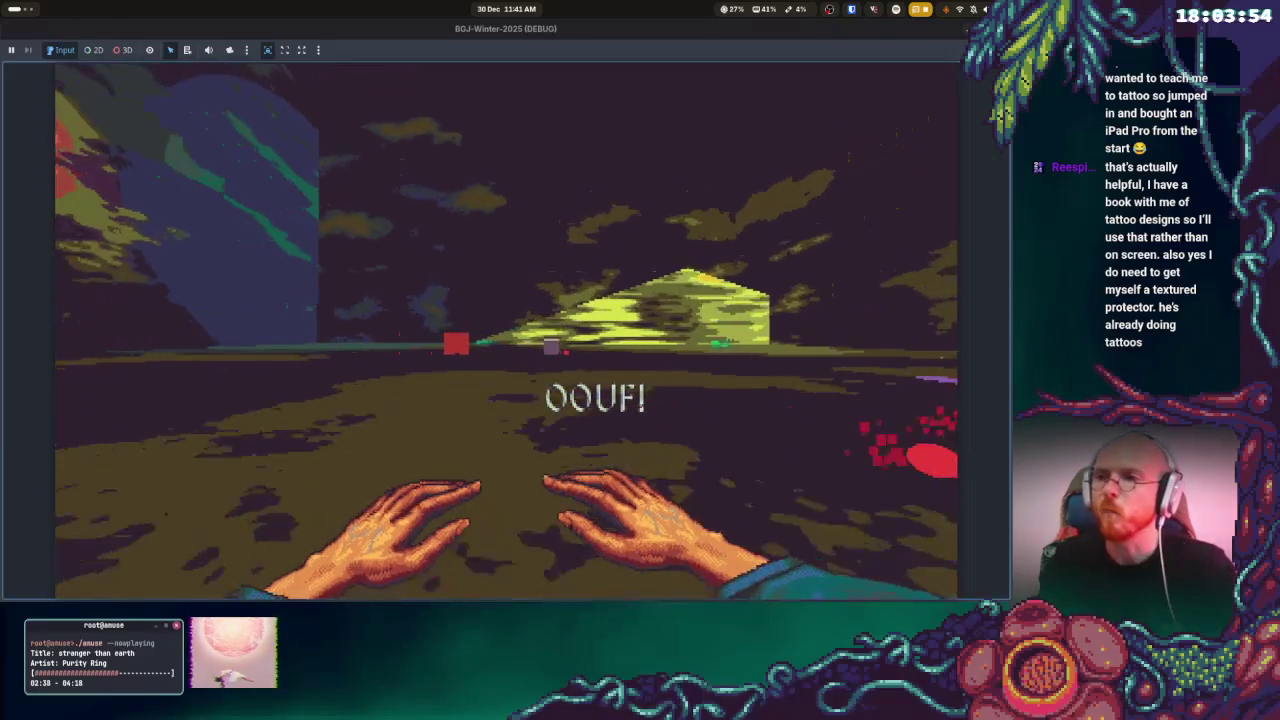
# - Walk up to the yellow structure, back off, and turn toward the pale slab
pyautogui.press('Right')
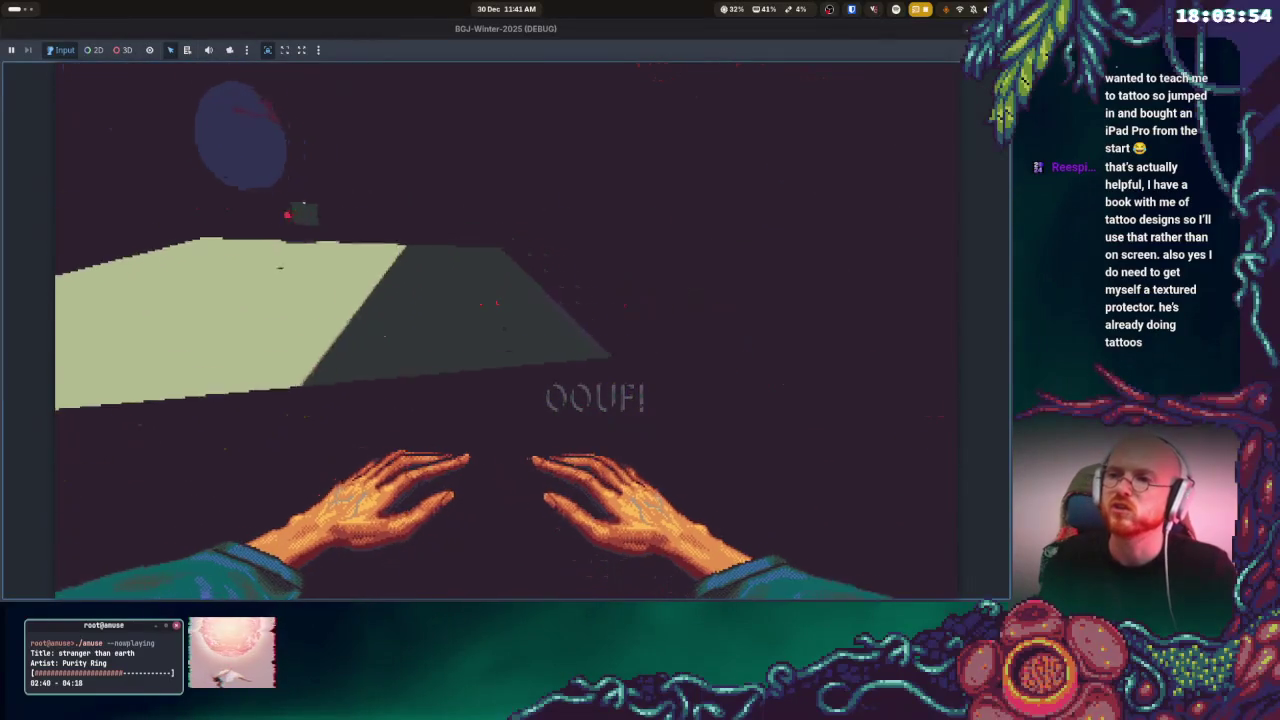
pyautogui.press('Right')
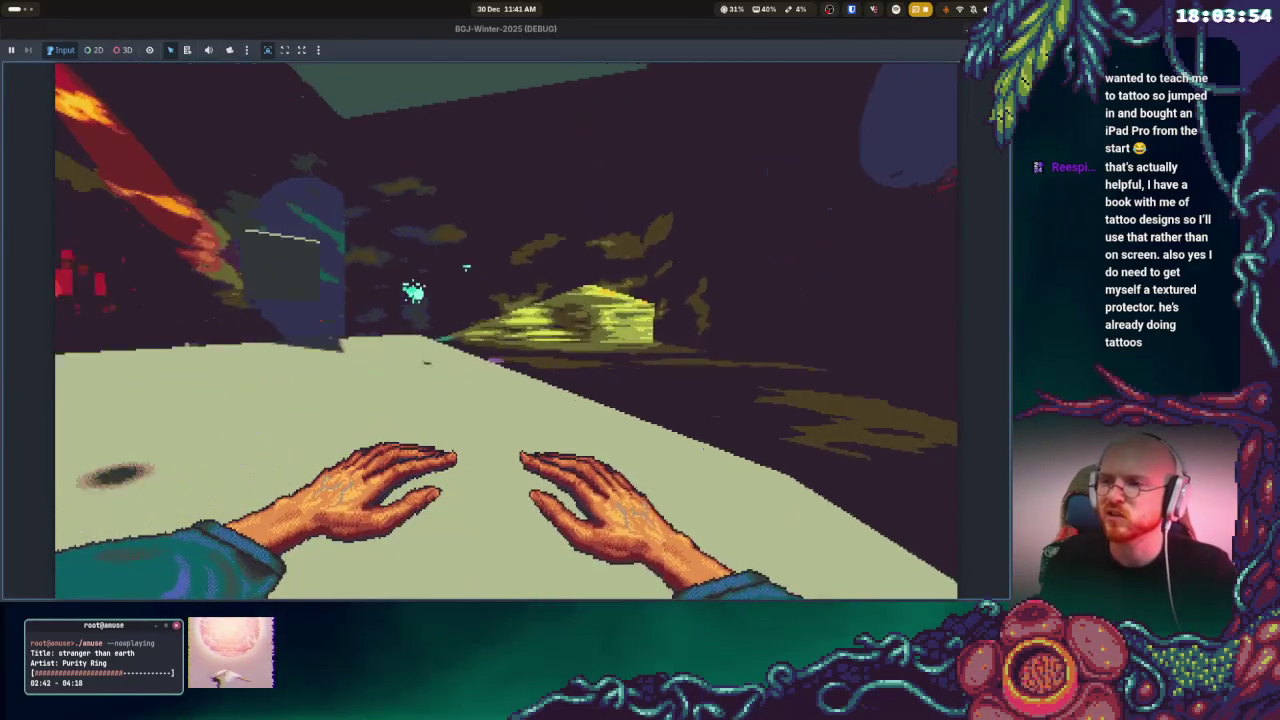
pyautogui.press('Left')
pyautogui.press('Up')
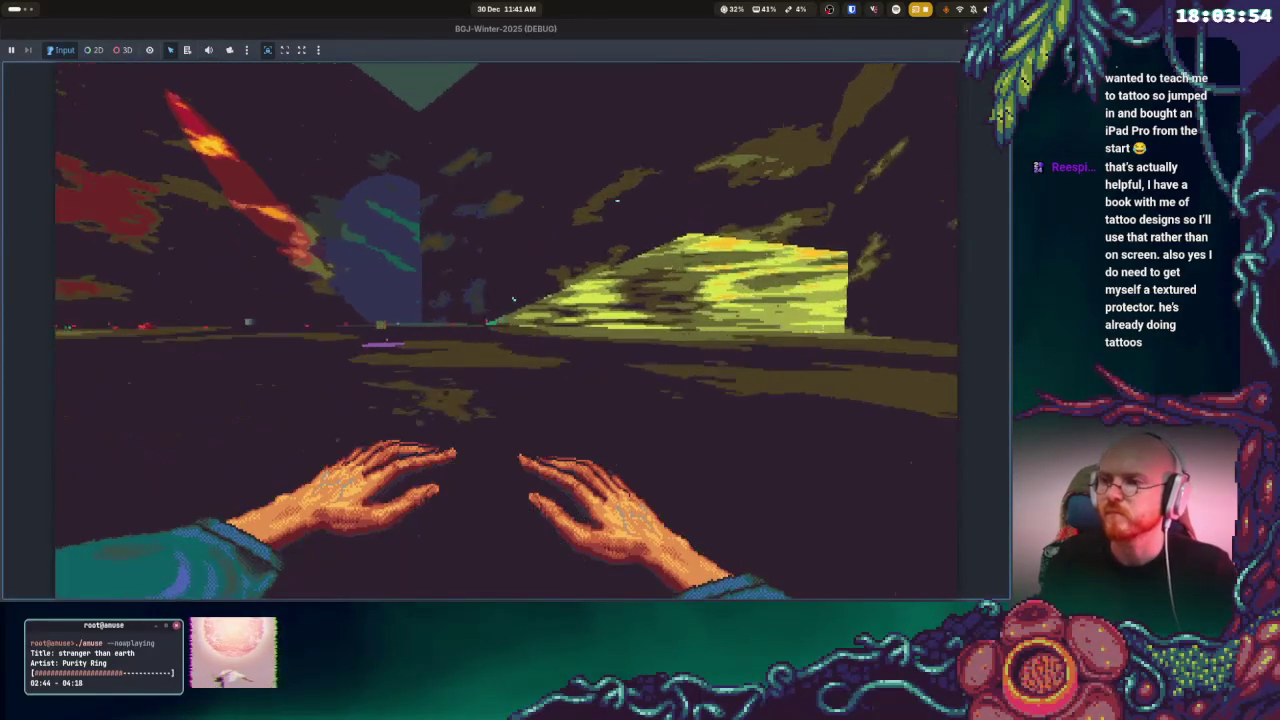
pyautogui.press('Up')
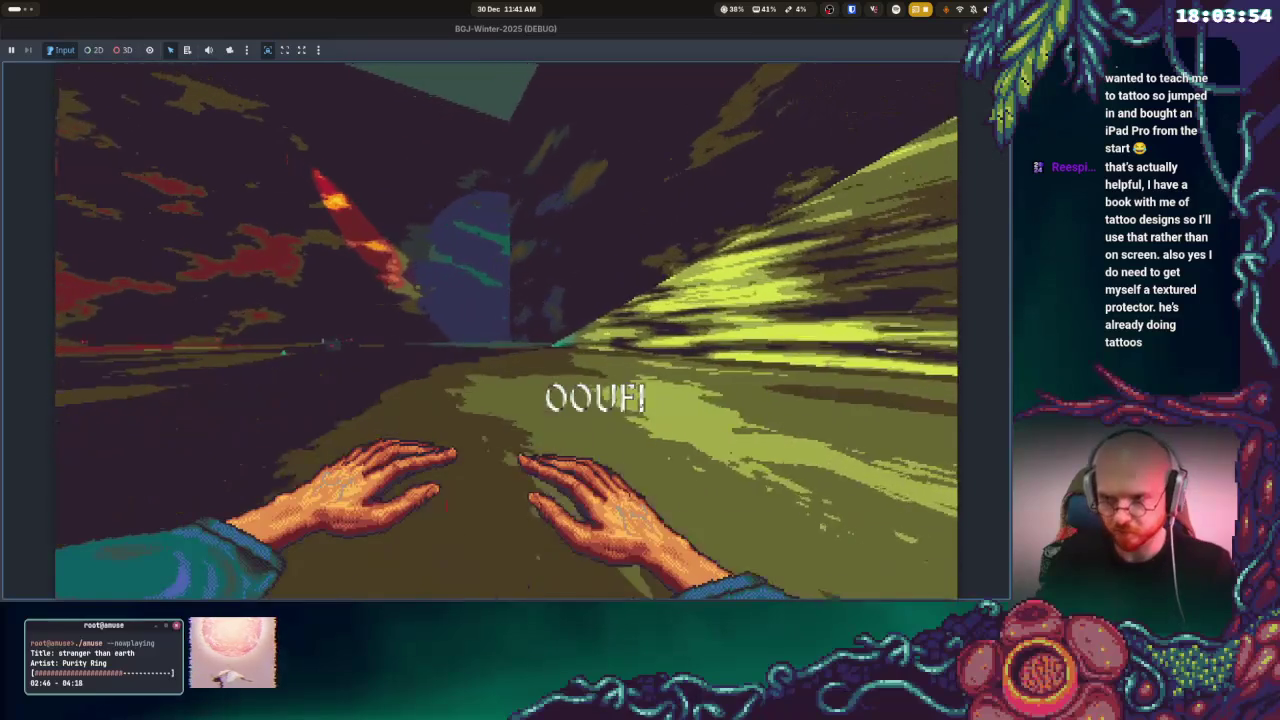
pyautogui.press('Down')
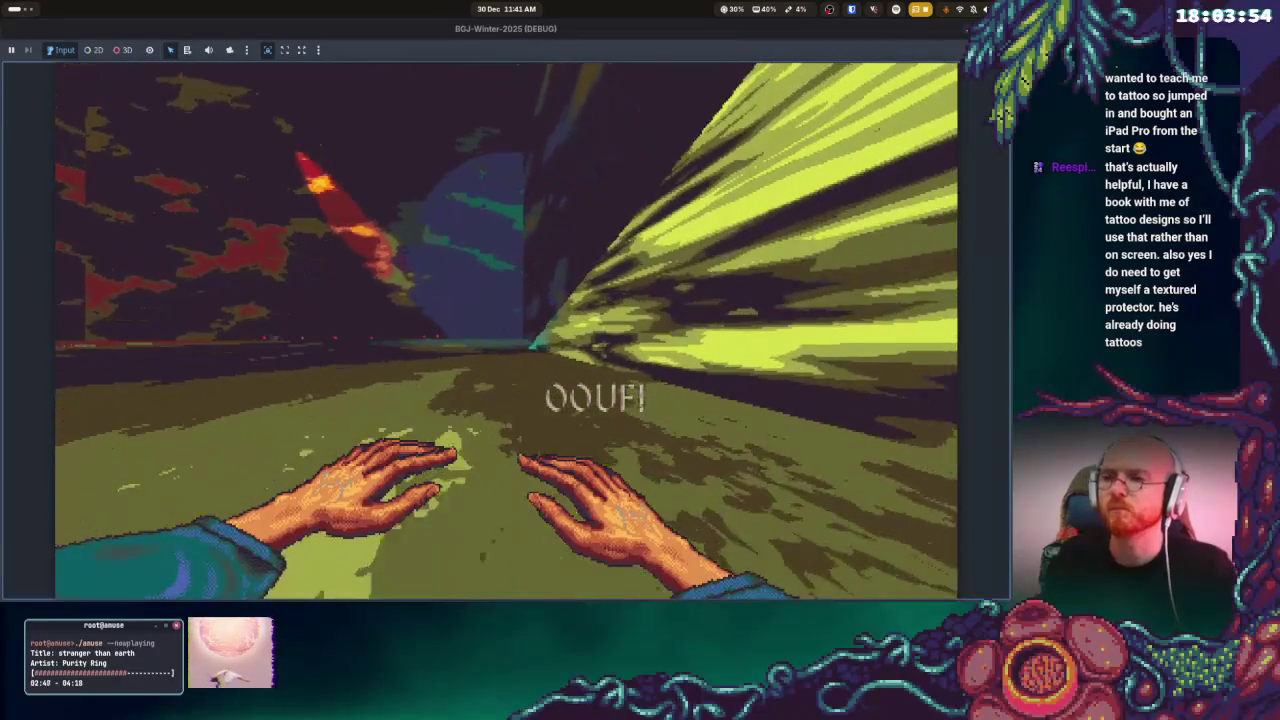
pyautogui.press('Left')
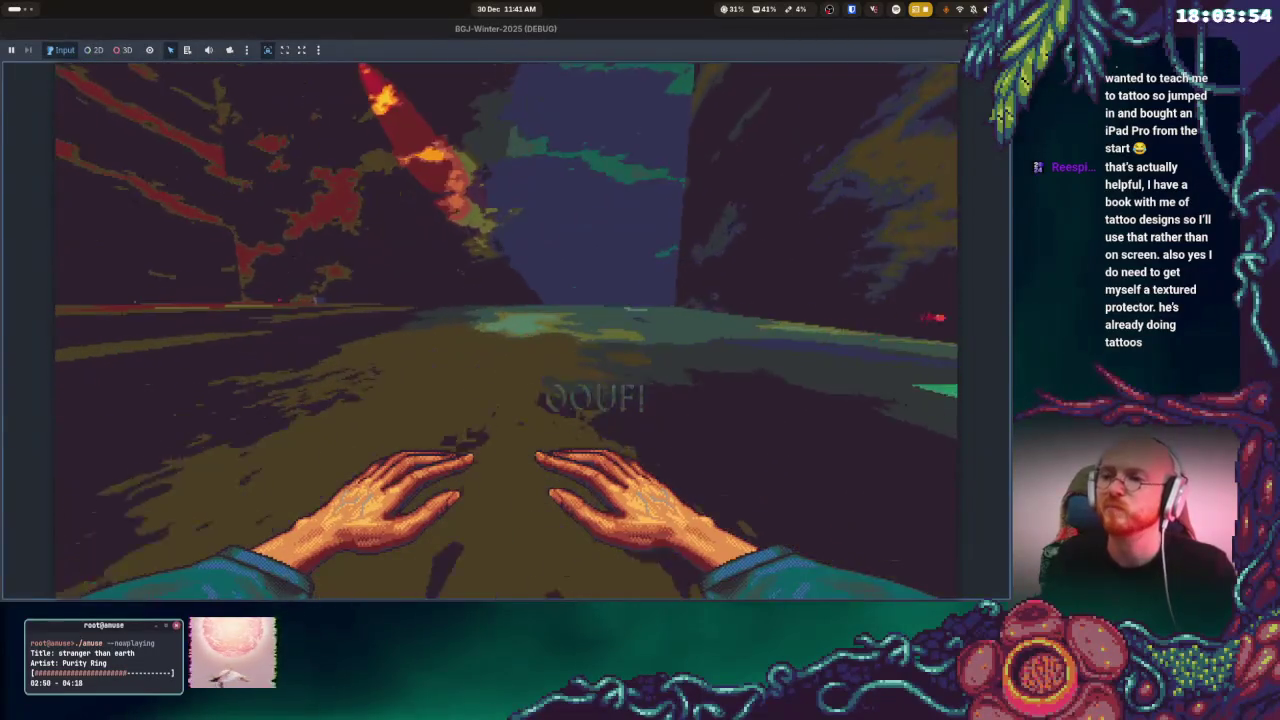
pyautogui.press('Left')
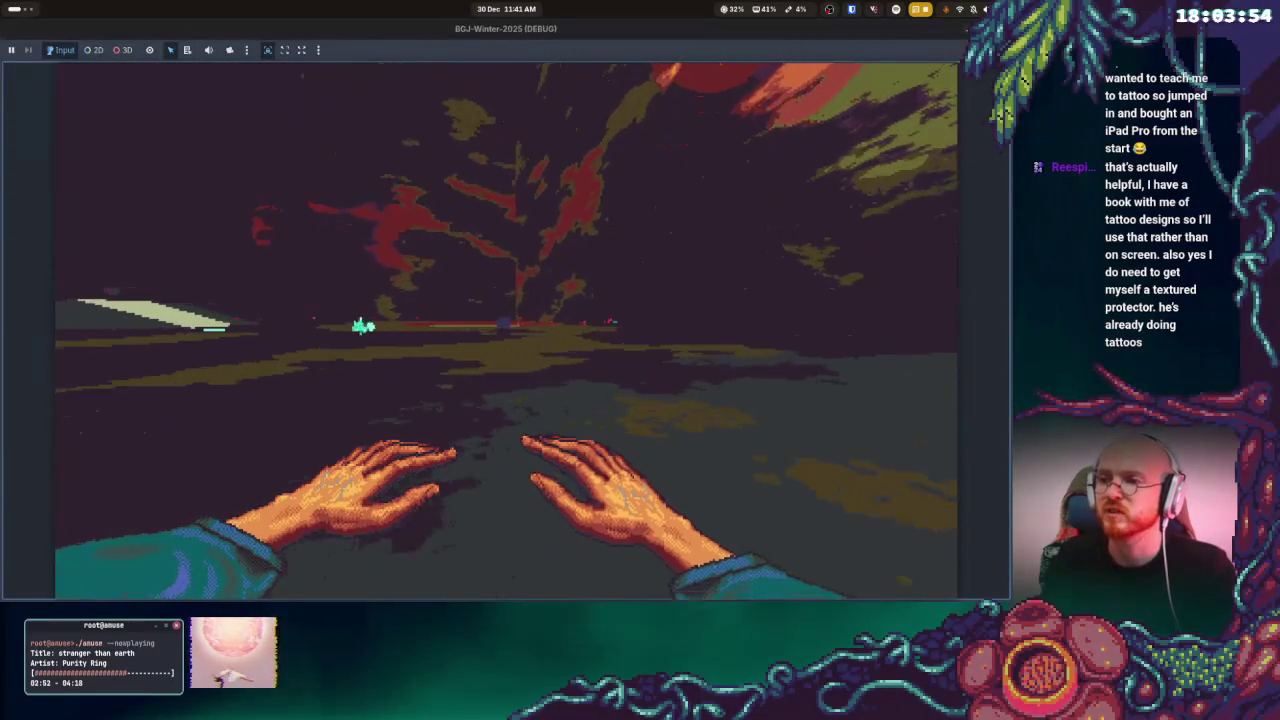
pyautogui.press('Up')
pyautogui.press('Left')
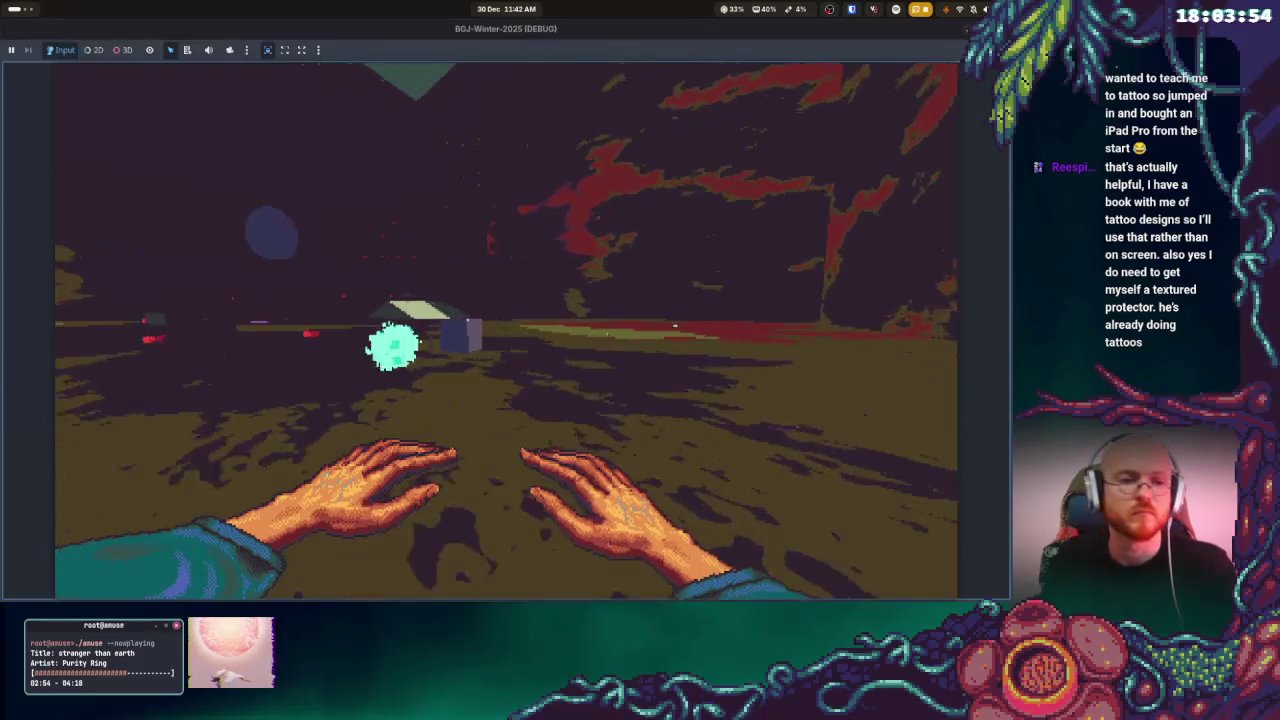
pyautogui.press('Left')
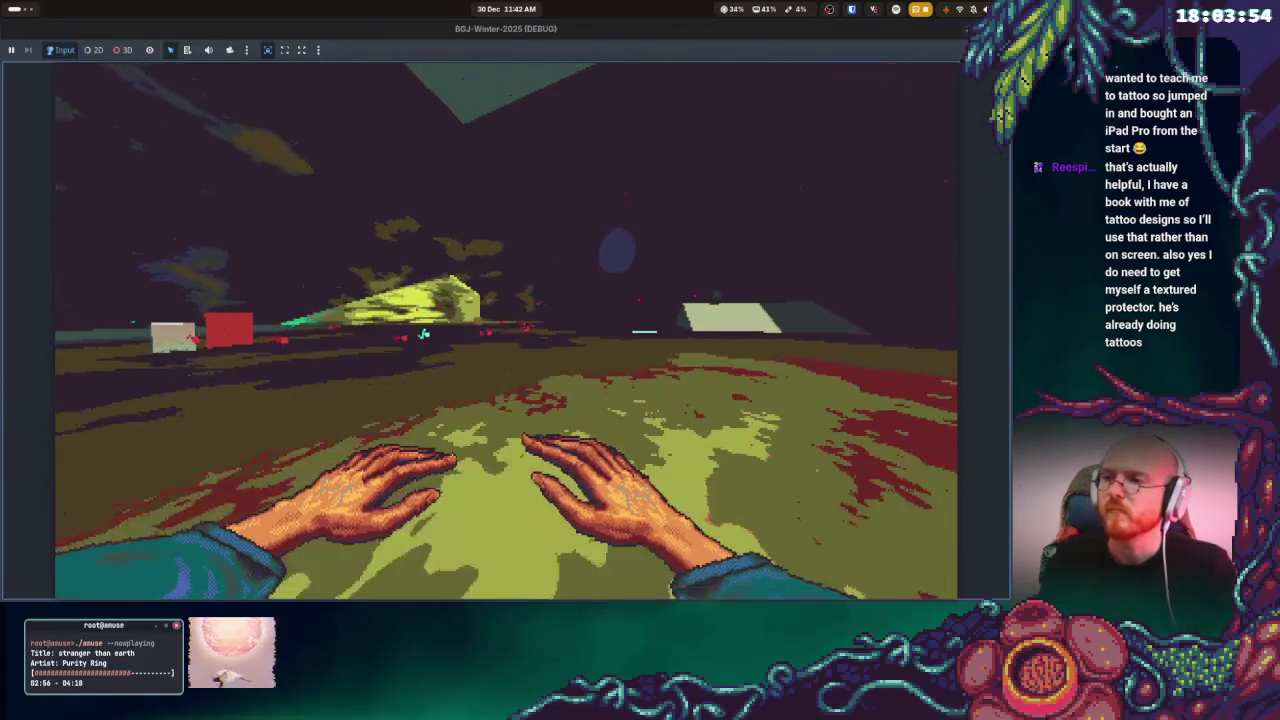
pyautogui.press('Right')
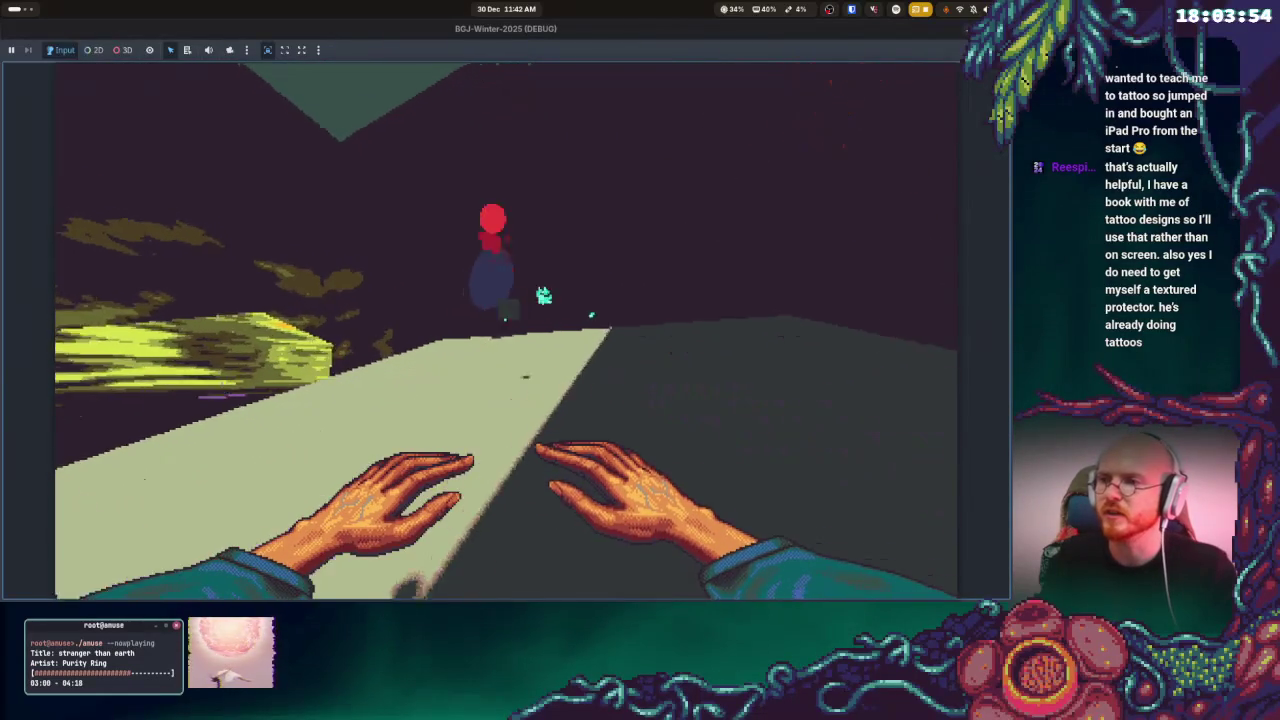
pyautogui.press('Left')
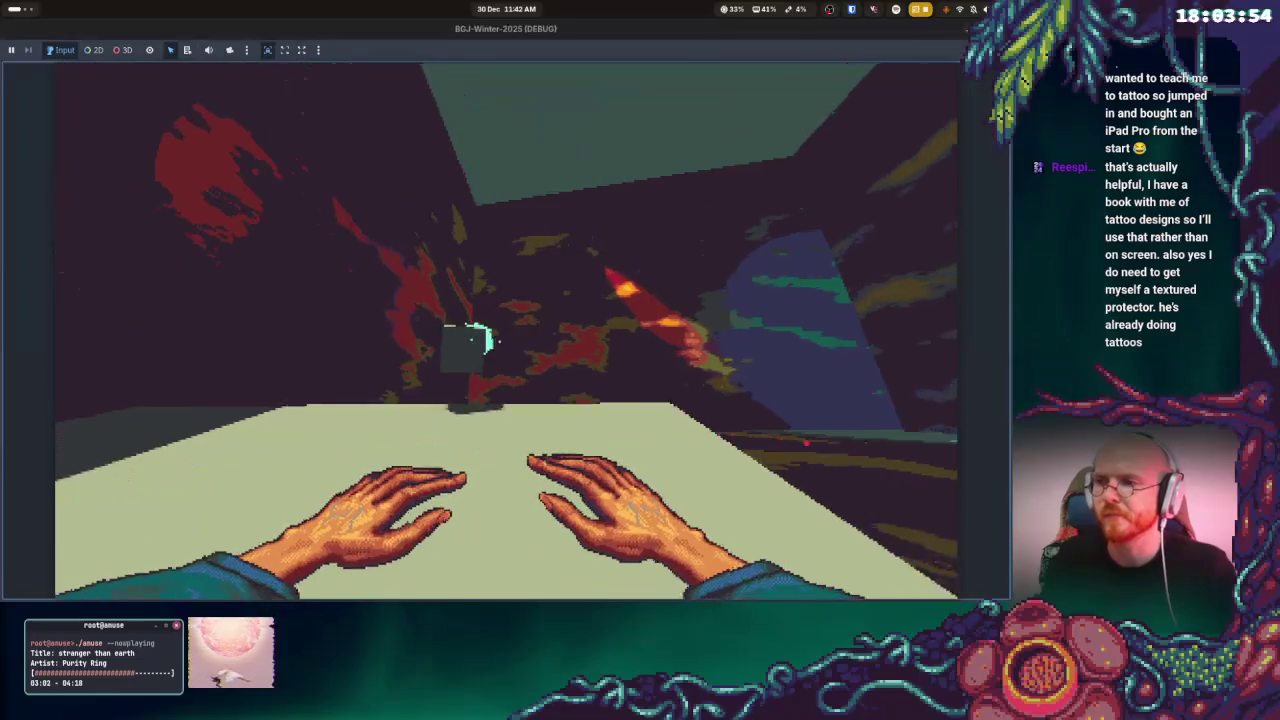
# - Walk off the slab, past the cyan creature, and along the glowing yellow-green ramp
pyautogui.press('w')
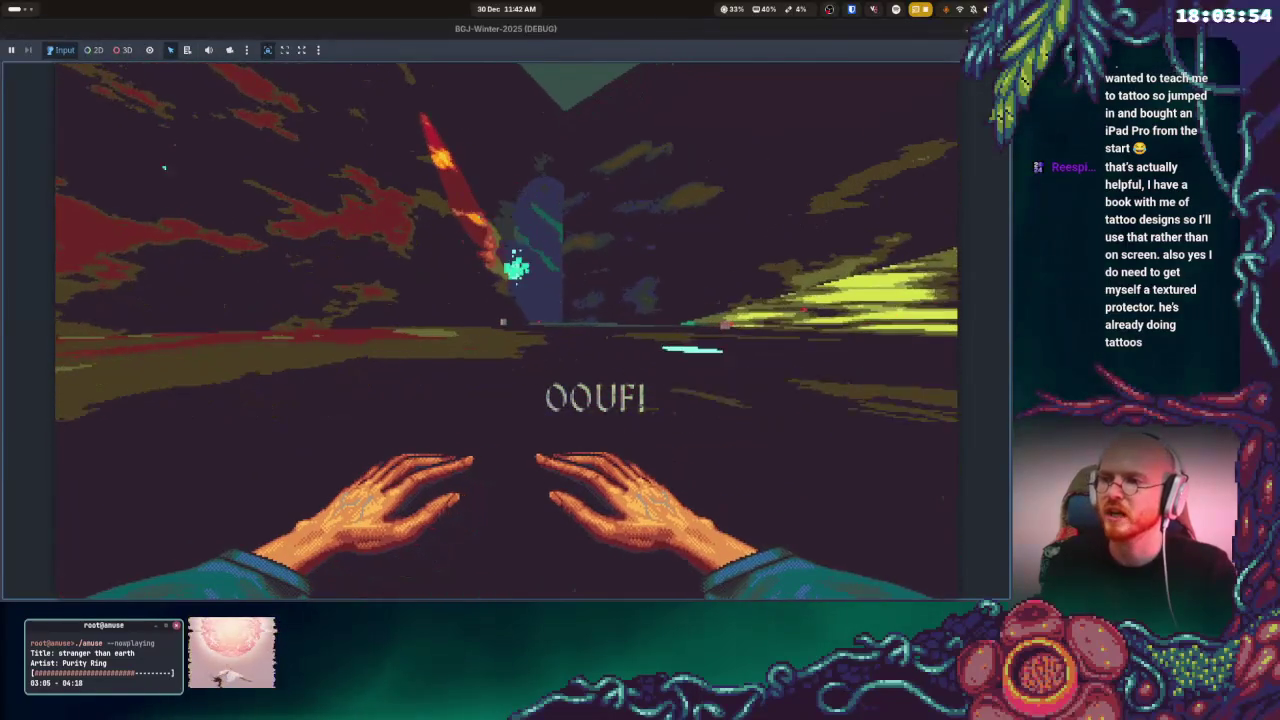
pyautogui.press('w')
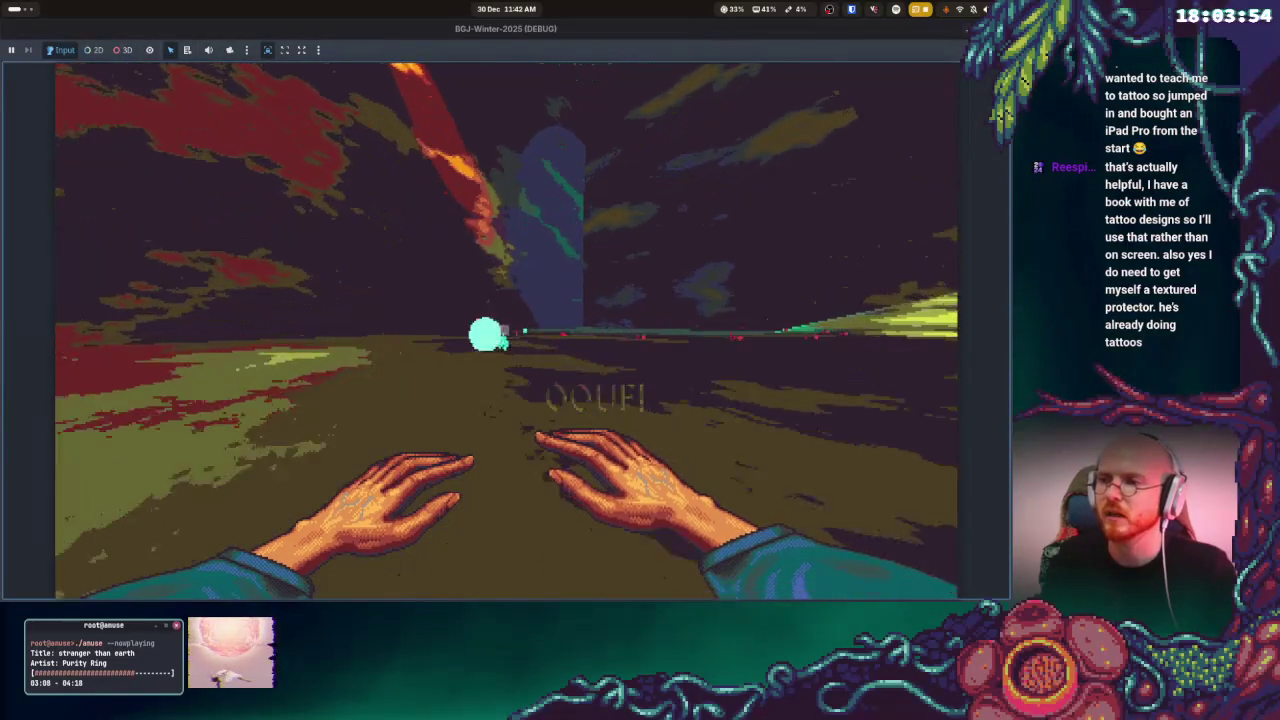
pyautogui.press('w')
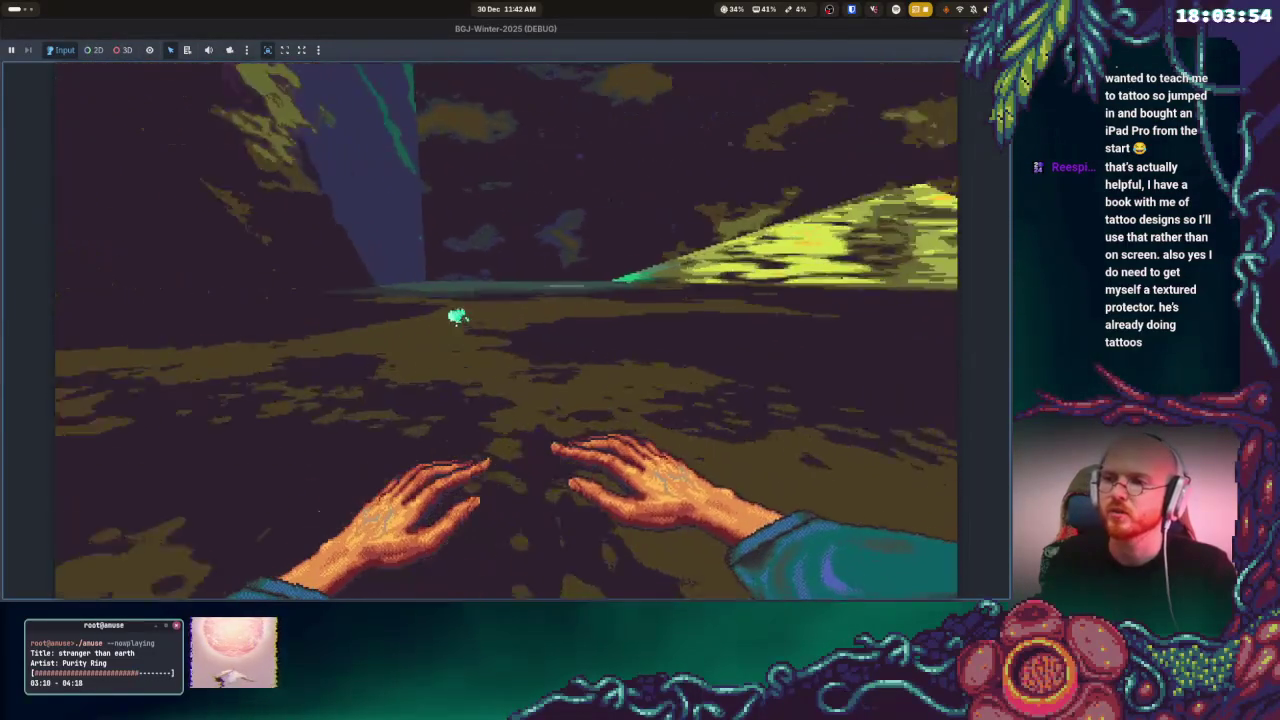
pyautogui.press('w')
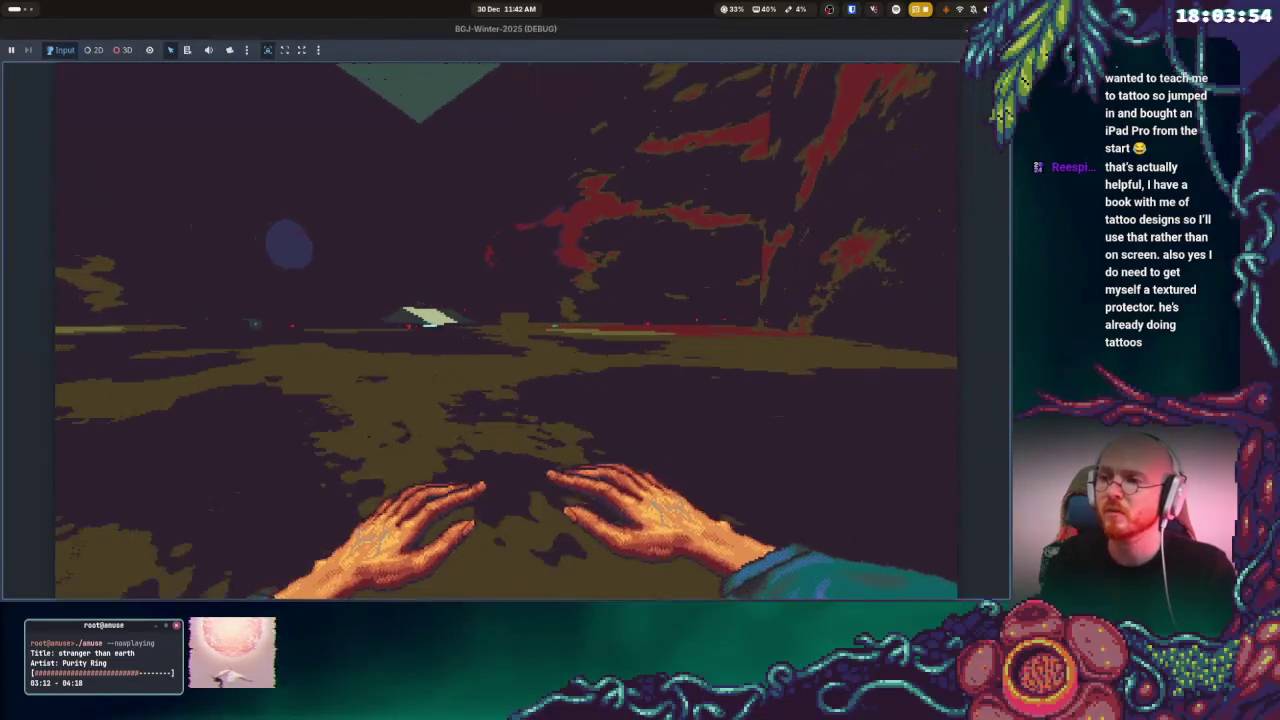
pyautogui.press('w')
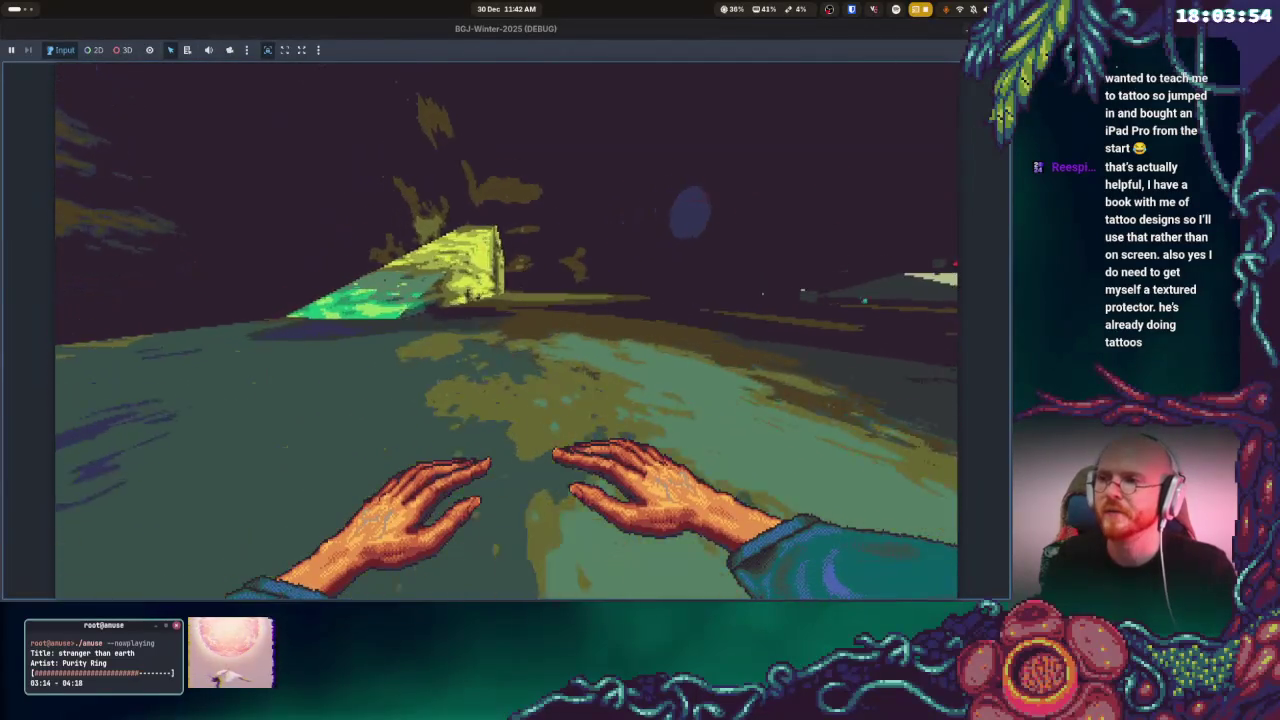
pyautogui.press('w')
pyautogui.press('w')
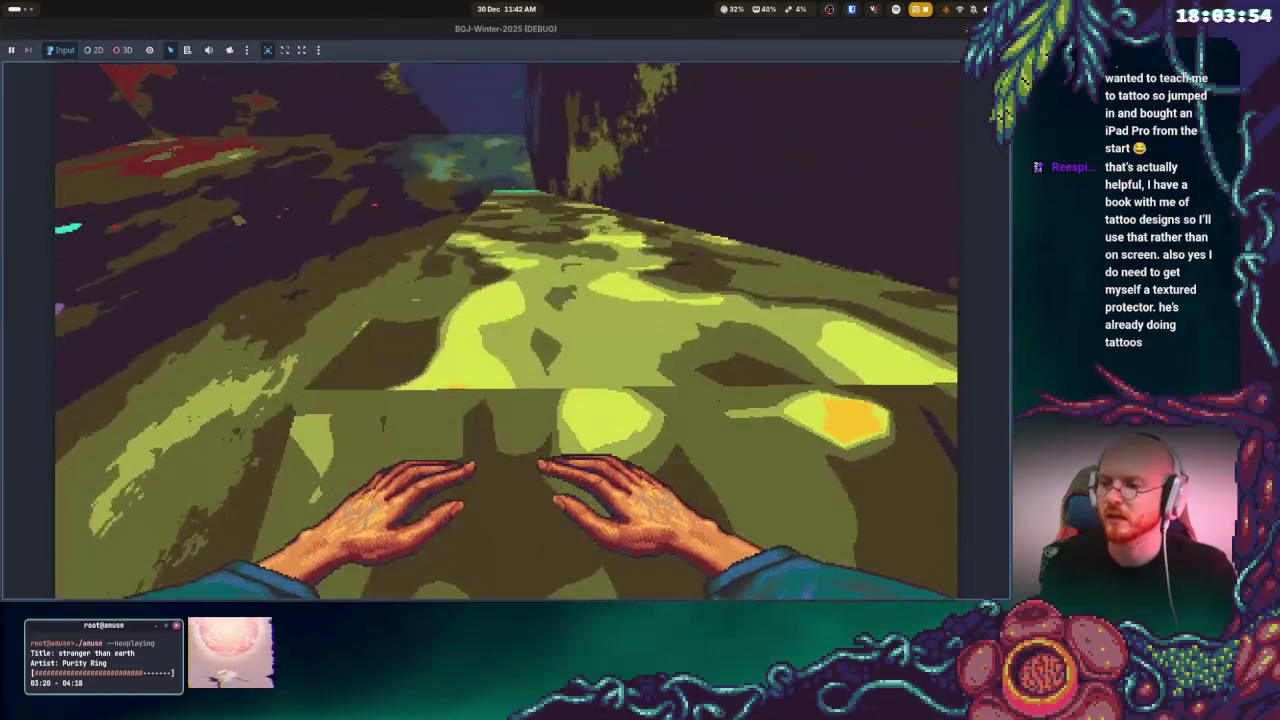
# - Cross from the ramp over the mossy platform and corridor onto the pale walkway
pyautogui.press('w')
pyautogui.press('w')
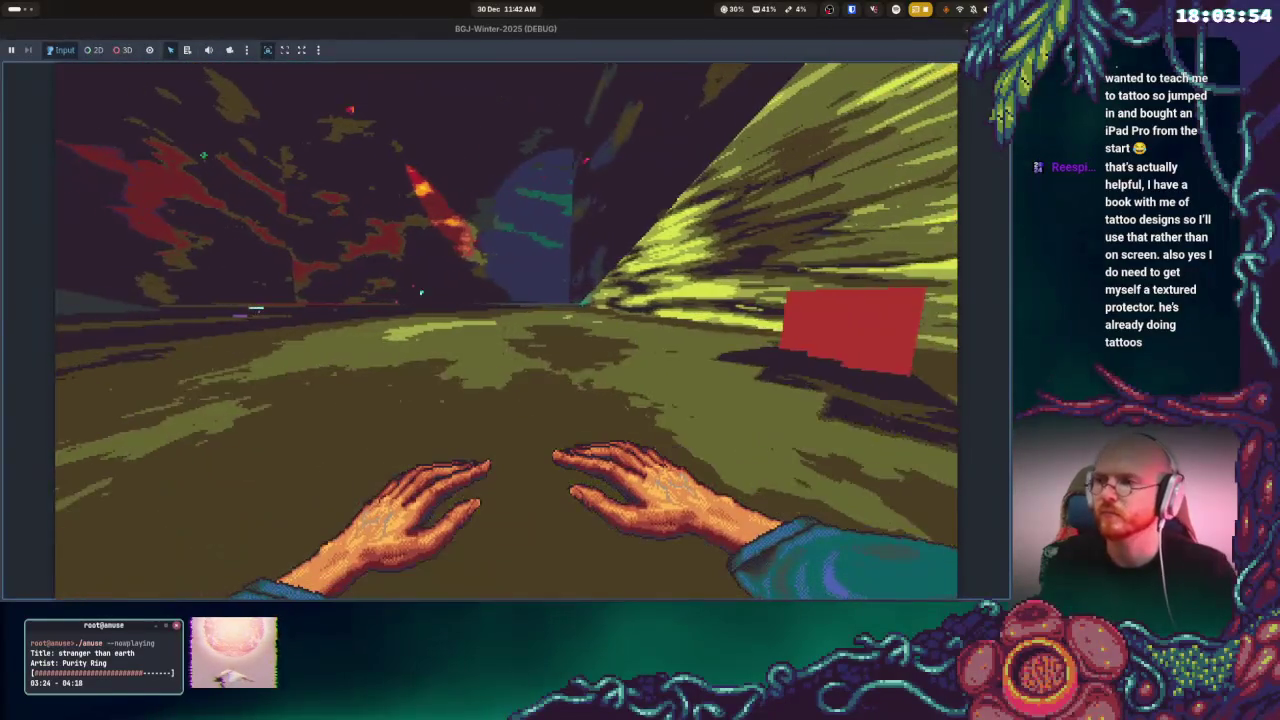
pyautogui.press('w')
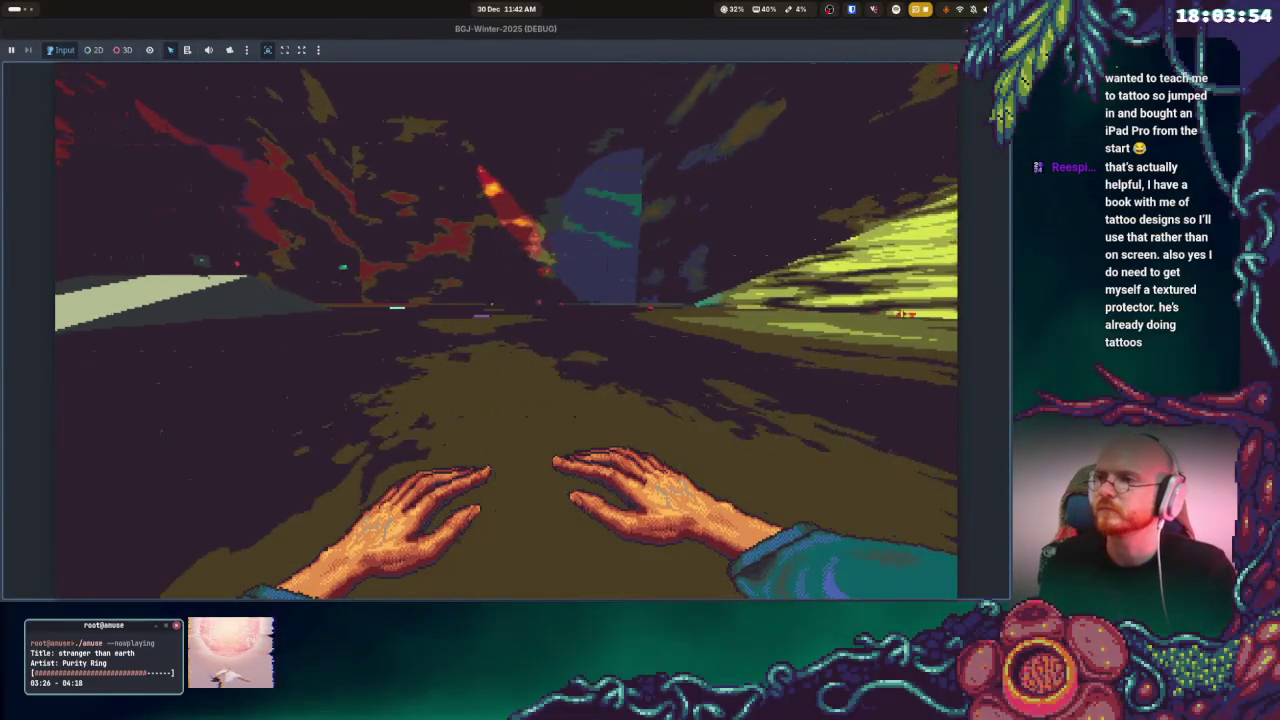
pyautogui.press('w')
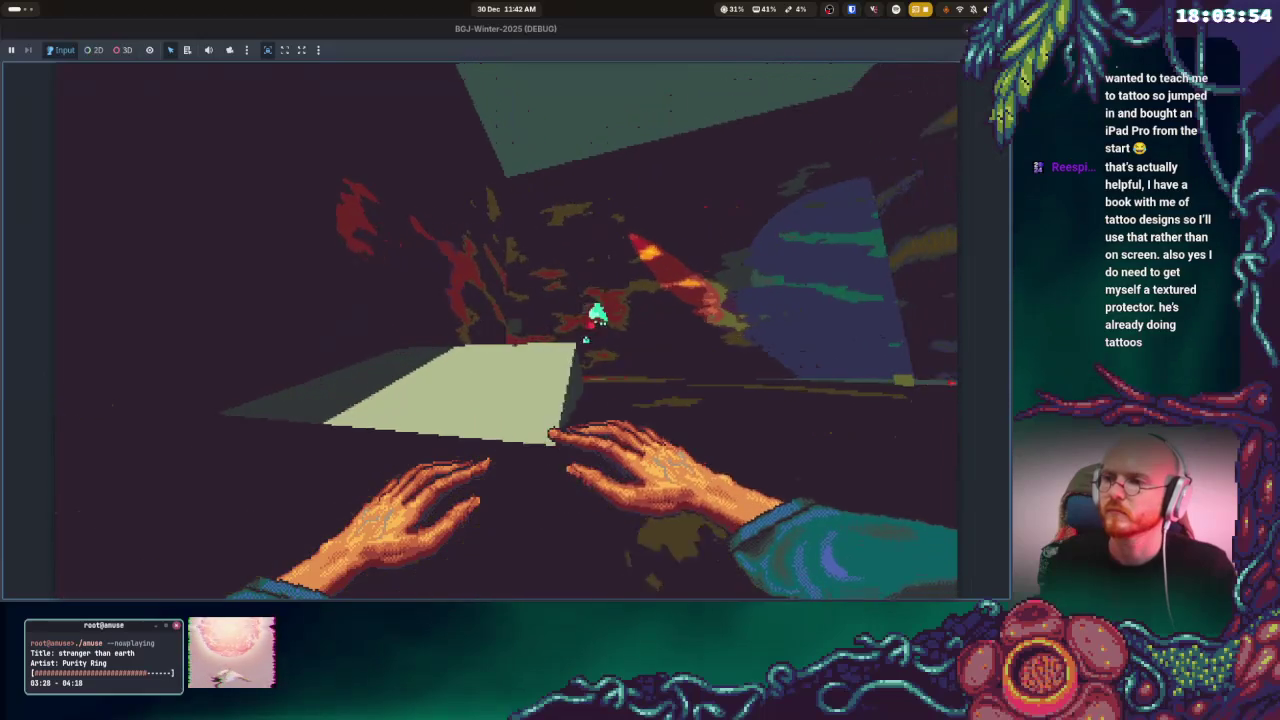
pyautogui.press('w')
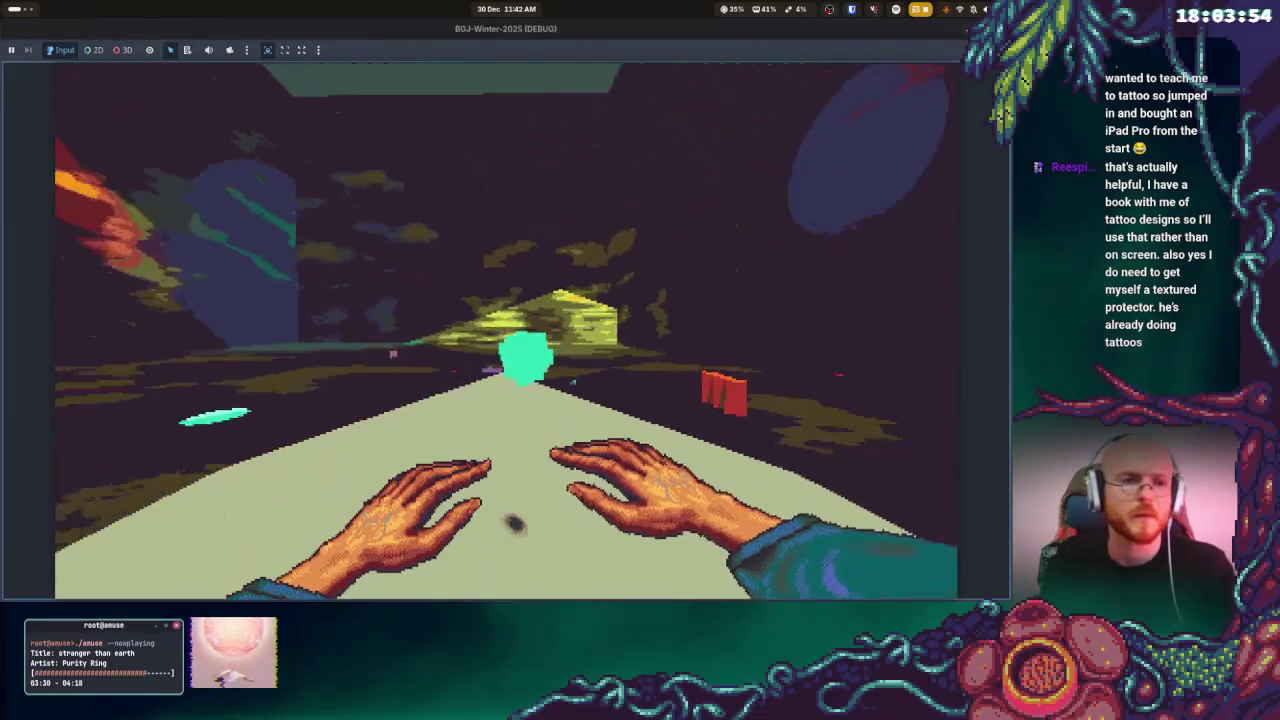
pyautogui.press('w')
pyautogui.press('w')
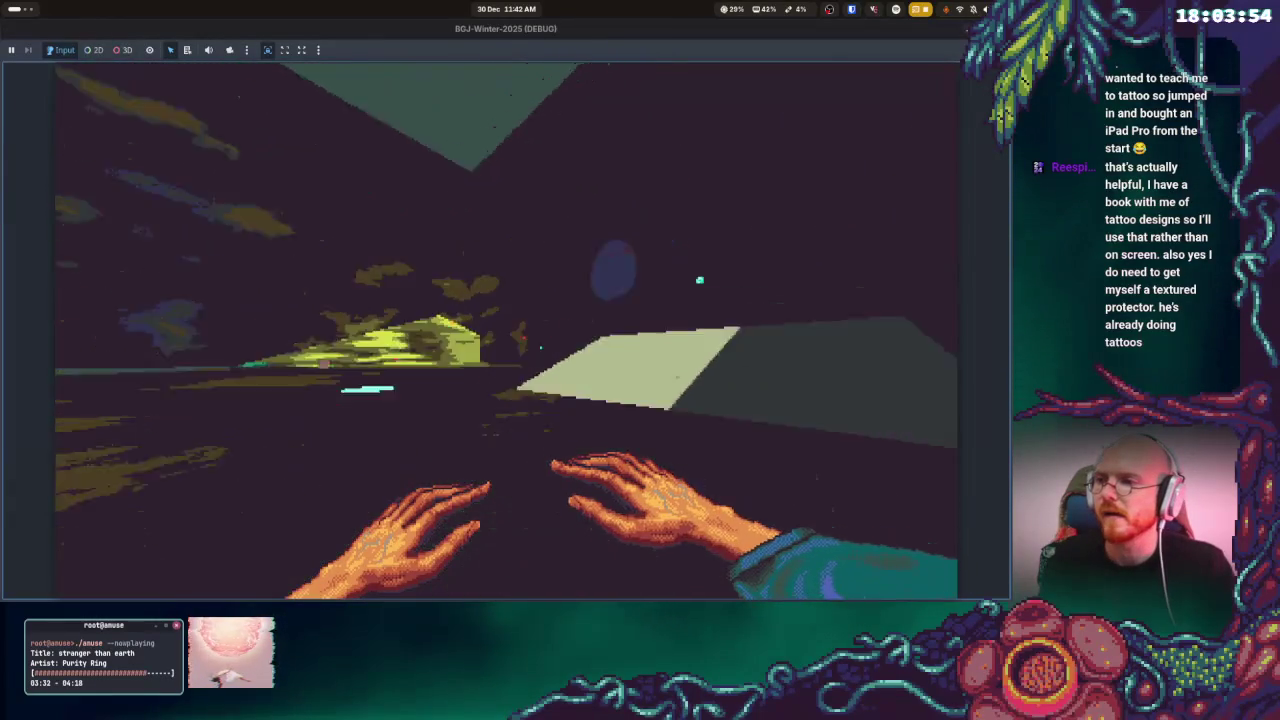
pyautogui.press('w')
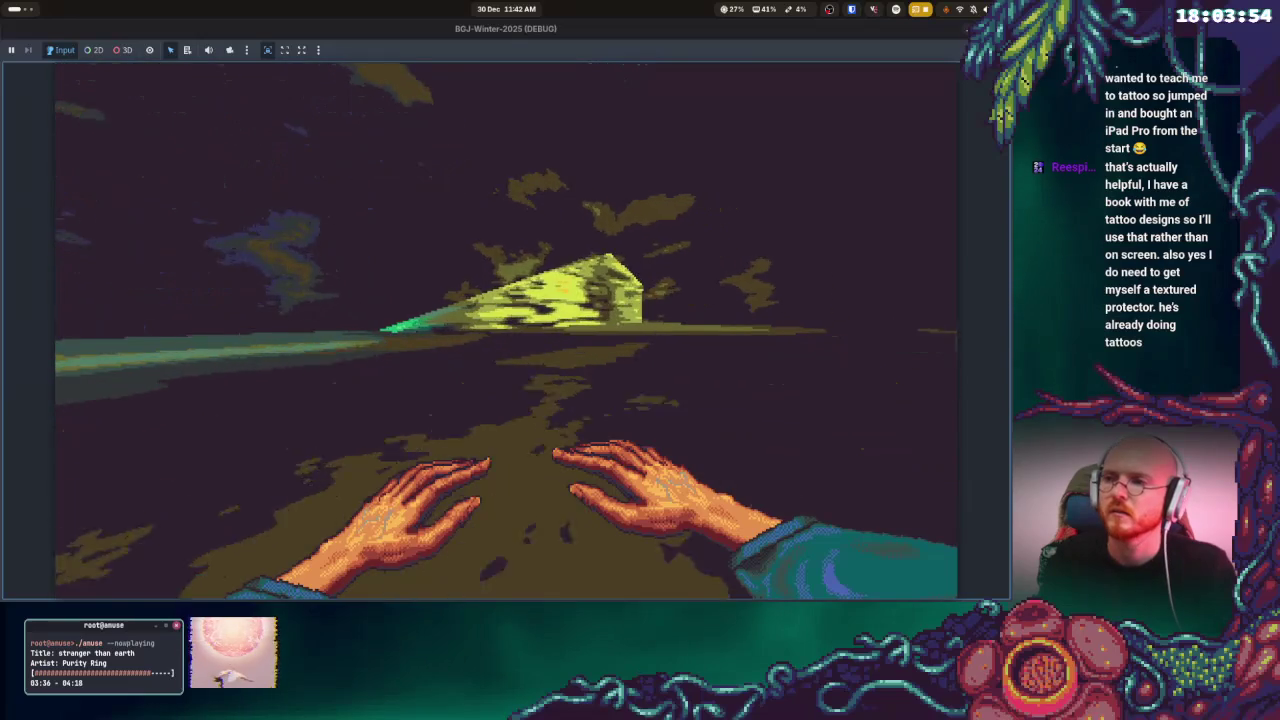
# - Walk along the green walkway over its crest and out onto open ground
pyautogui.press('w')
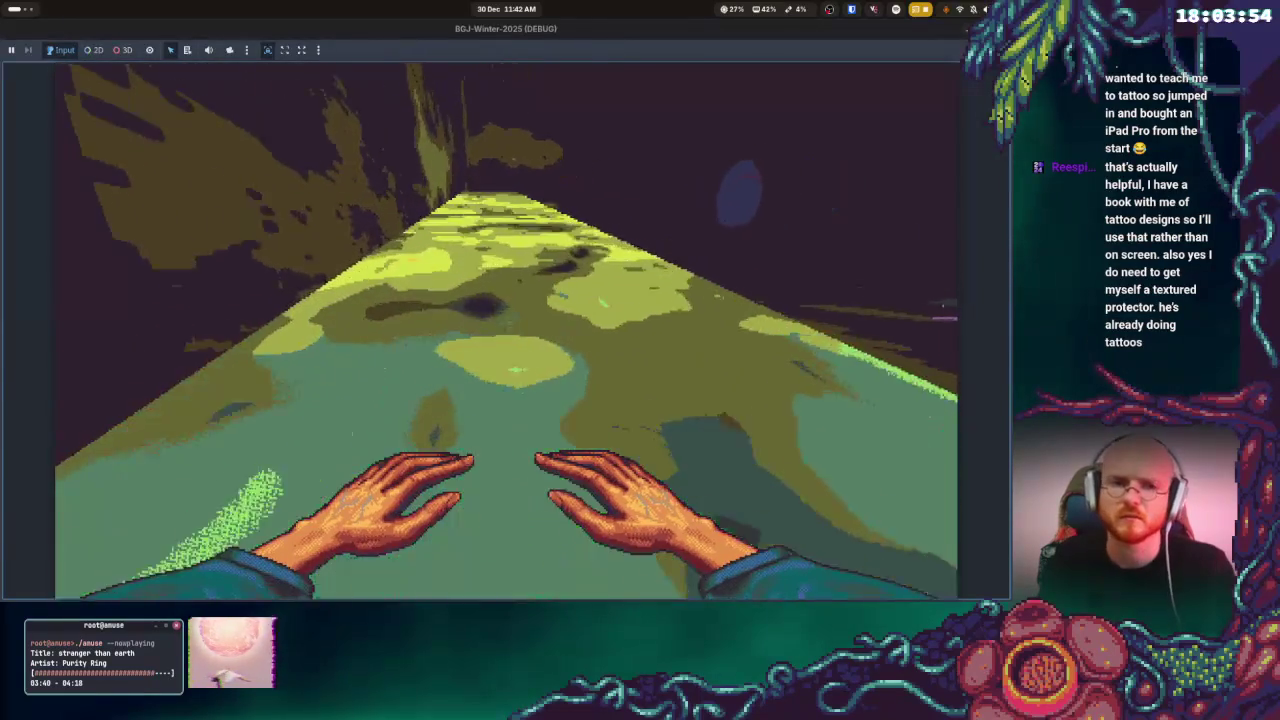
pyautogui.press('w')
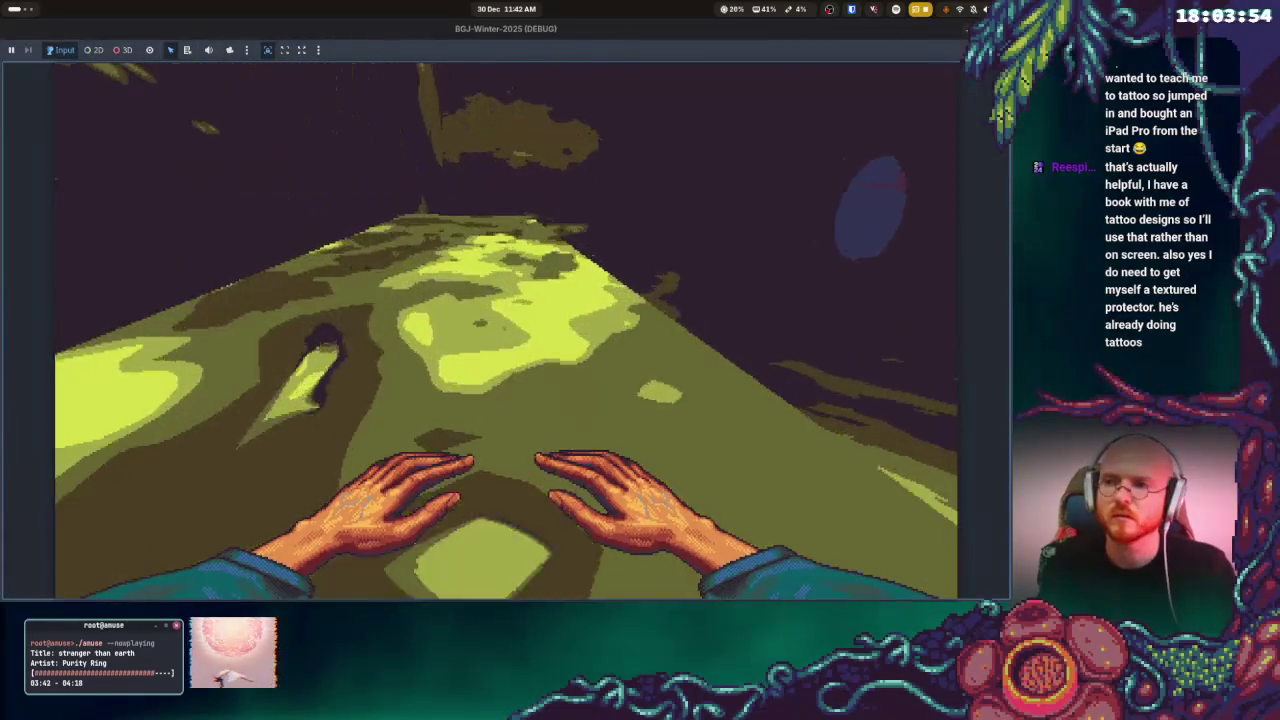
pyautogui.press('w')
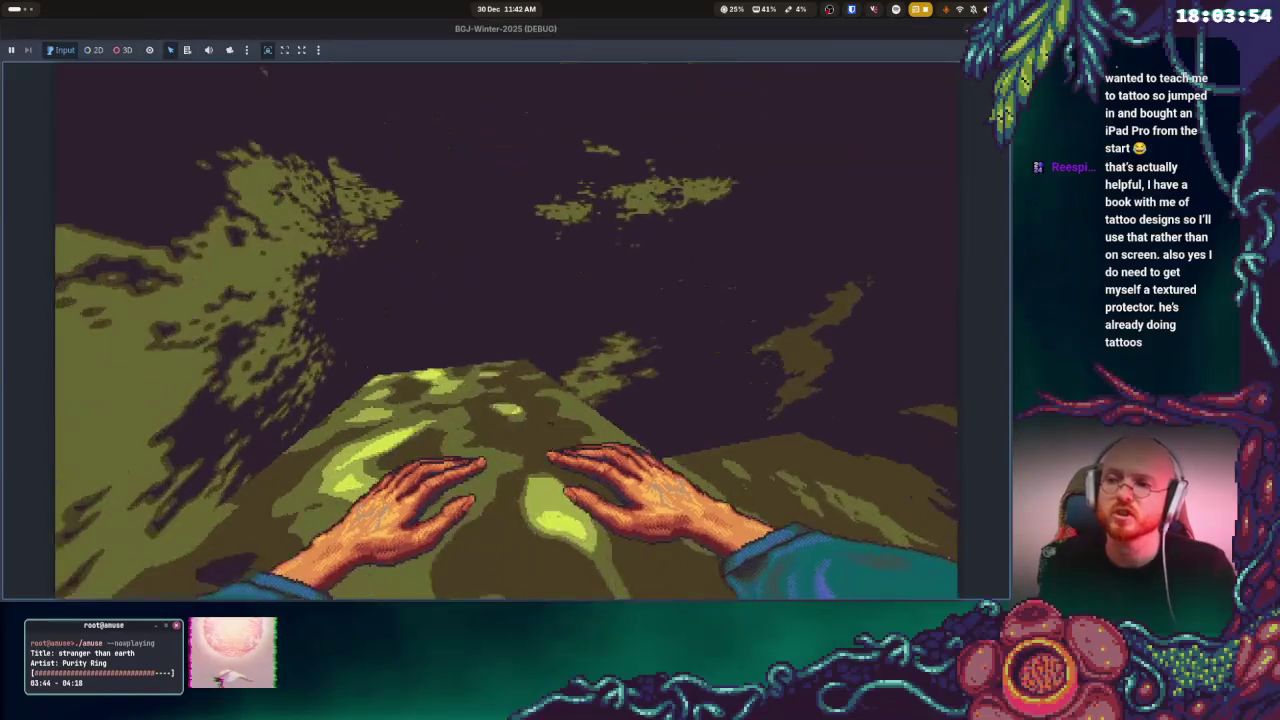
pyautogui.press('w')
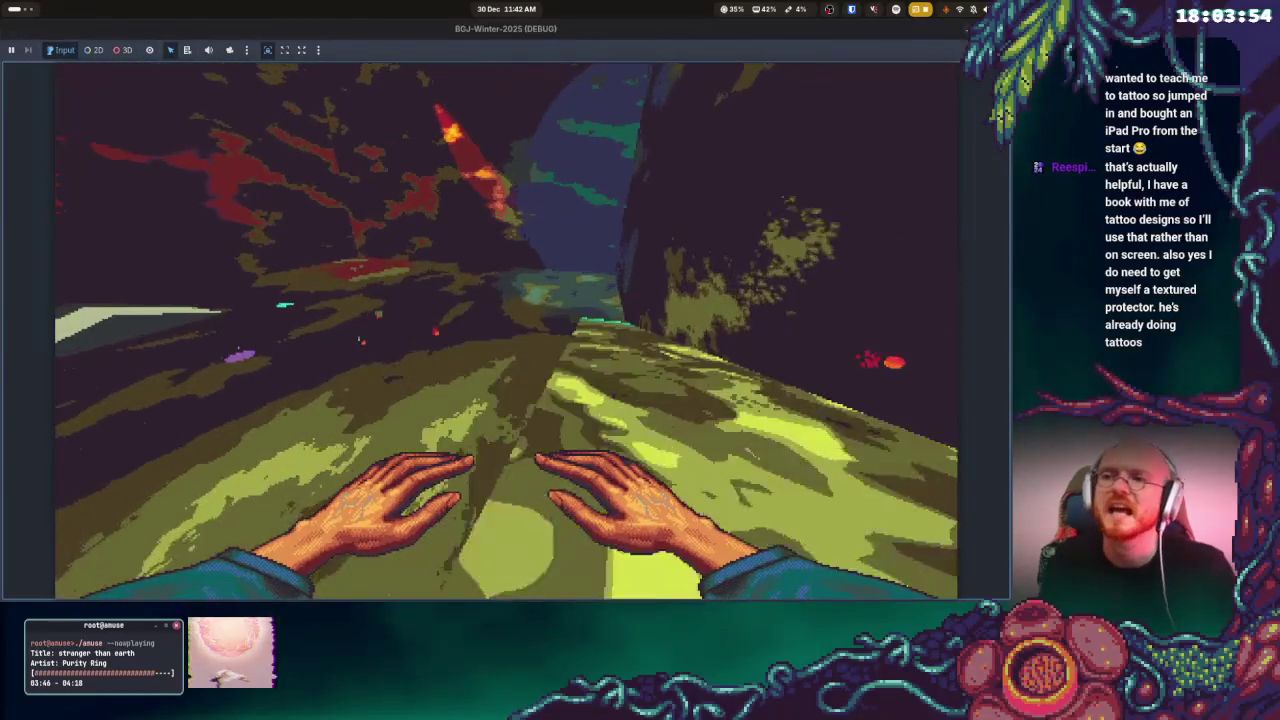
pyautogui.press('w')
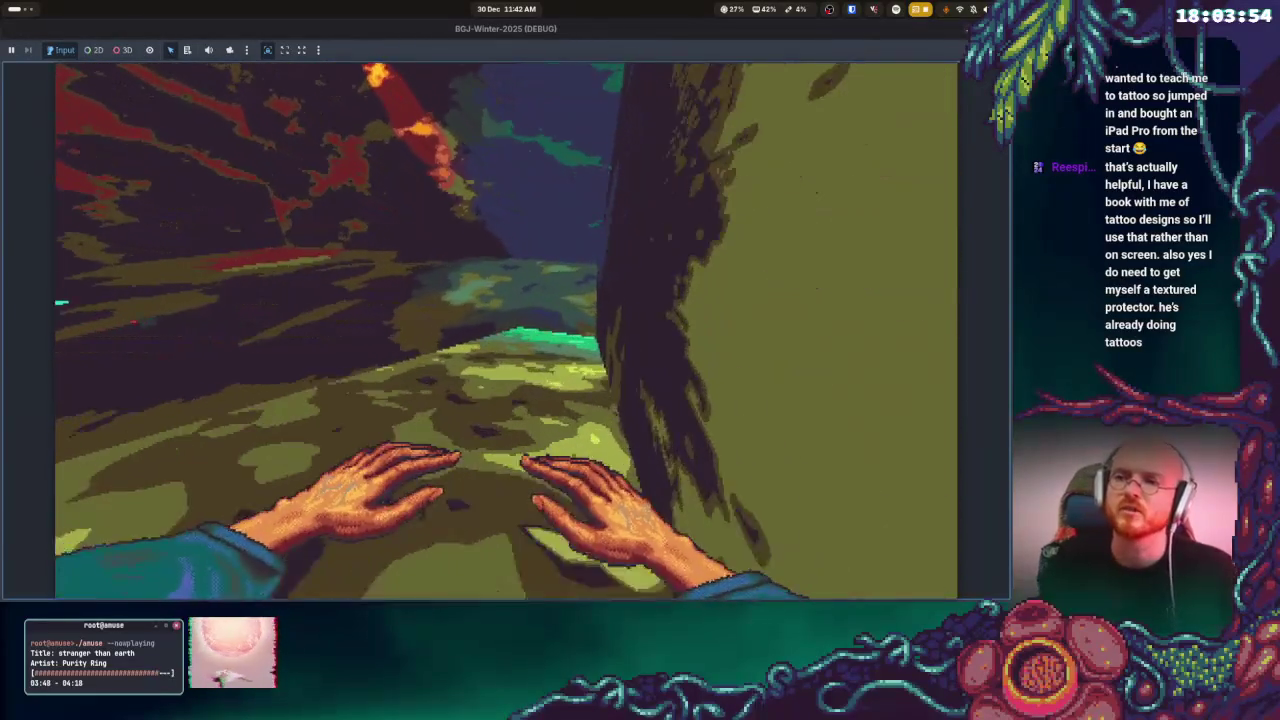
pyautogui.press('w')
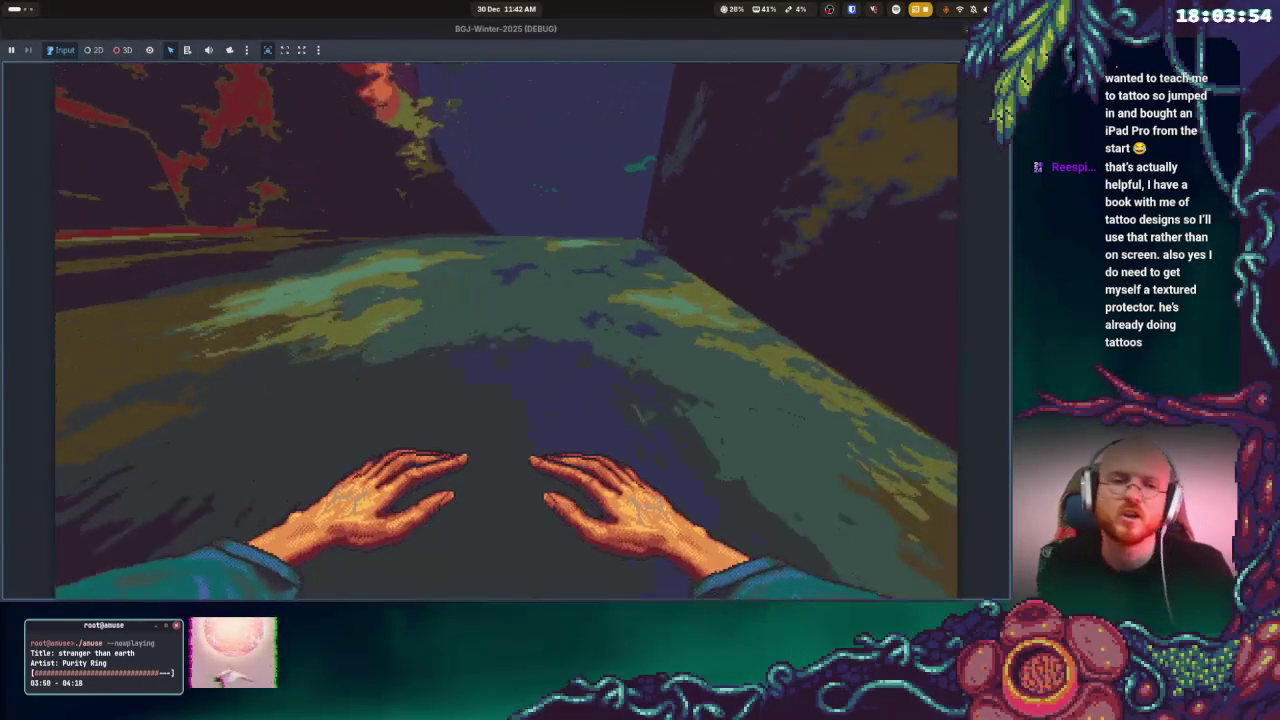
# - Head past the yellow rock toward the cyan object and red block
pyautogui.press('w')
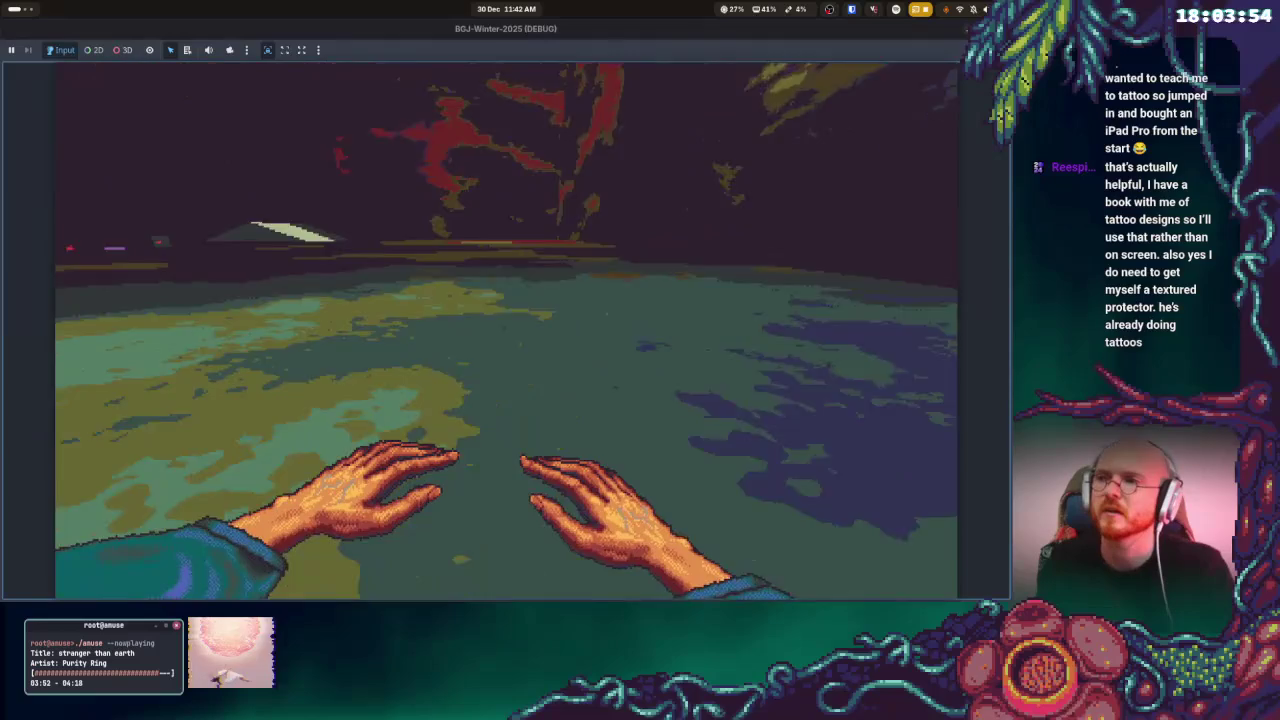
pyautogui.press('w')
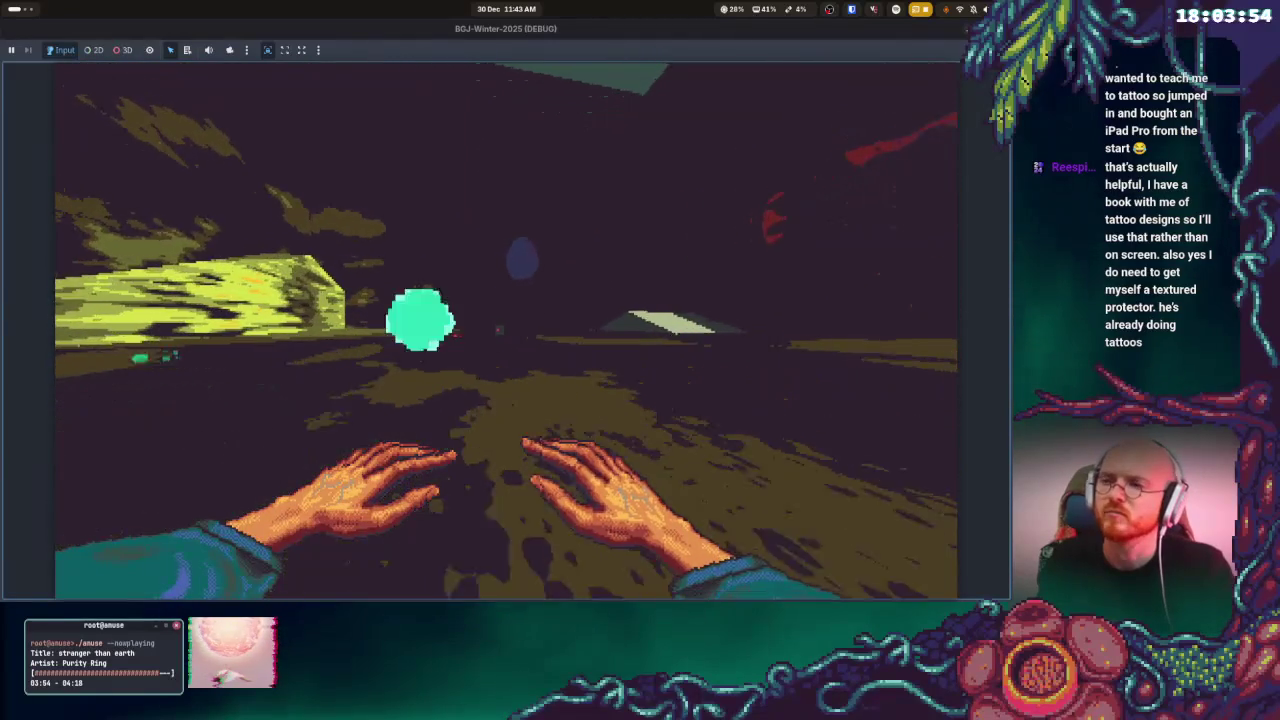
pyautogui.press('w')
pyautogui.press('w')
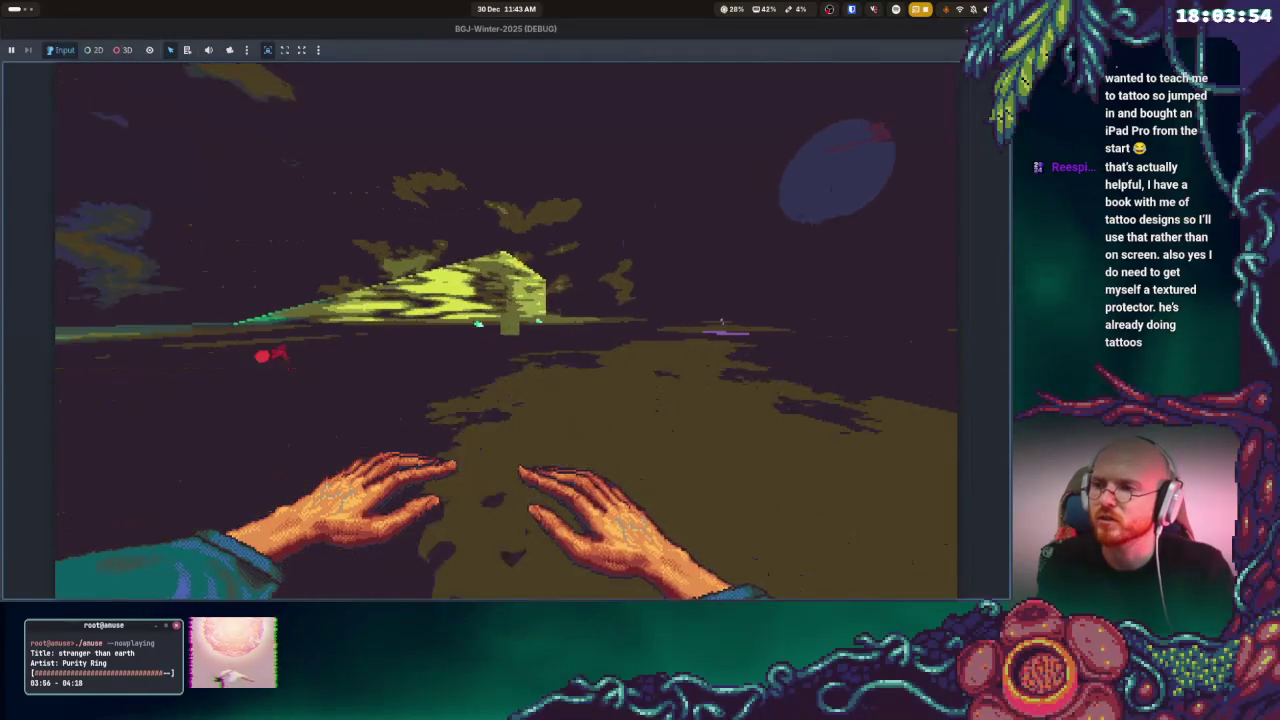
pyautogui.press('w')
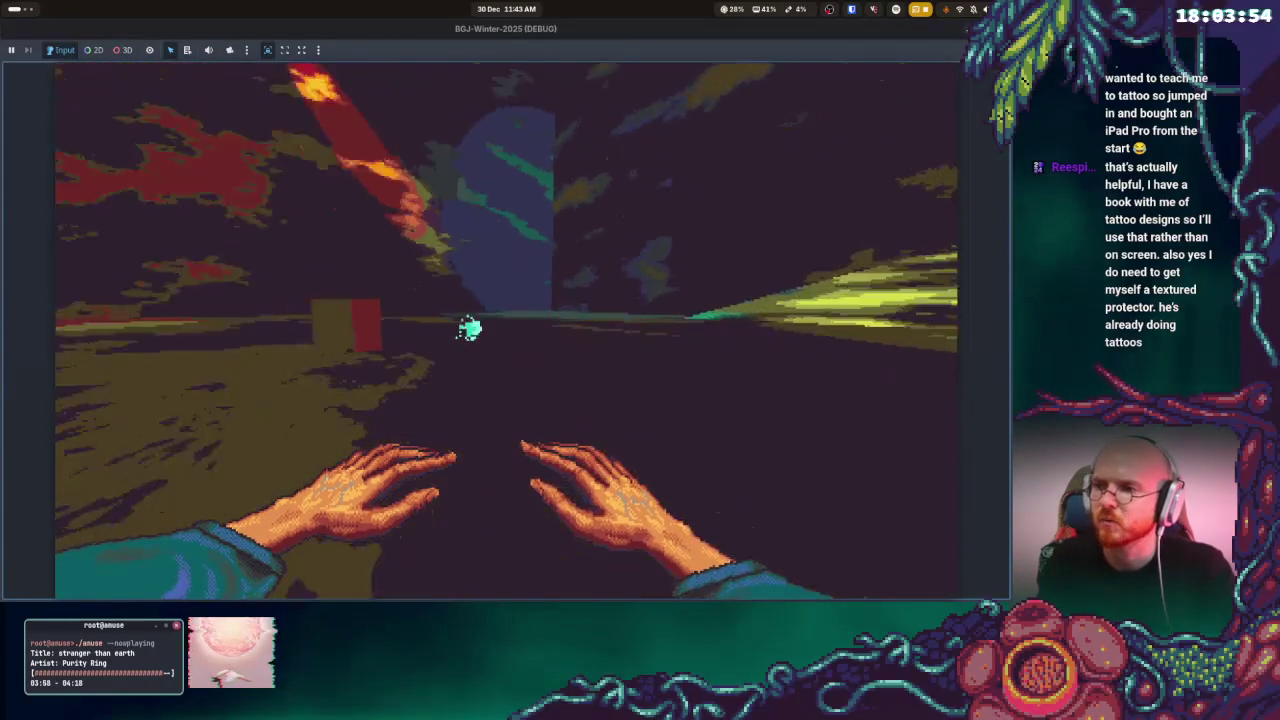
pyautogui.press('w')
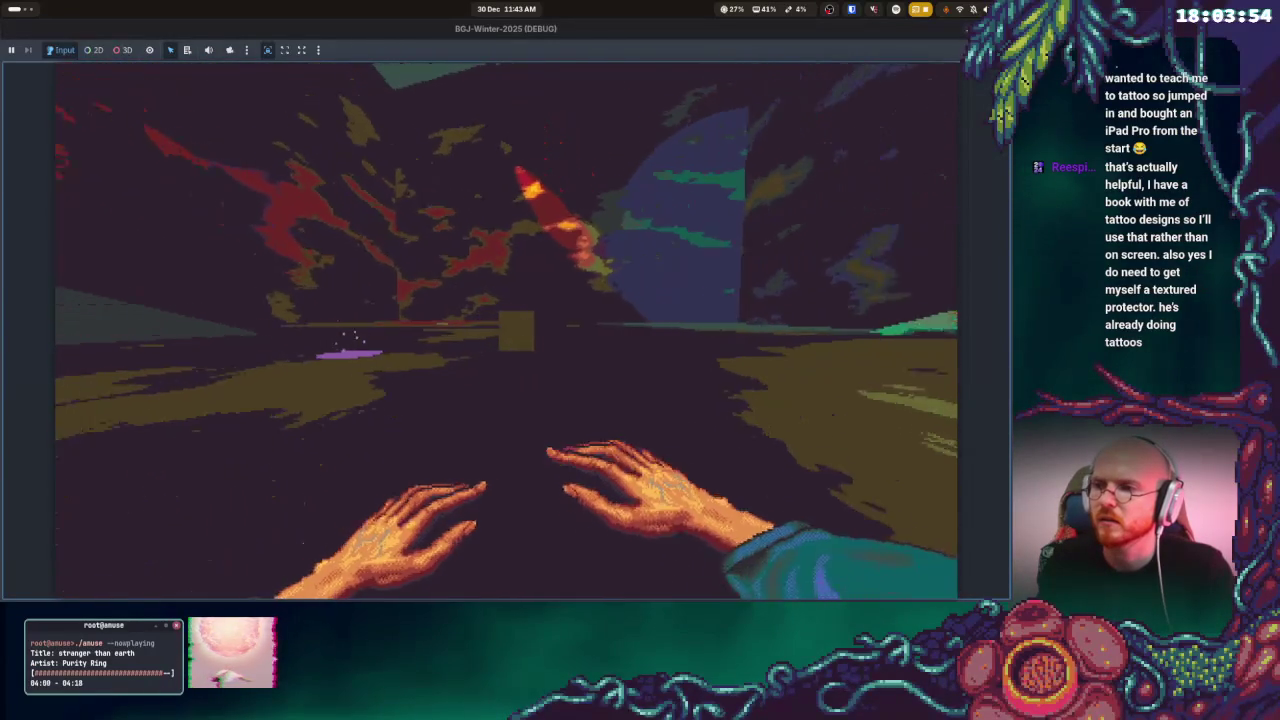
pyautogui.press('w')
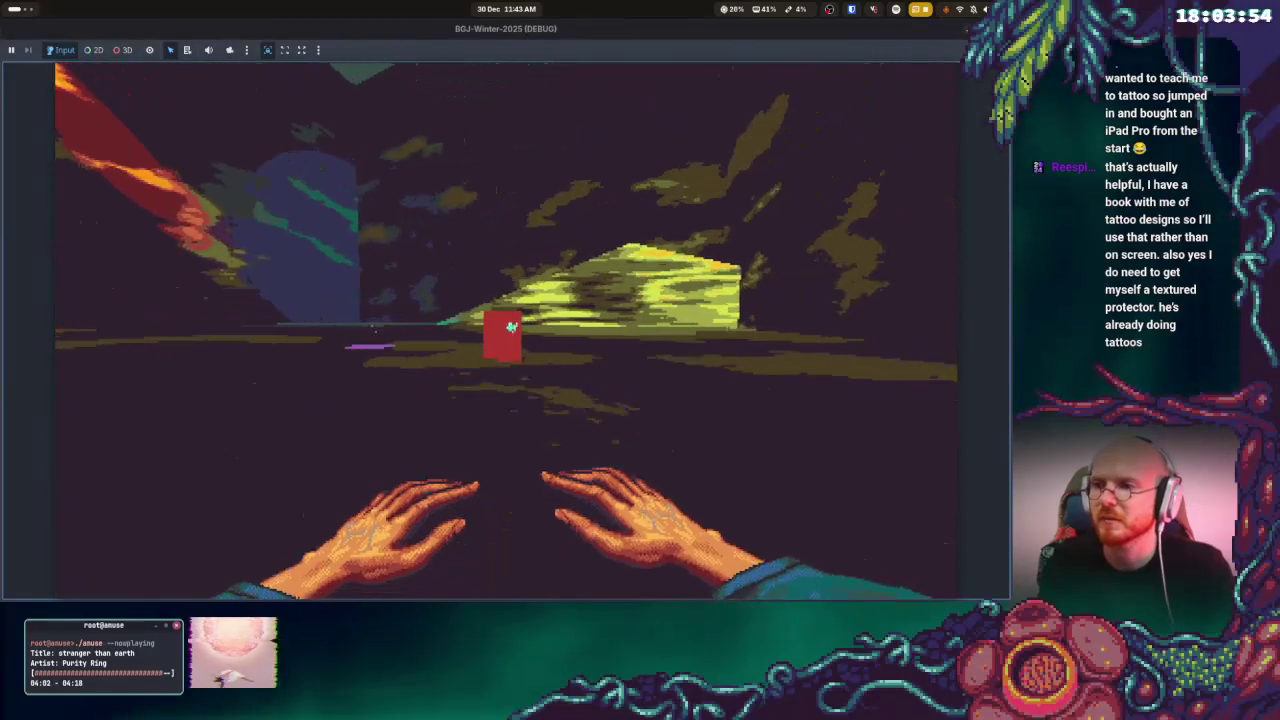
pyautogui.press('w')
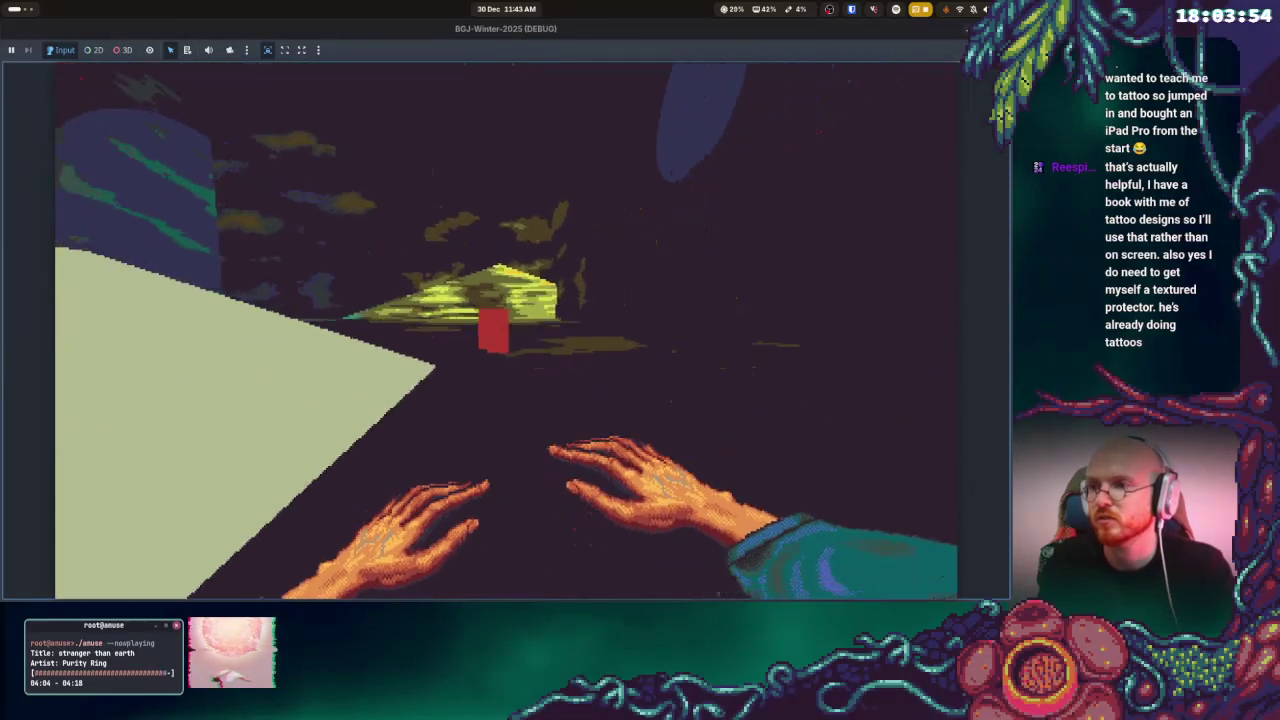
# - Jump to the lit pale platform and step onto it to finish the level
pyautogui.press('s')
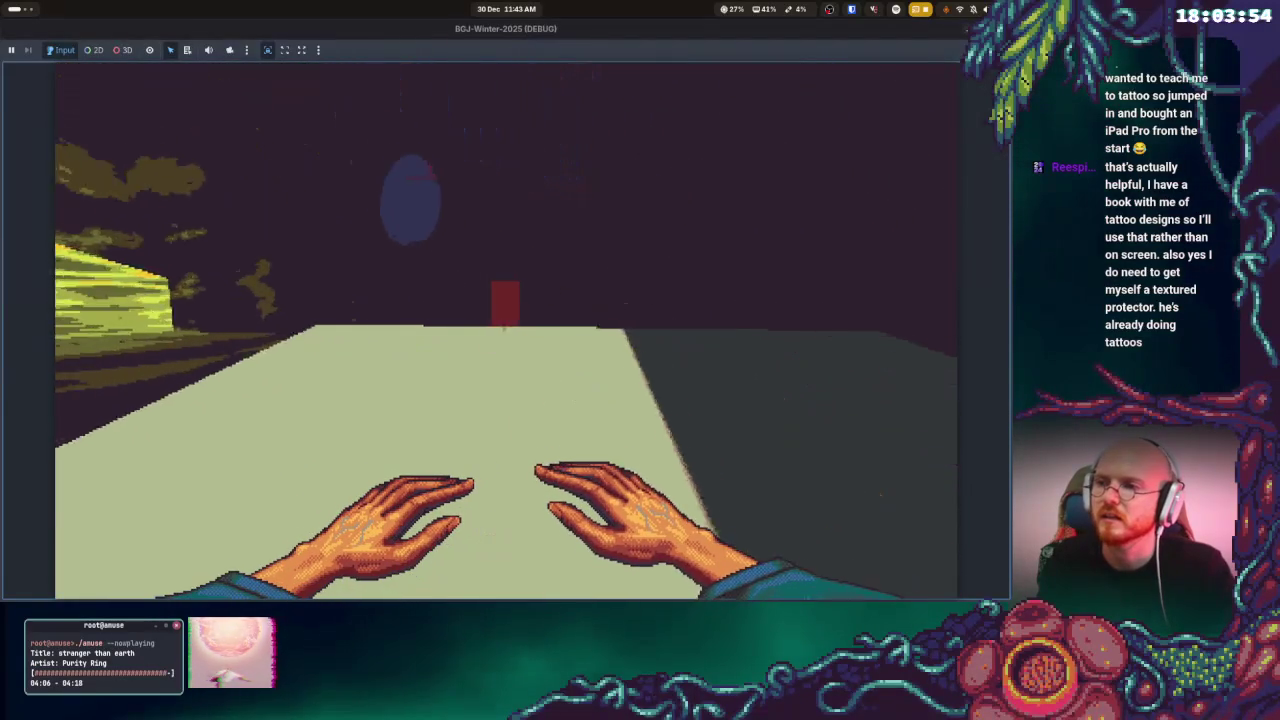
pyautogui.press('s')
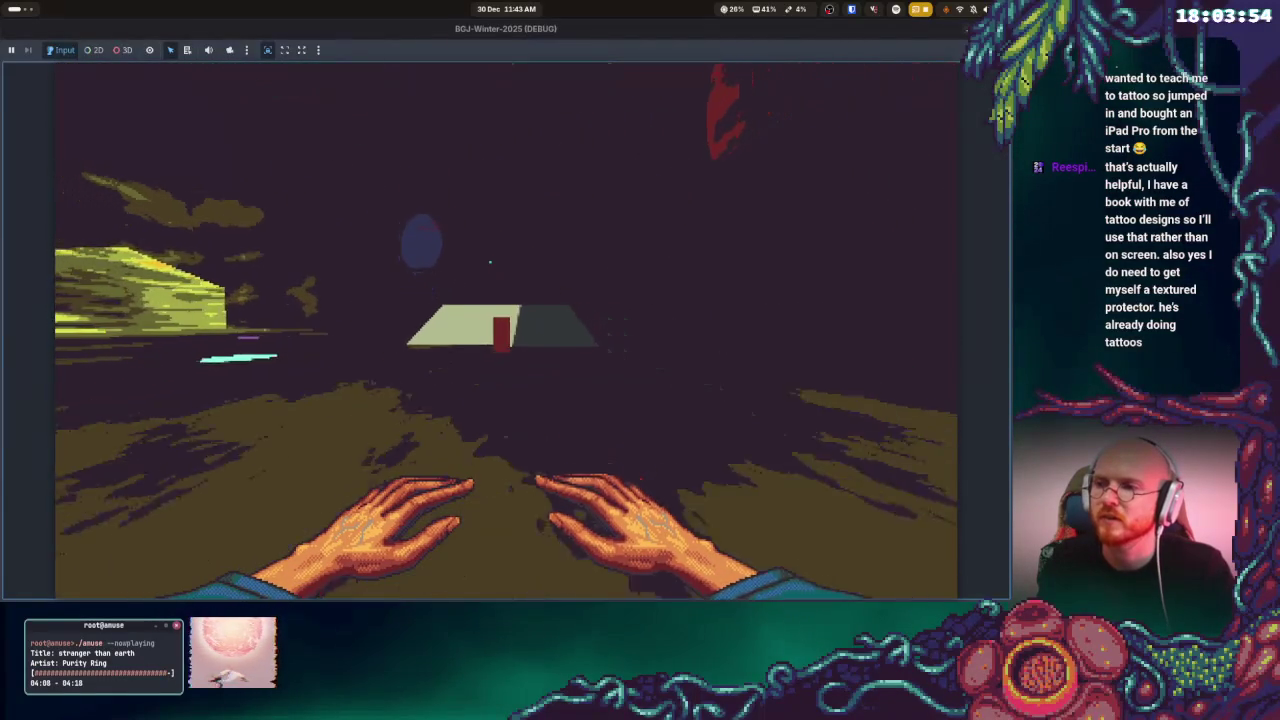
pyautogui.press('a')
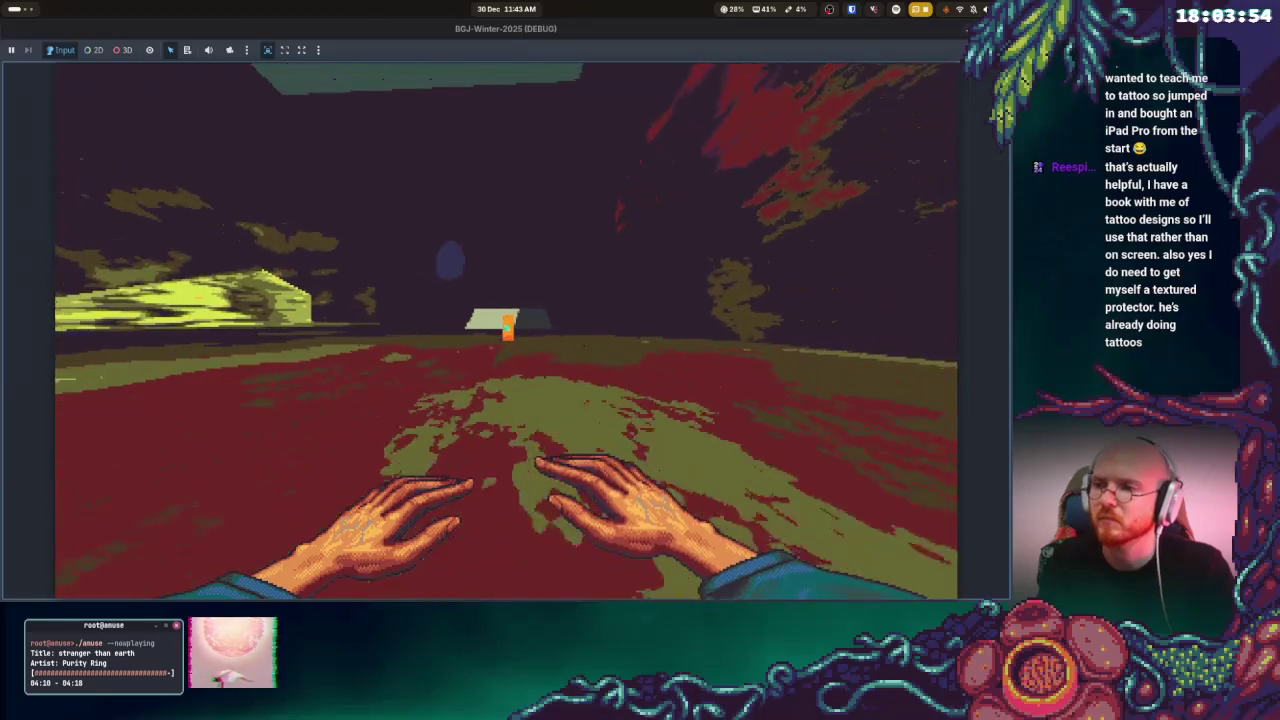
pyautogui.press('w')
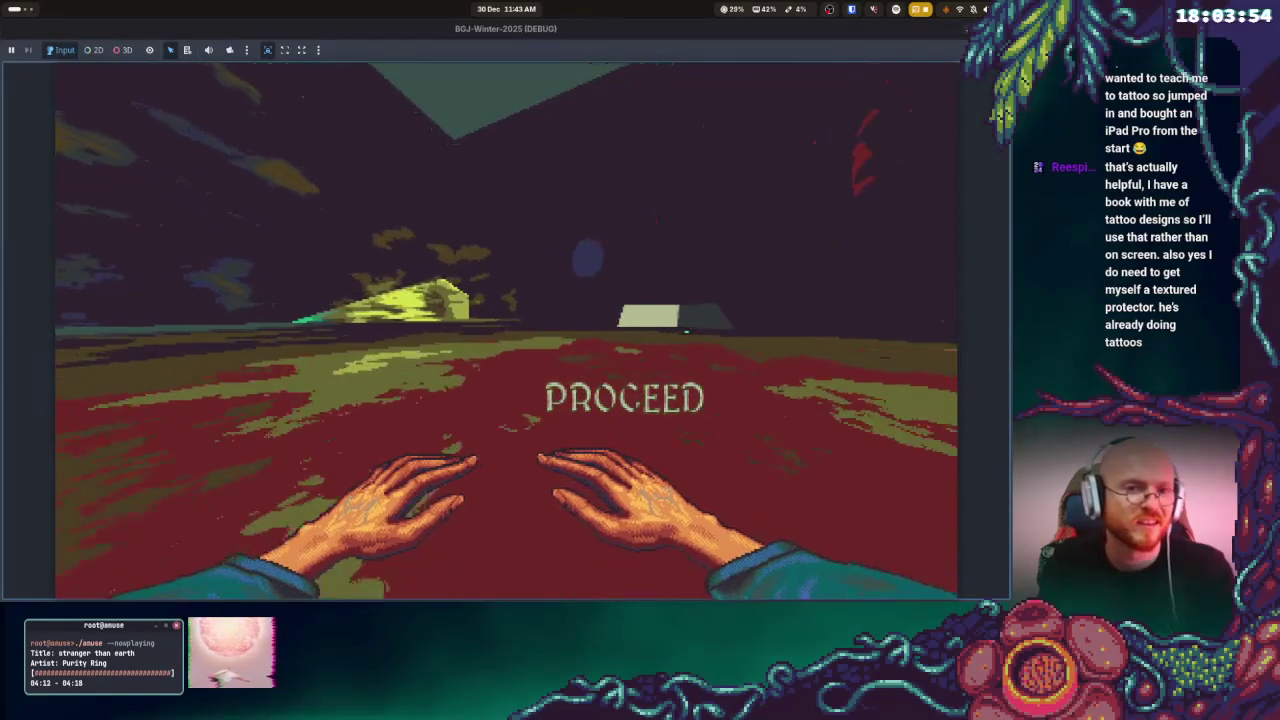
pyautogui.press('w')
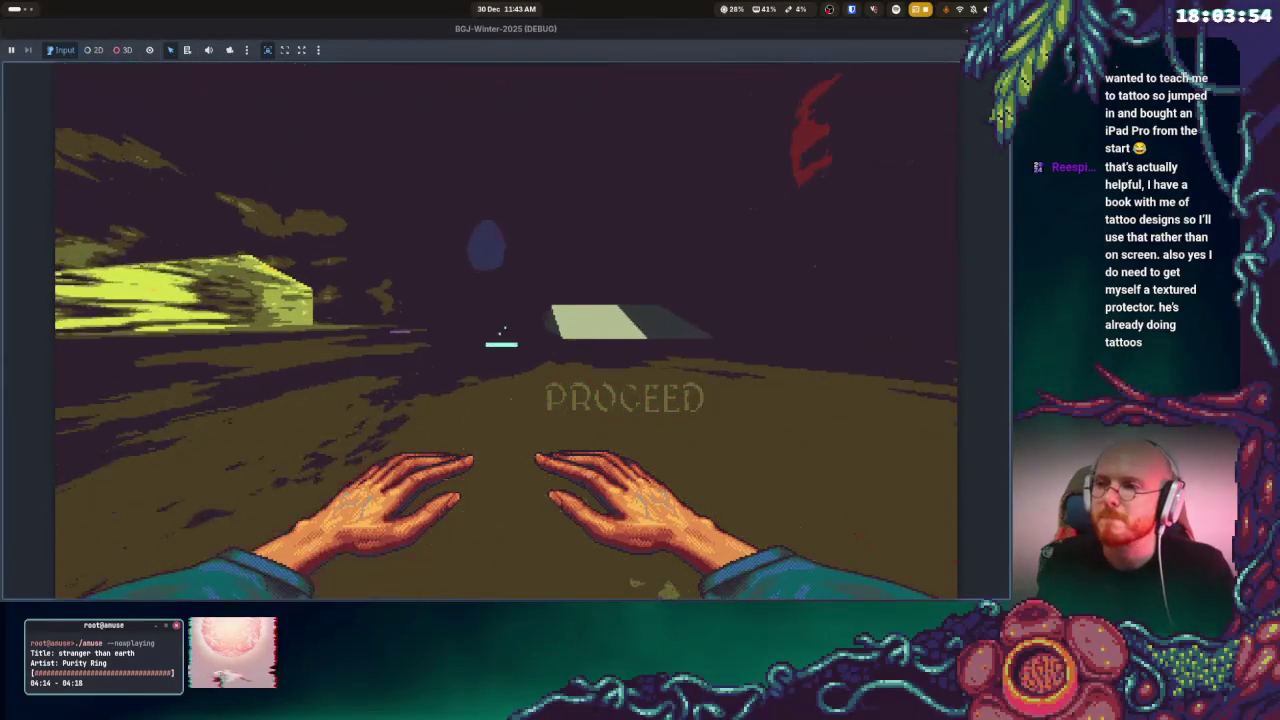
pyautogui.press('w')
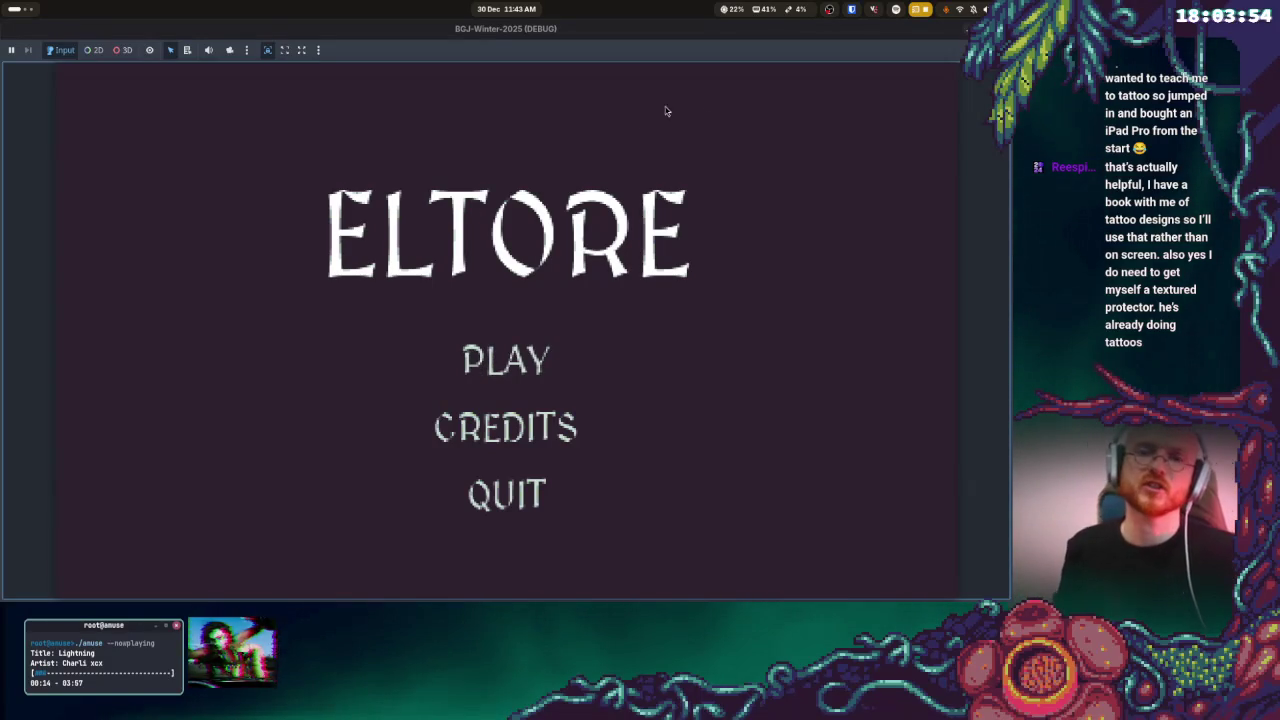
# - Stop the debug game with F8, then open the Activities window overview
pyautogui.press('F8')
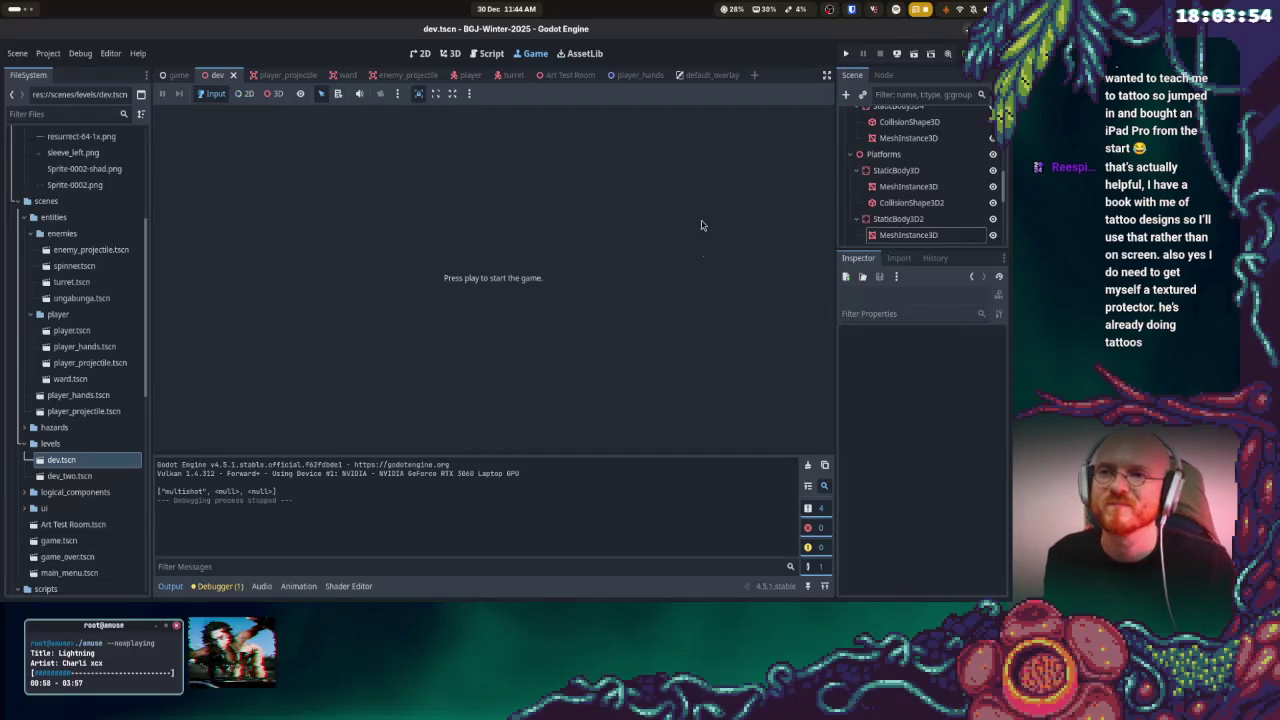
pyautogui.press('super')
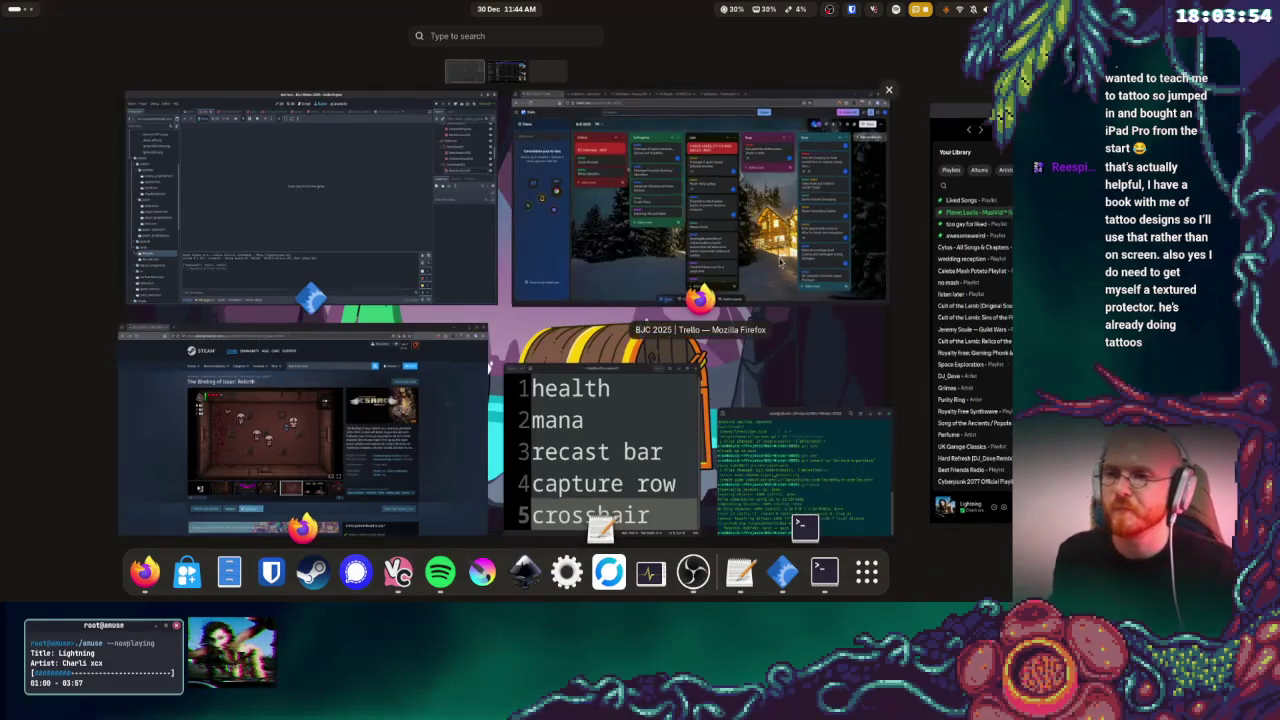
# - Switch to Spotify and start playing La Perla from the playlist
pyautogui.click(956, 314)
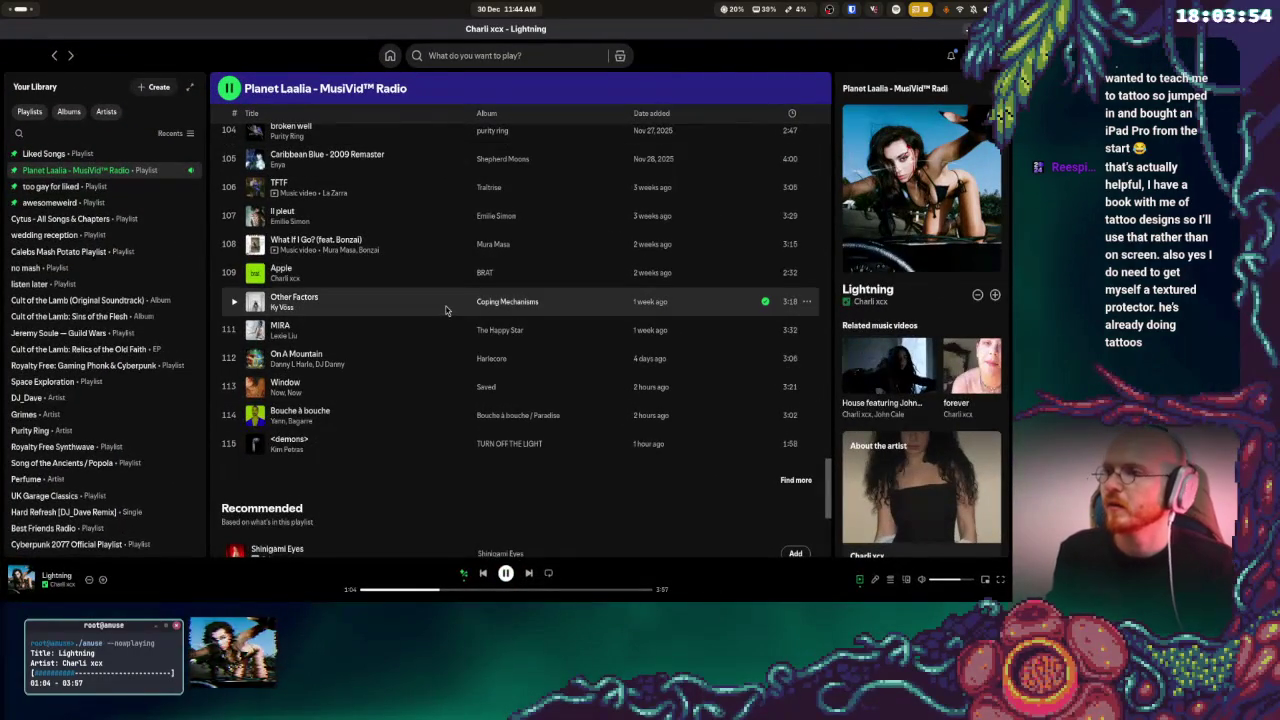
pyautogui.scroll(2, 497, 328)
pyautogui.scroll(3, 497, 328)
pyautogui.moveTo(828, 426); pyautogui.dragTo(828, 141)
pyautogui.scroll(2, 432, 293)
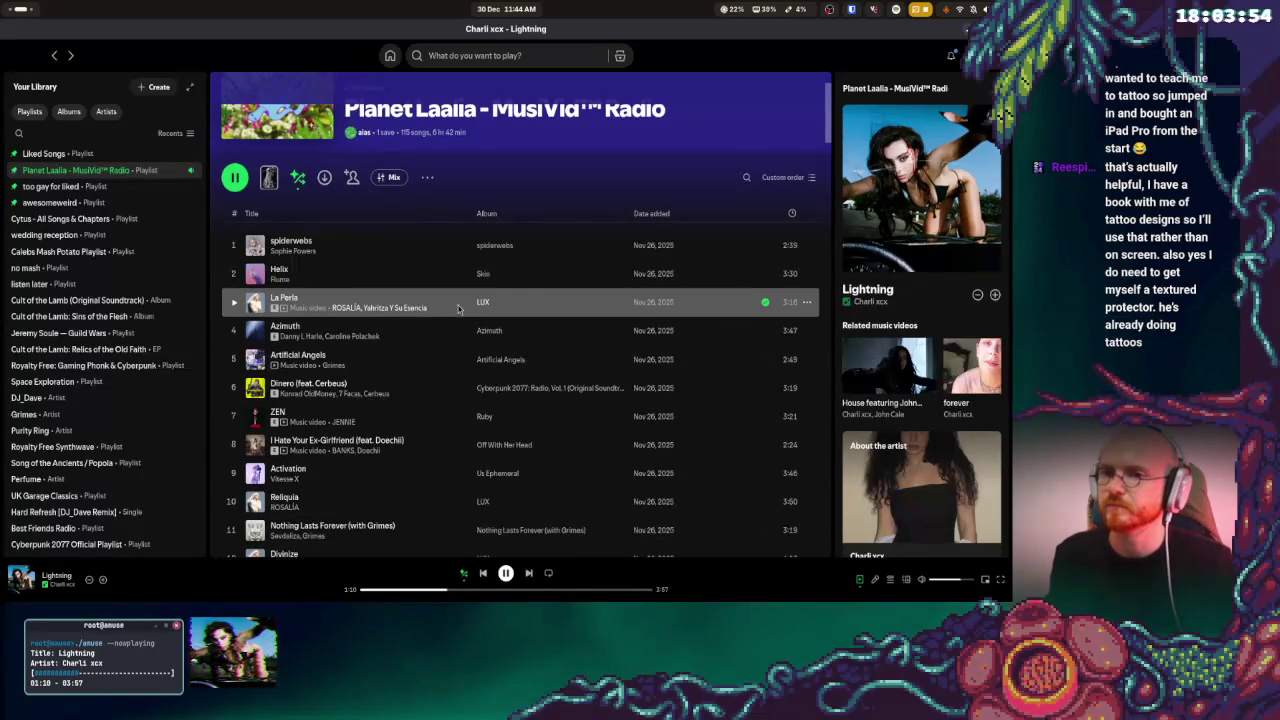
pyautogui.doubleClick(570, 305)
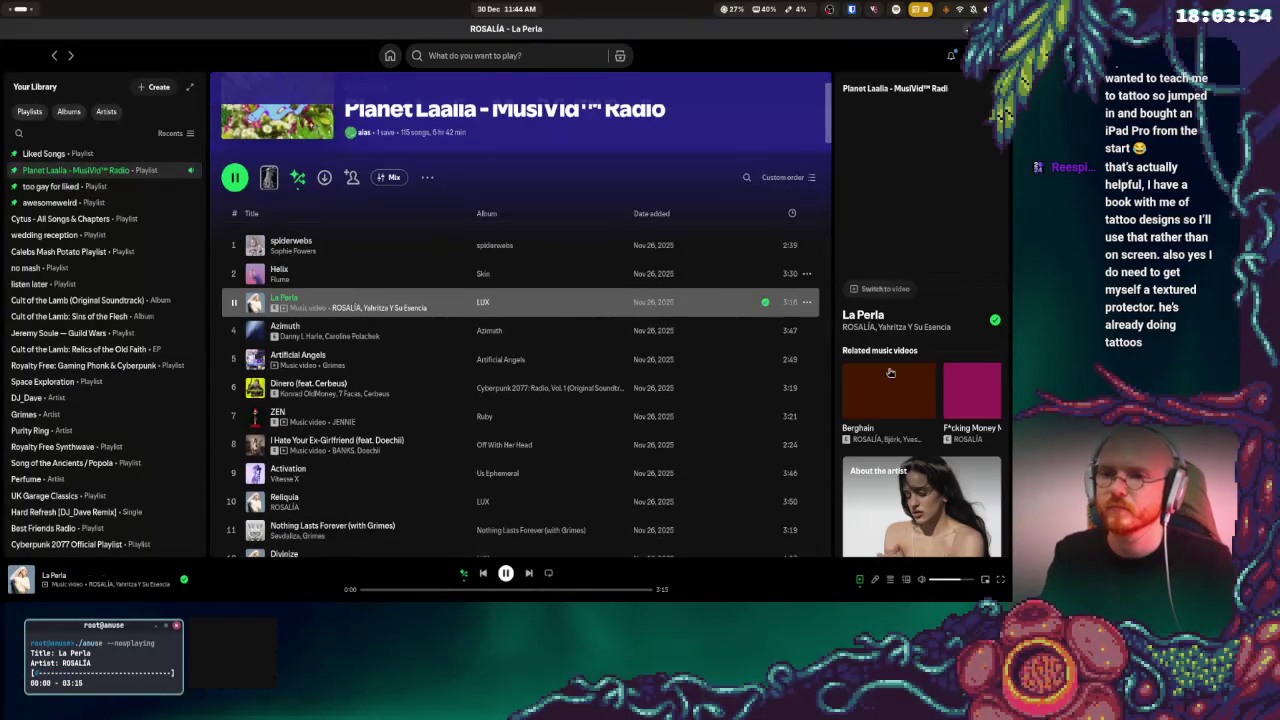
# - Open the artist's full bio, then close it again
pyautogui.scroll(-5, 929, 405)
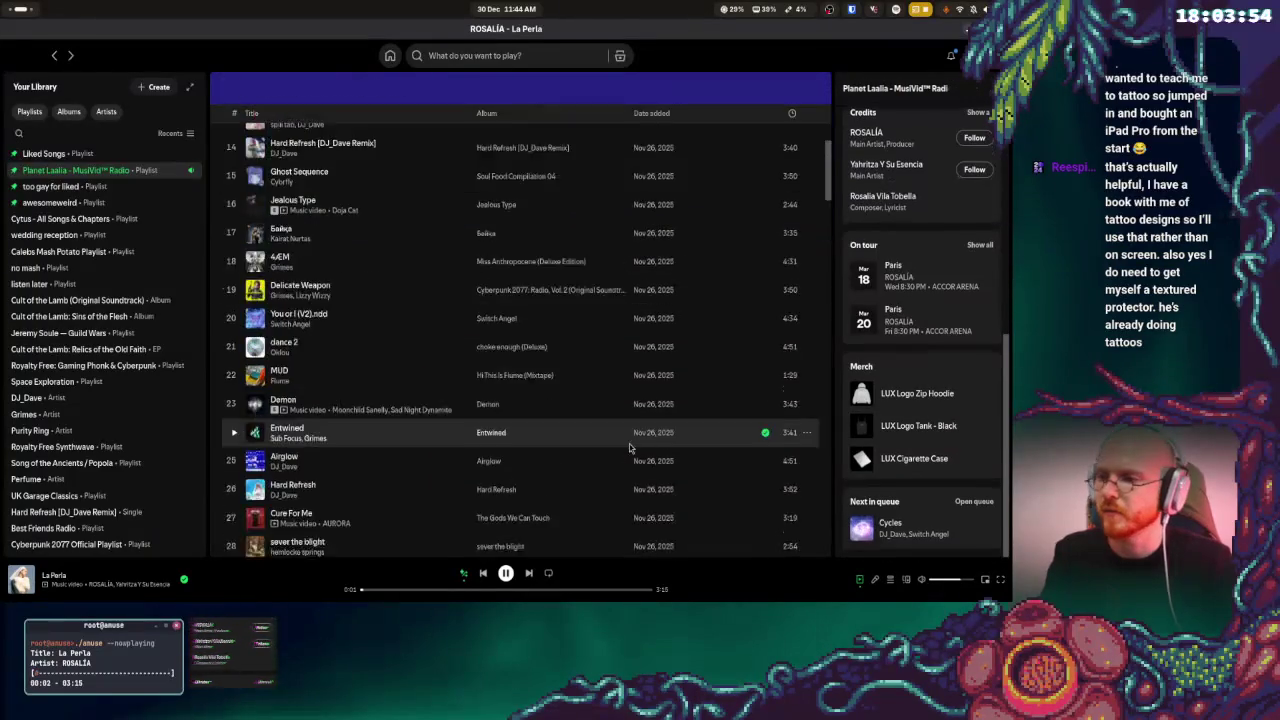
pyautogui.scroll(3, 922, 185)
pyautogui.click(937, 225)
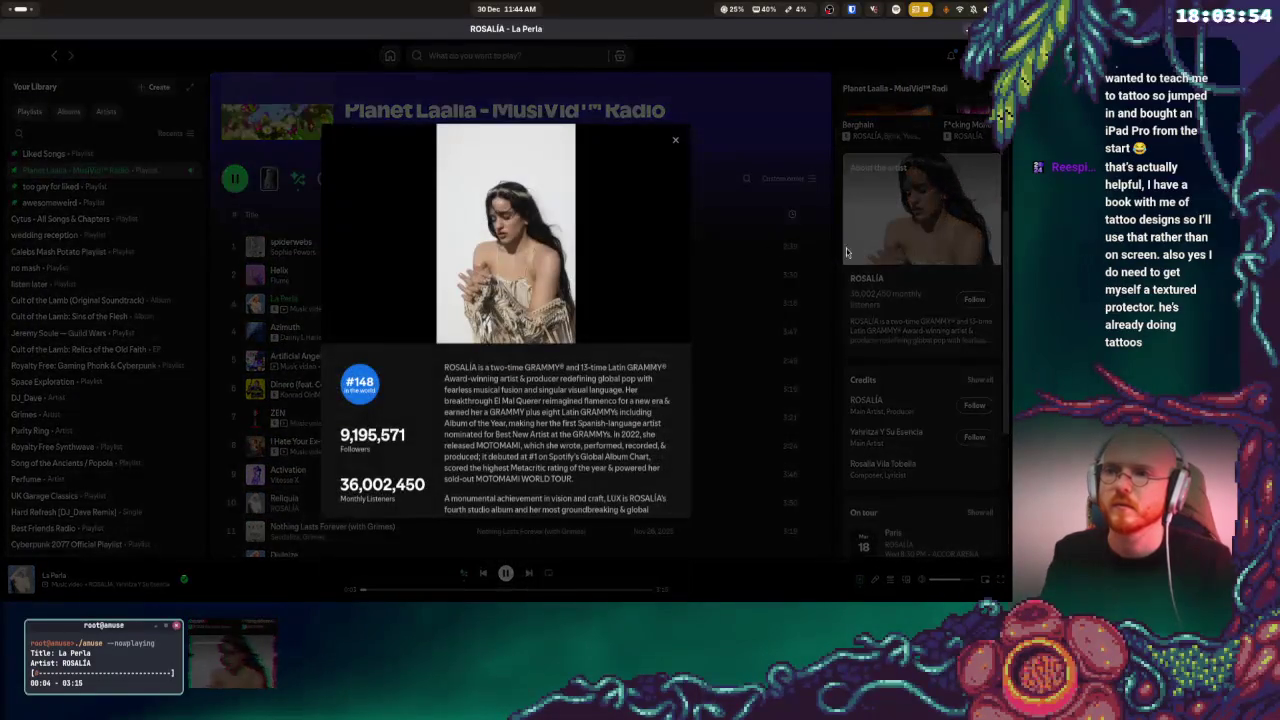
pyautogui.click(920, 222)
pyautogui.scroll(3, 920, 222)
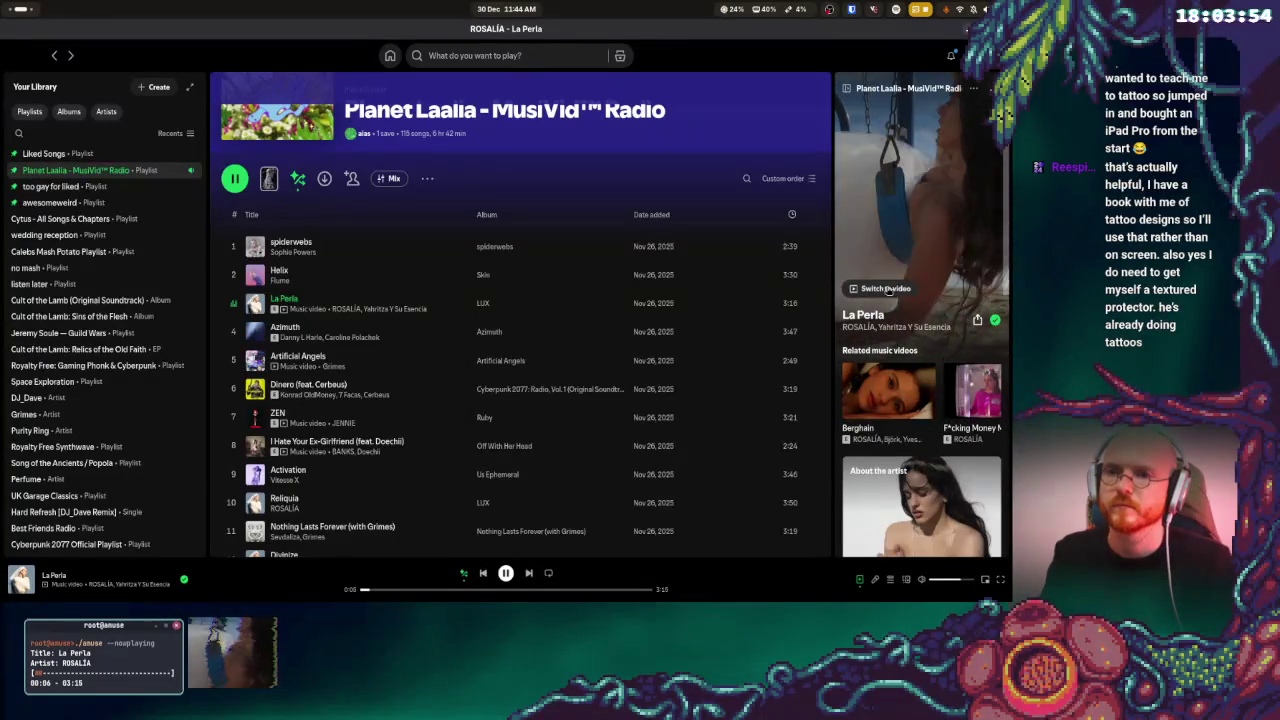
pyautogui.scroll(2, 900, 240)
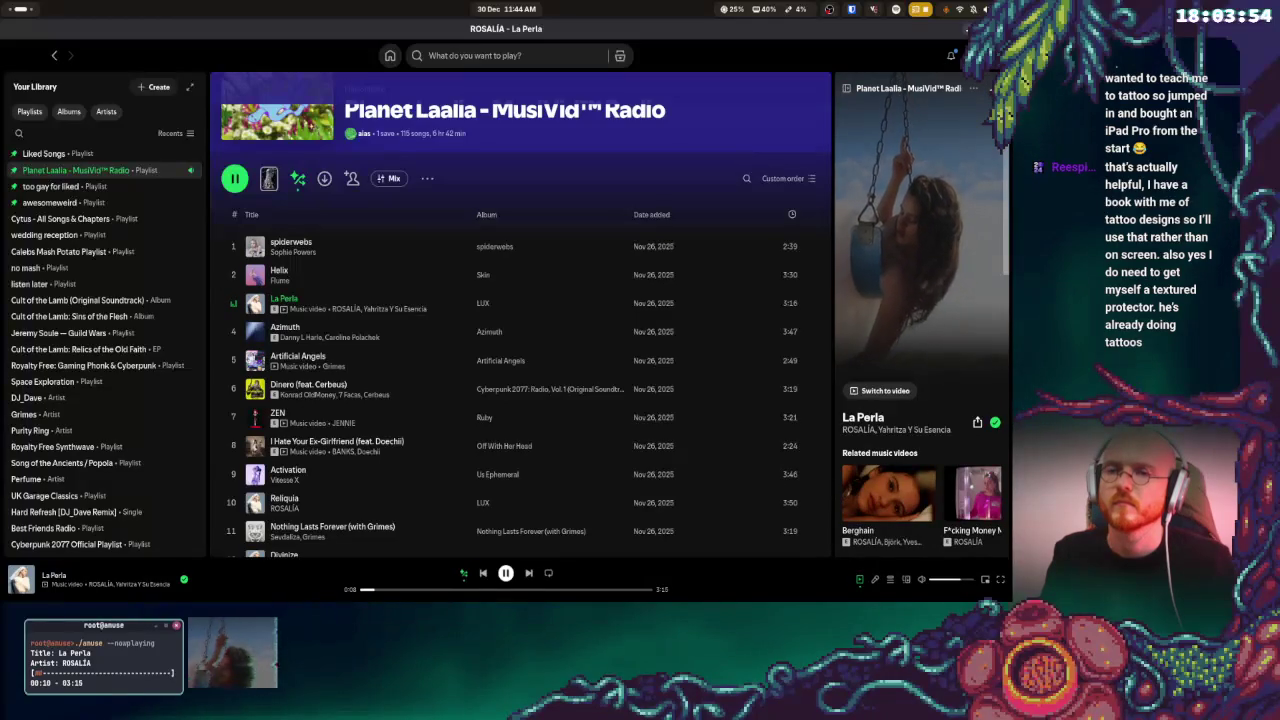
# - Expand Now Playing to full screen and toggle between the canvas video and artist image
pyautogui.click(989, 88)
pyautogui.scroll(-10, 570, 403)
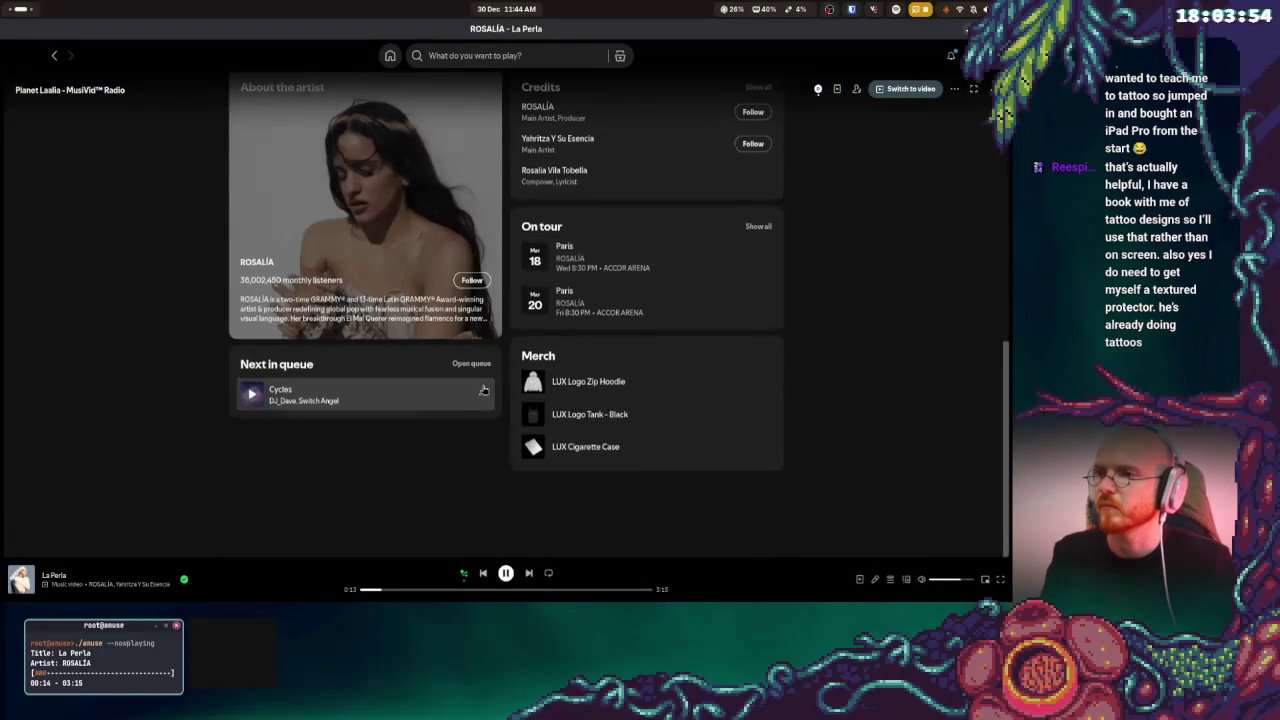
pyautogui.scroll(5, 480, 390)
pyautogui.scroll(-3, 484, 390)
pyautogui.scroll(10, 490, 360)
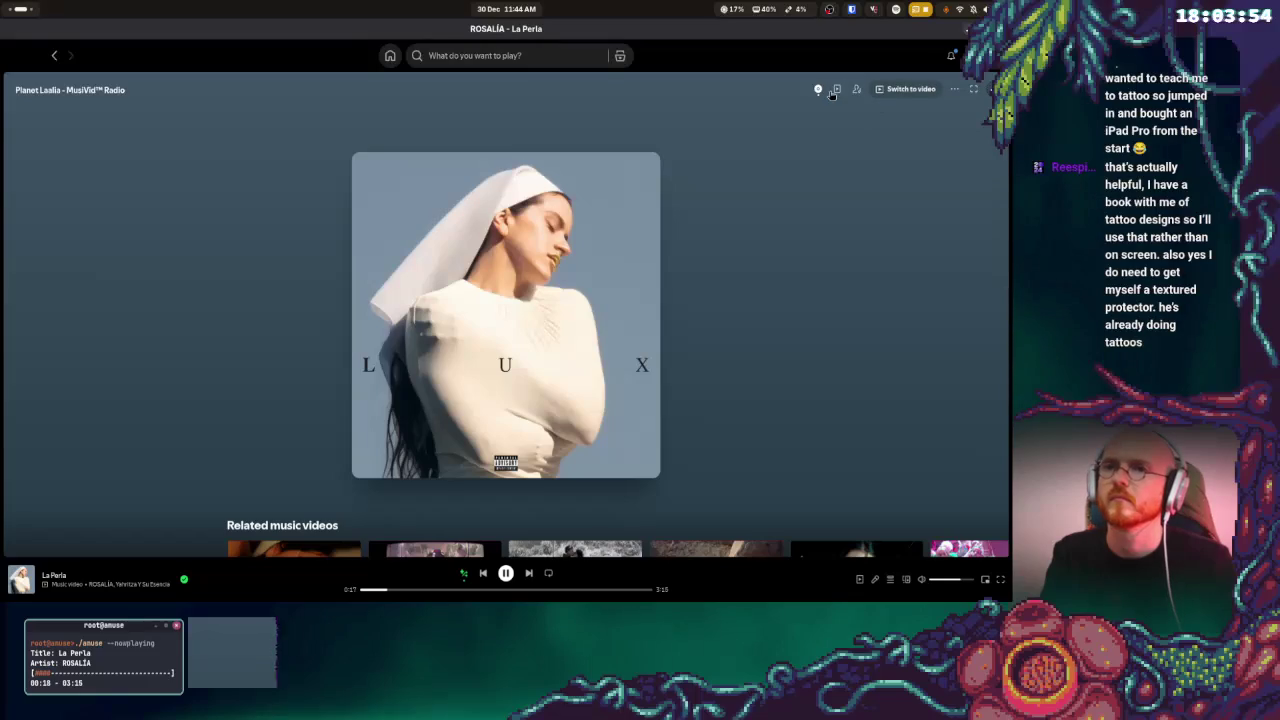
pyautogui.click(975, 89)
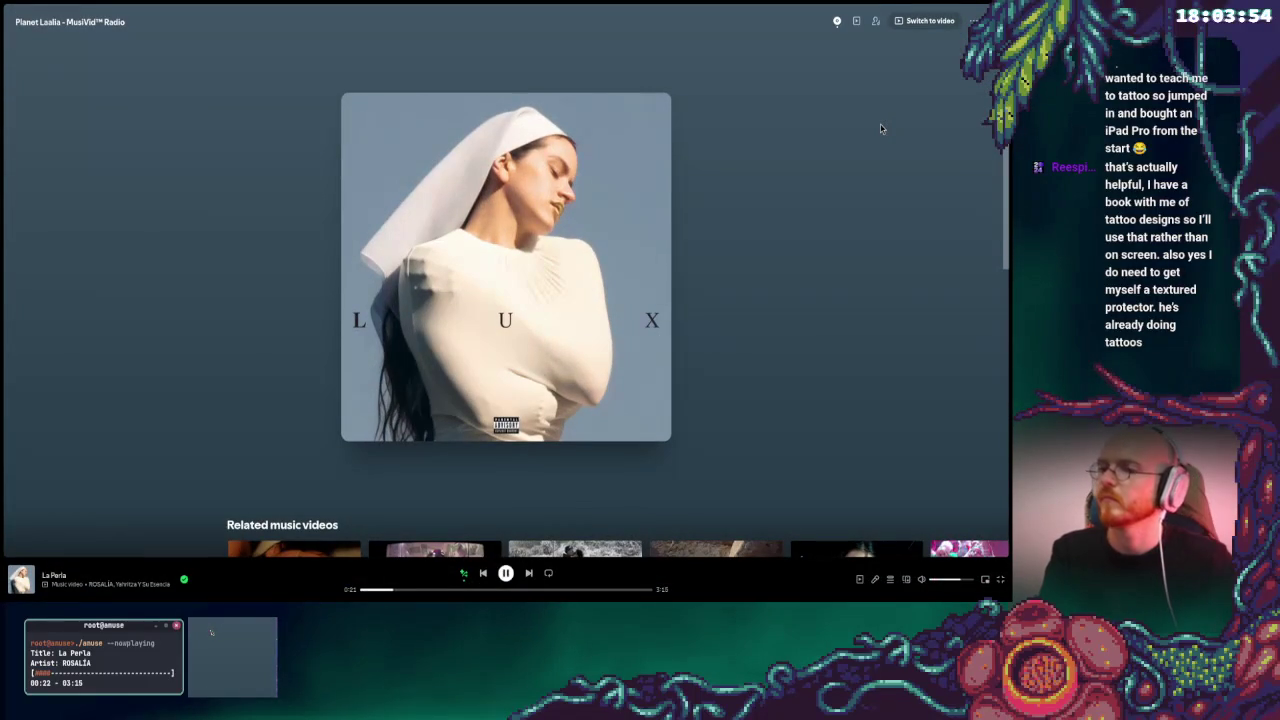
pyautogui.click(857, 21)
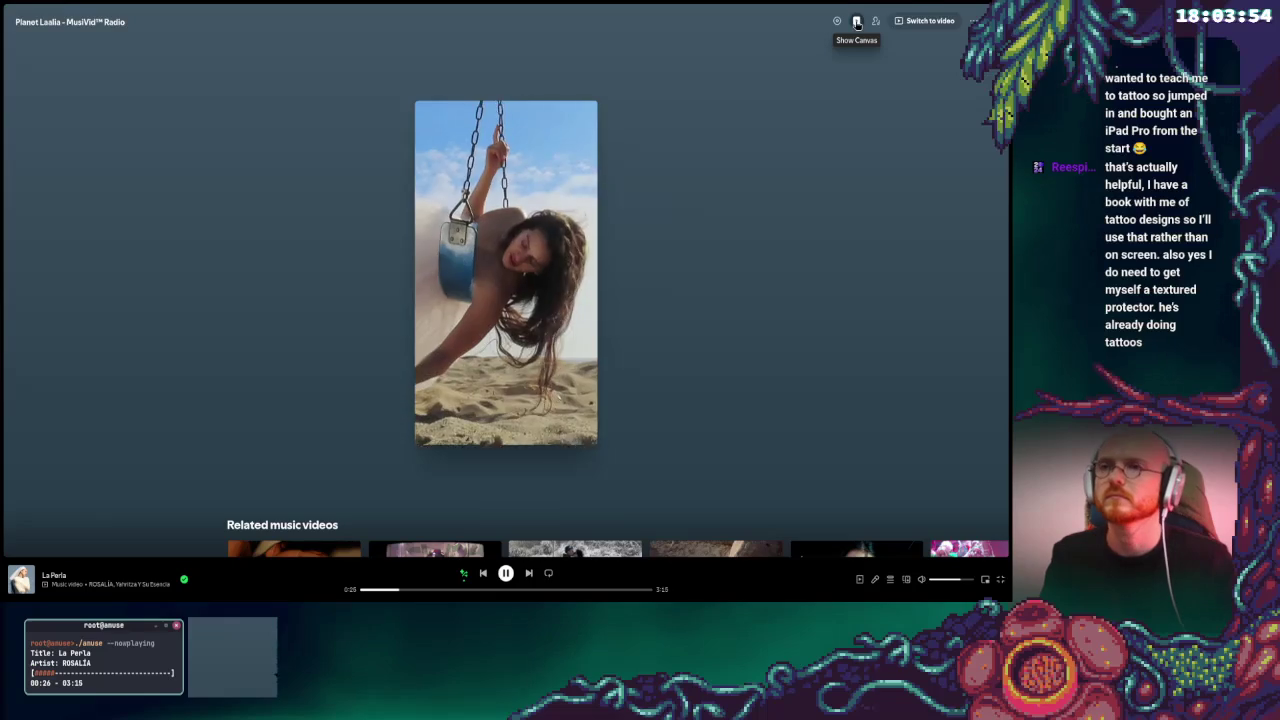
pyautogui.click(876, 21)
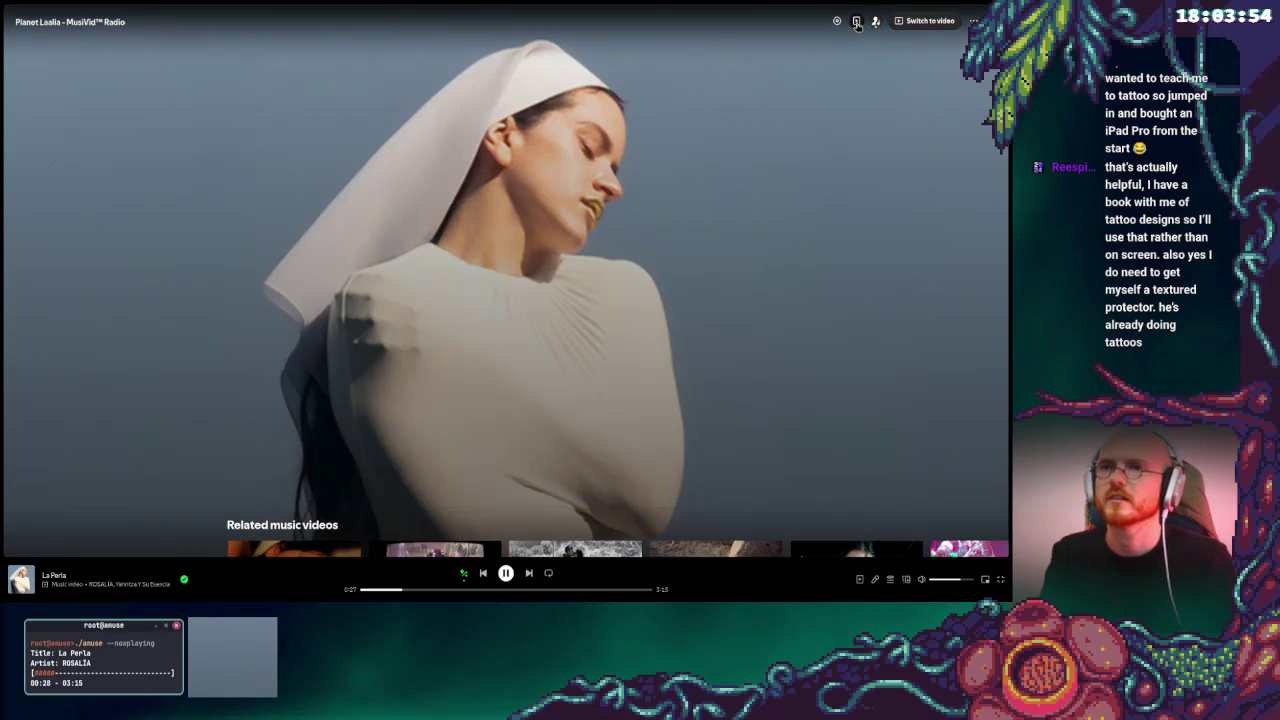
pyautogui.click(857, 21)
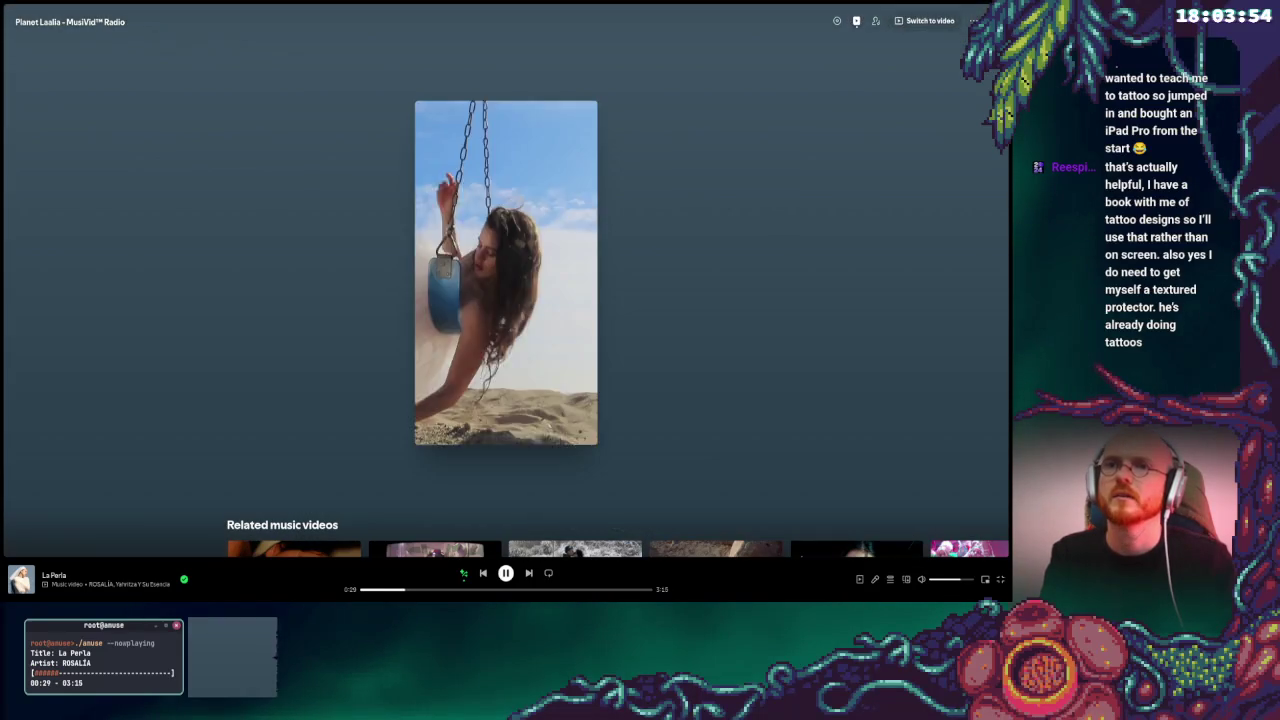
# - Exit full screen, close Now Playing, and return to Godot through the overview
pyautogui.press('Escape')
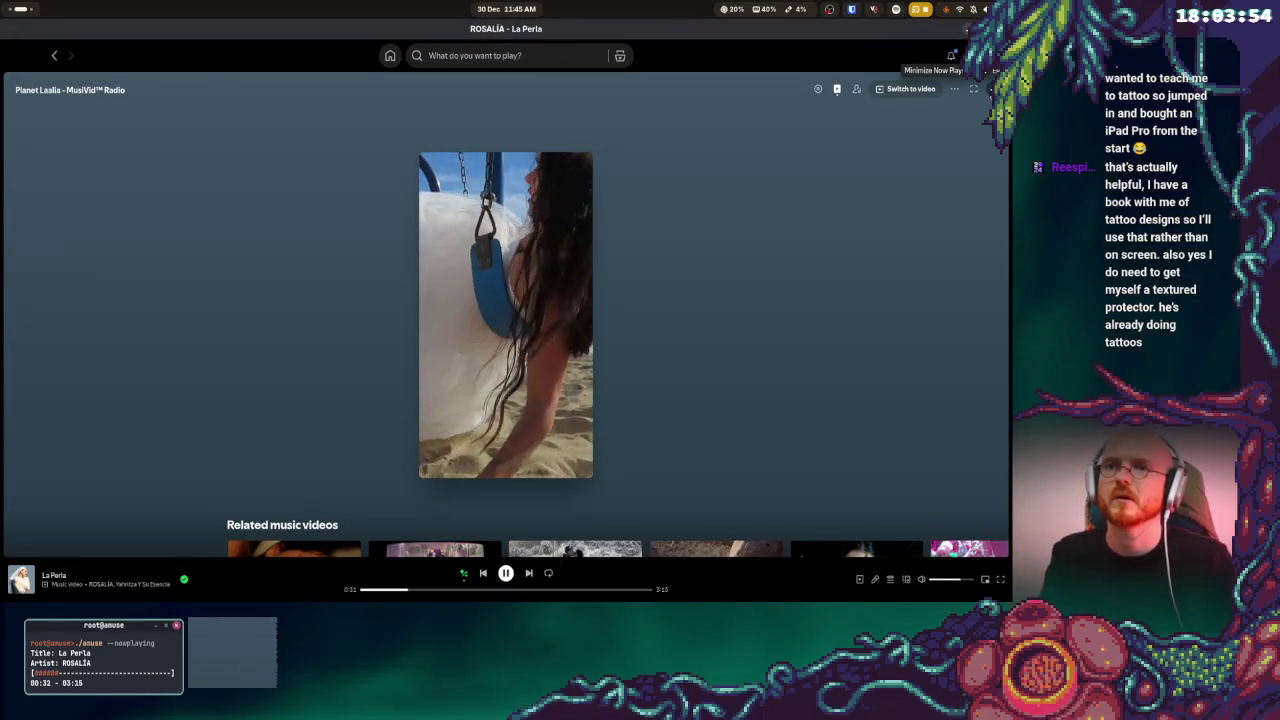
pyautogui.press('Escape')
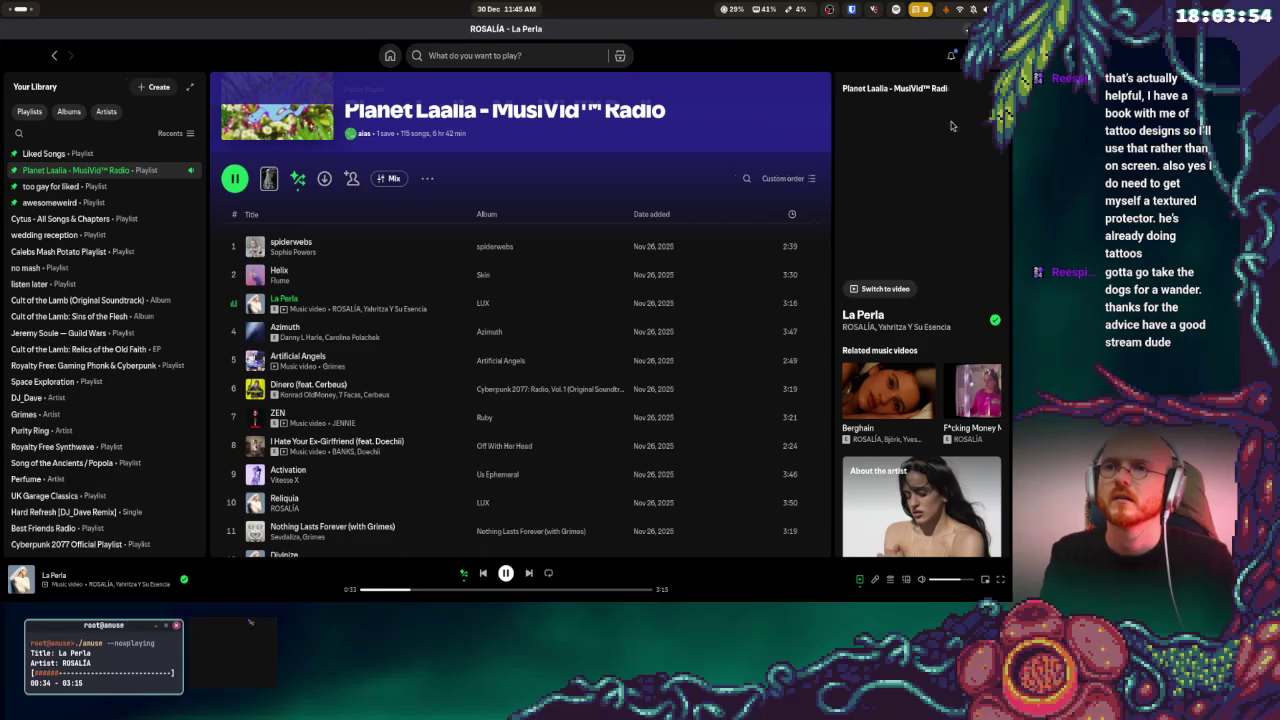
pyautogui.press('super')
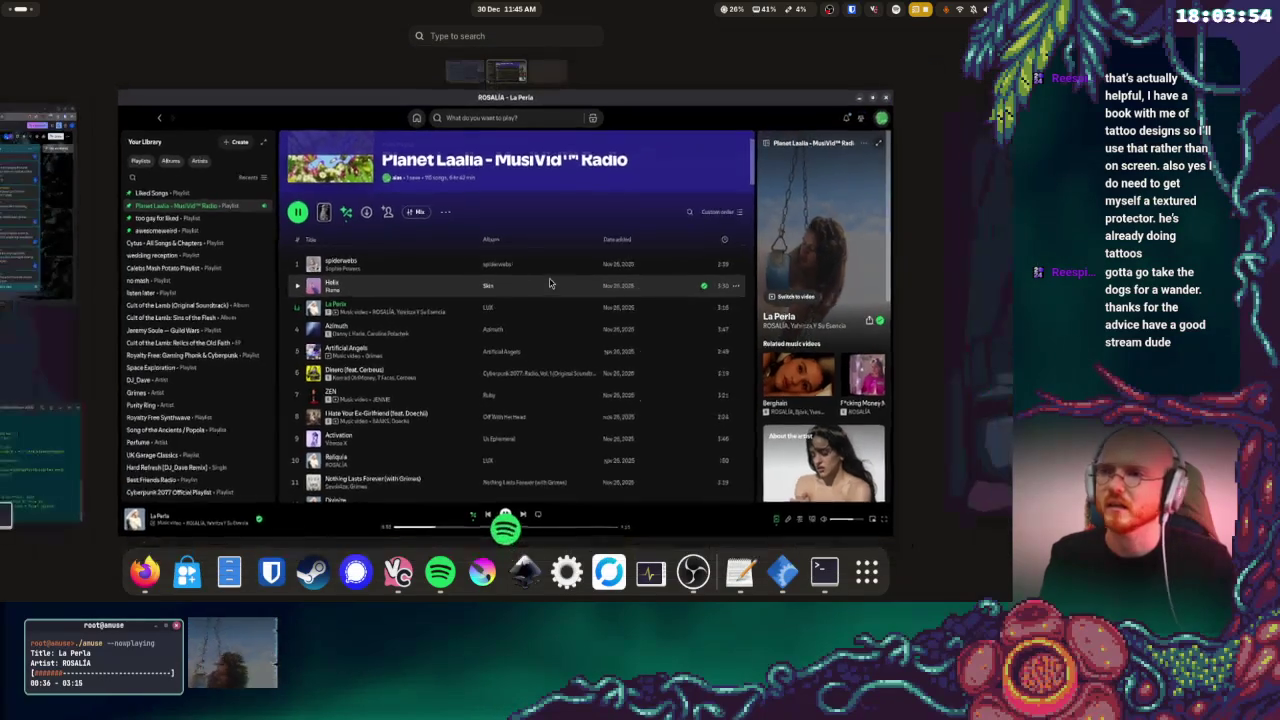
pyautogui.scroll(-1, 252, 290)
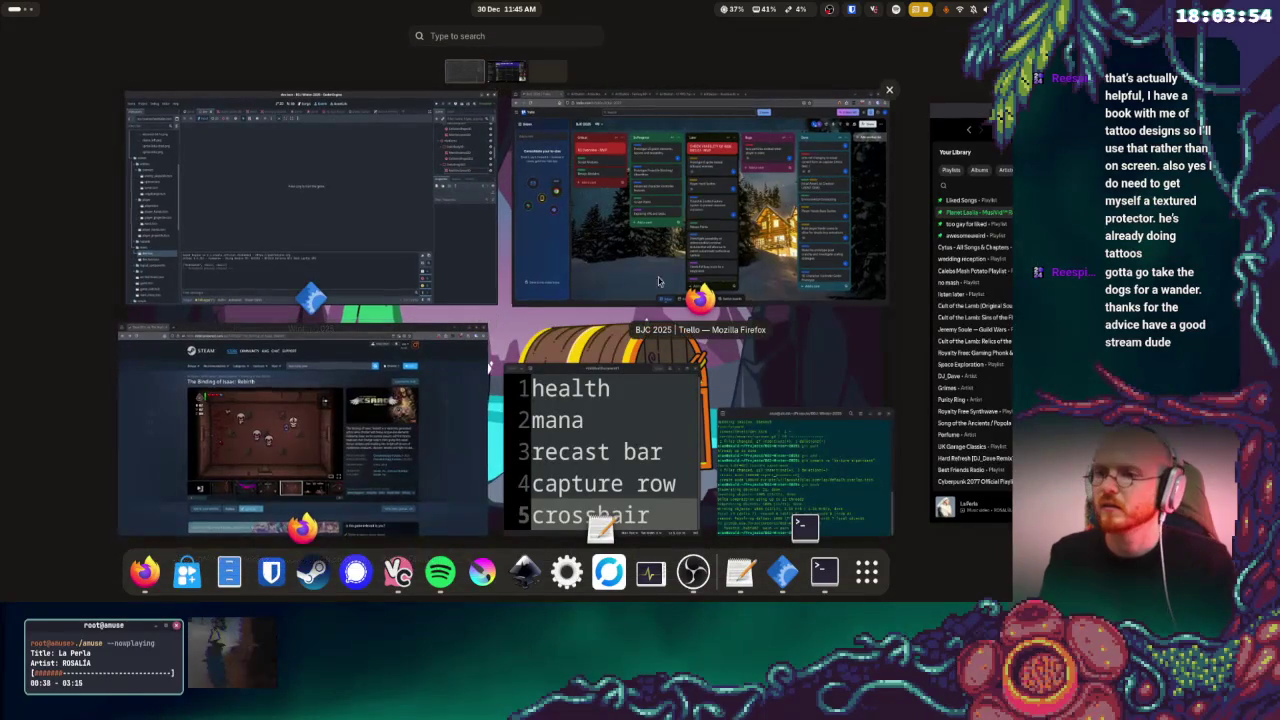
pyautogui.press('super')
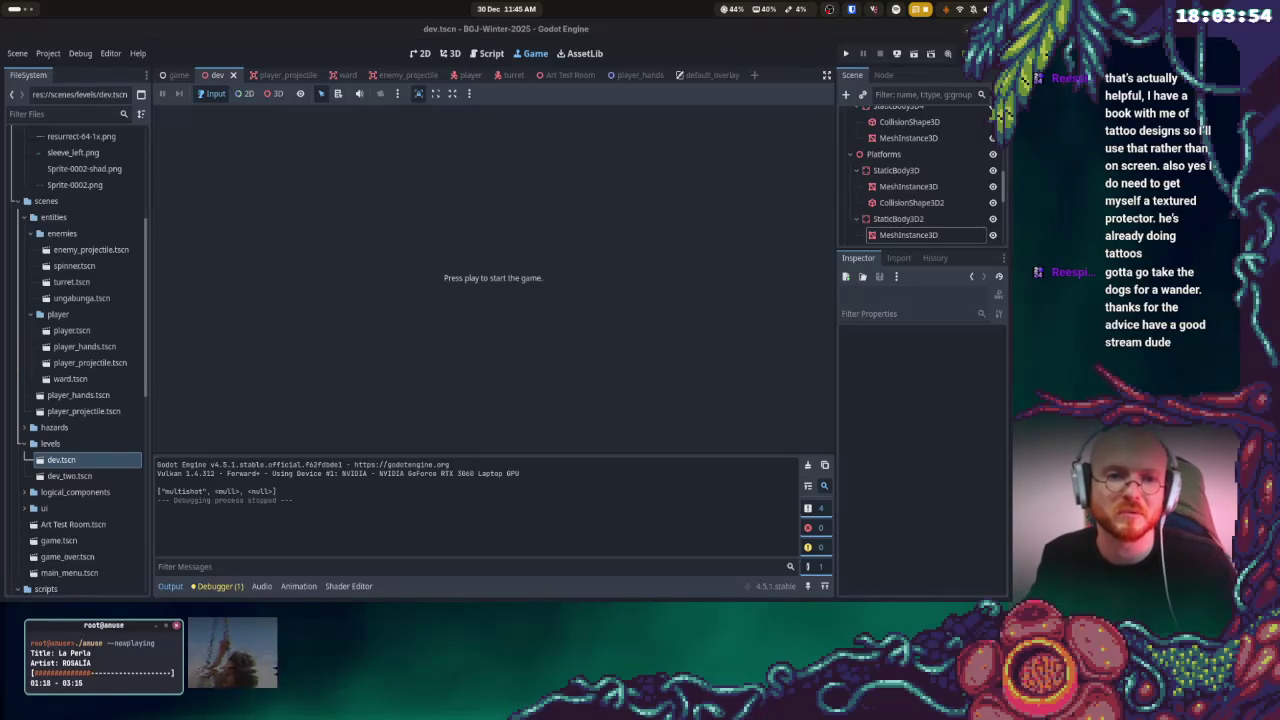
# - Alt+Tab to the Firefox window with the Google results for 'la perla'
pyautogui.hotkey('alt', 'Tab')
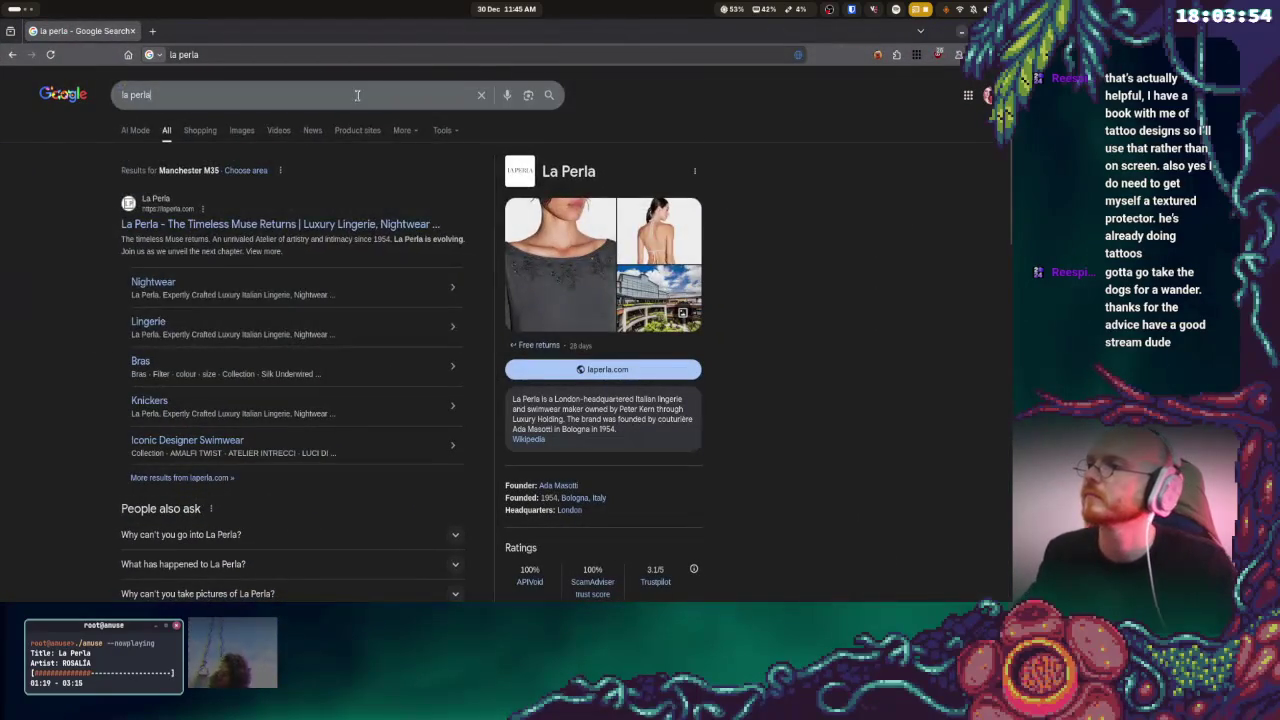
# - Search Google for 'la perla lyrics' and scroll down through the lyrics
pyautogui.click(357, 95)
pyautogui.write('lyrics')
pyautogui.press('Return')
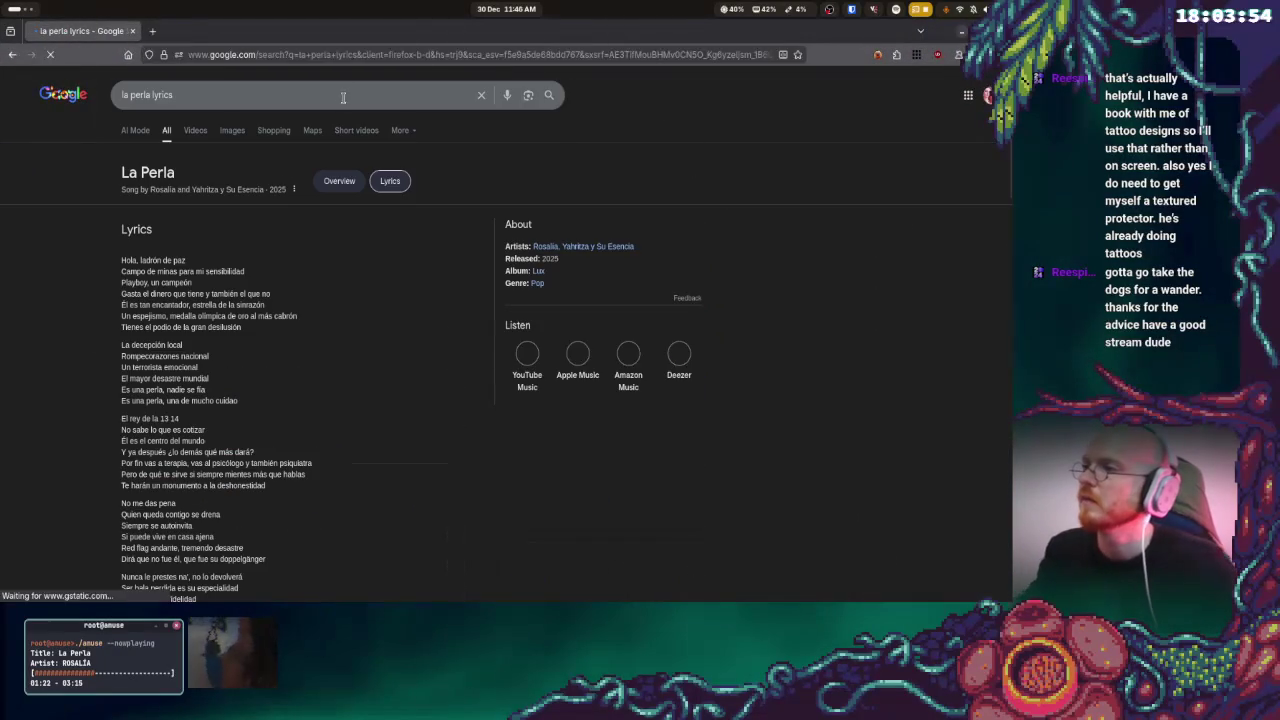
pyautogui.scroll(-4, 133, 281)
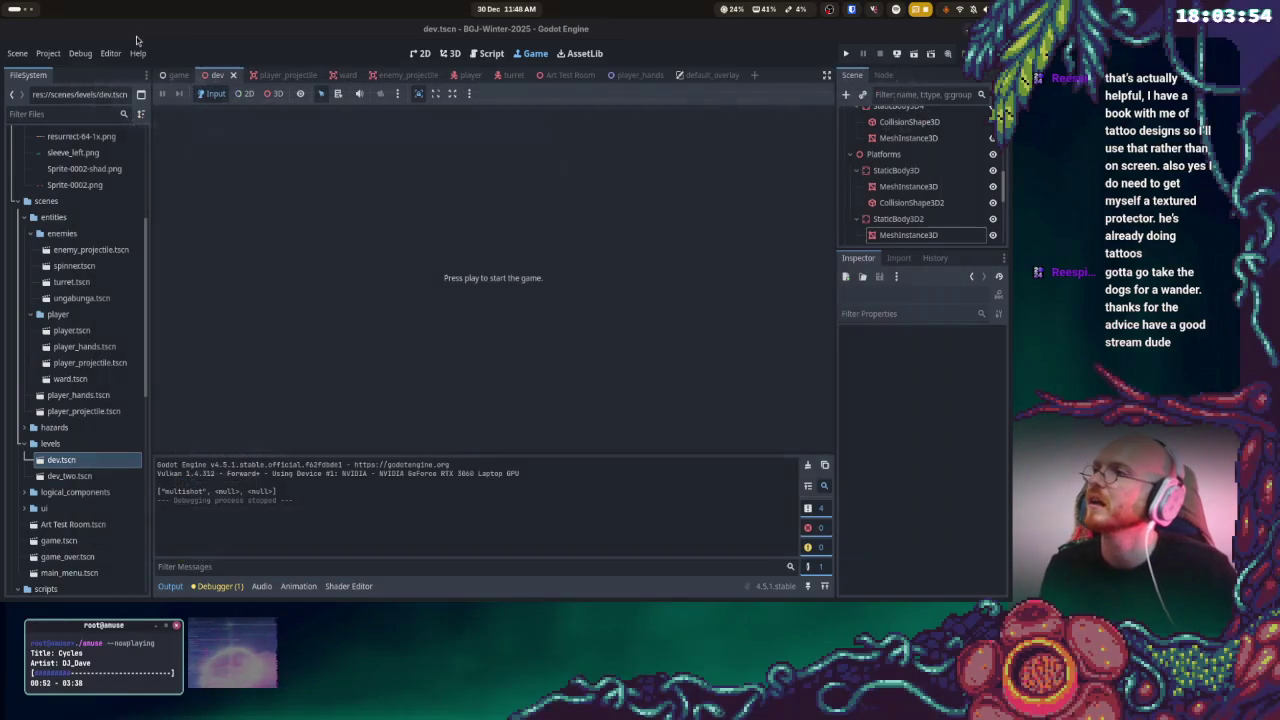
# - Close the lyrics tab, play Window by Now, Now in Spotify, and return to Godot
pyautogui.click(132, 31)
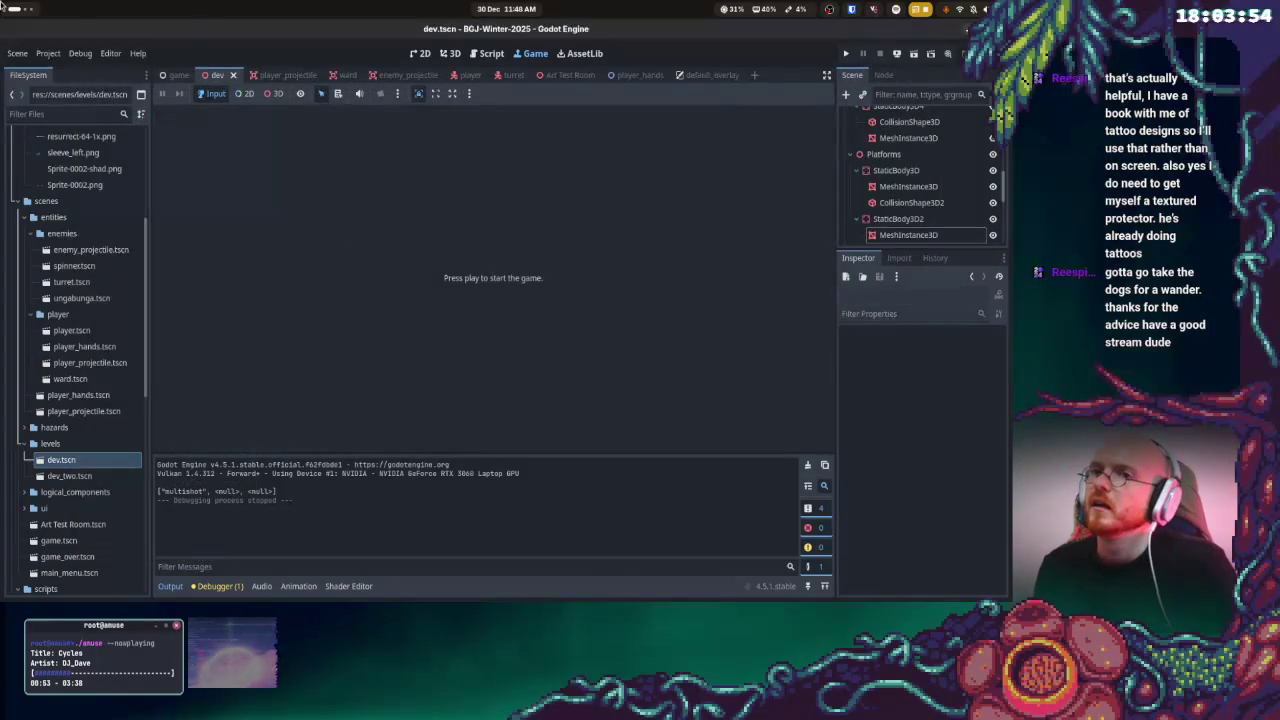
pyautogui.moveTo(3, 3)
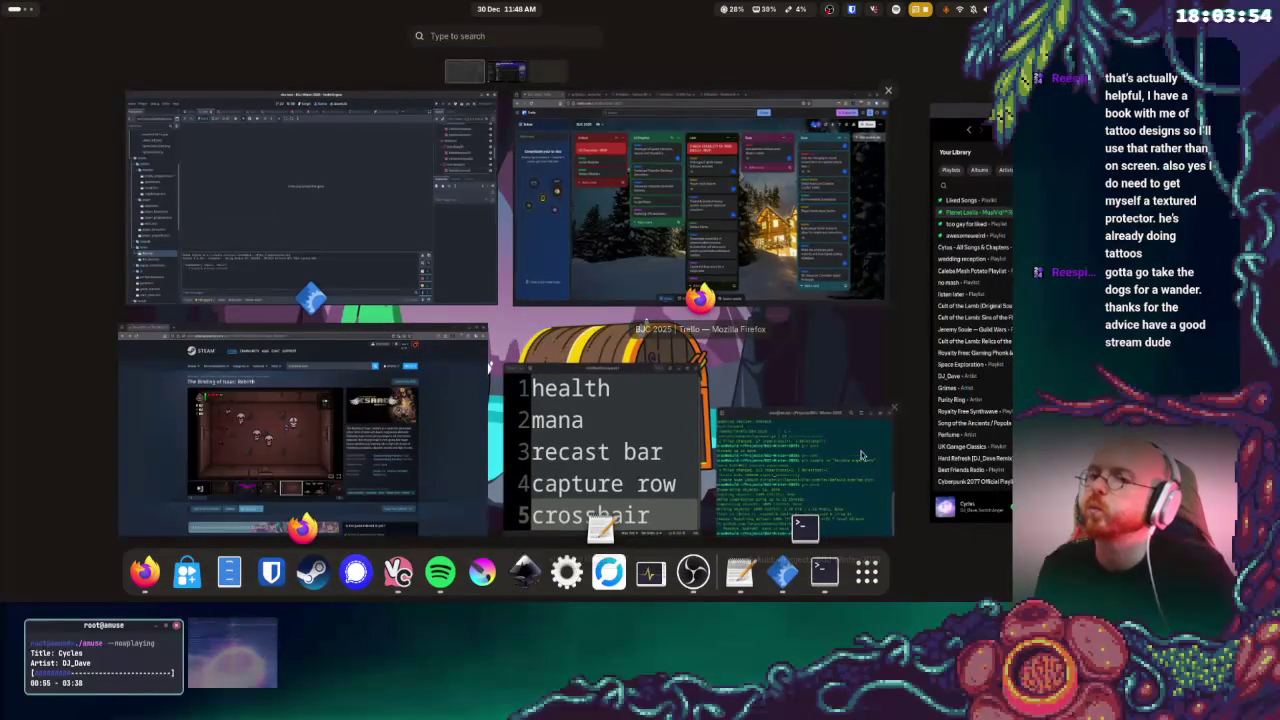
pyautogui.click(958, 285)
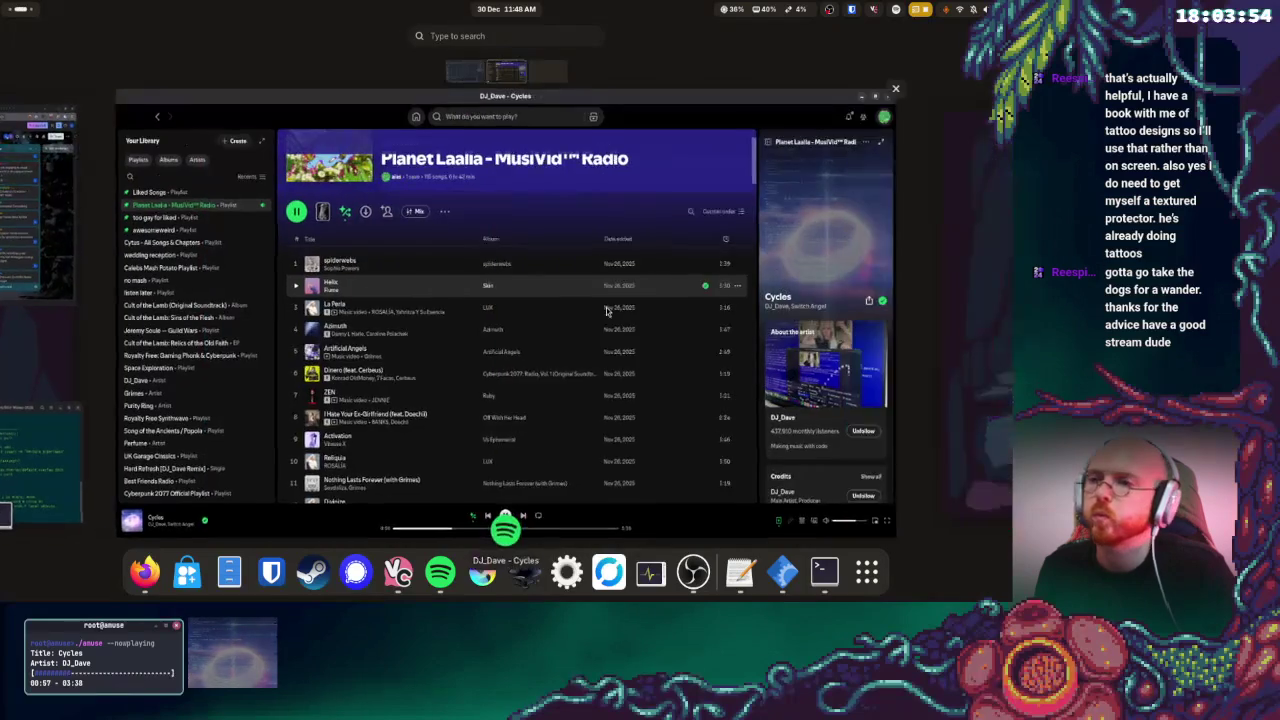
pyautogui.scroll(-3, 370, 327)
pyautogui.scroll(-20, 370, 327)
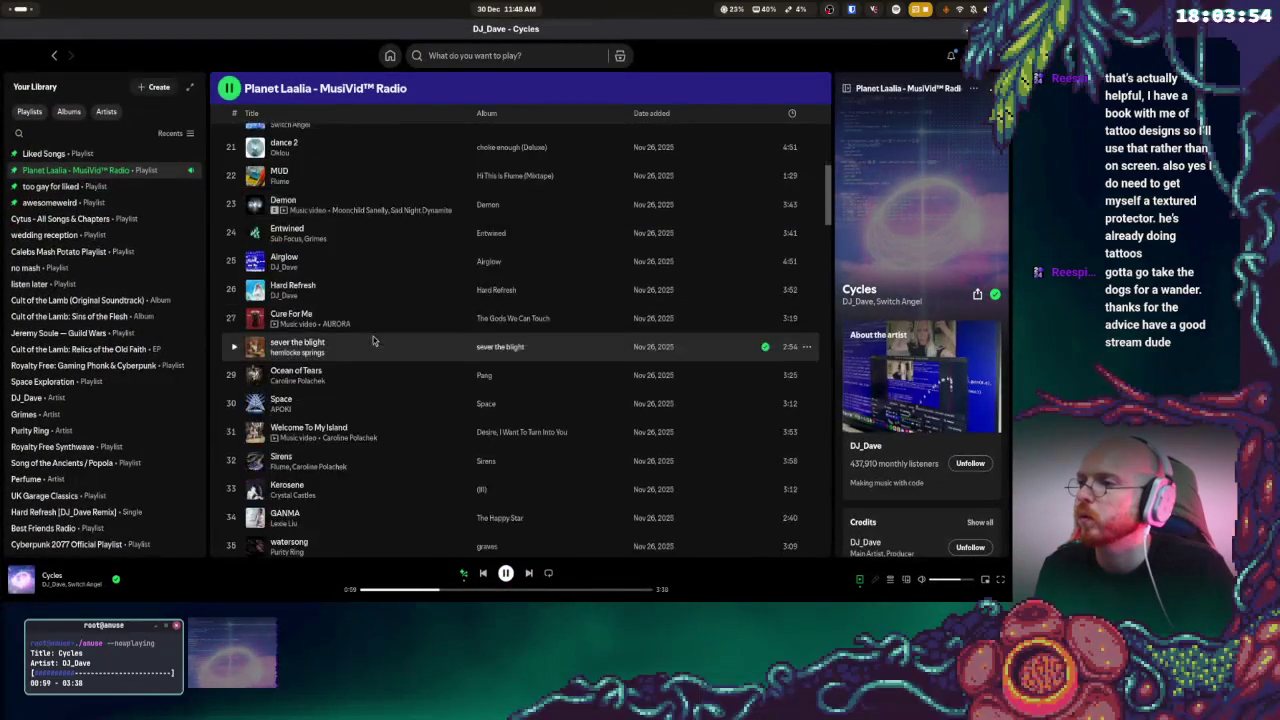
pyautogui.scroll(-2, 389, 373)
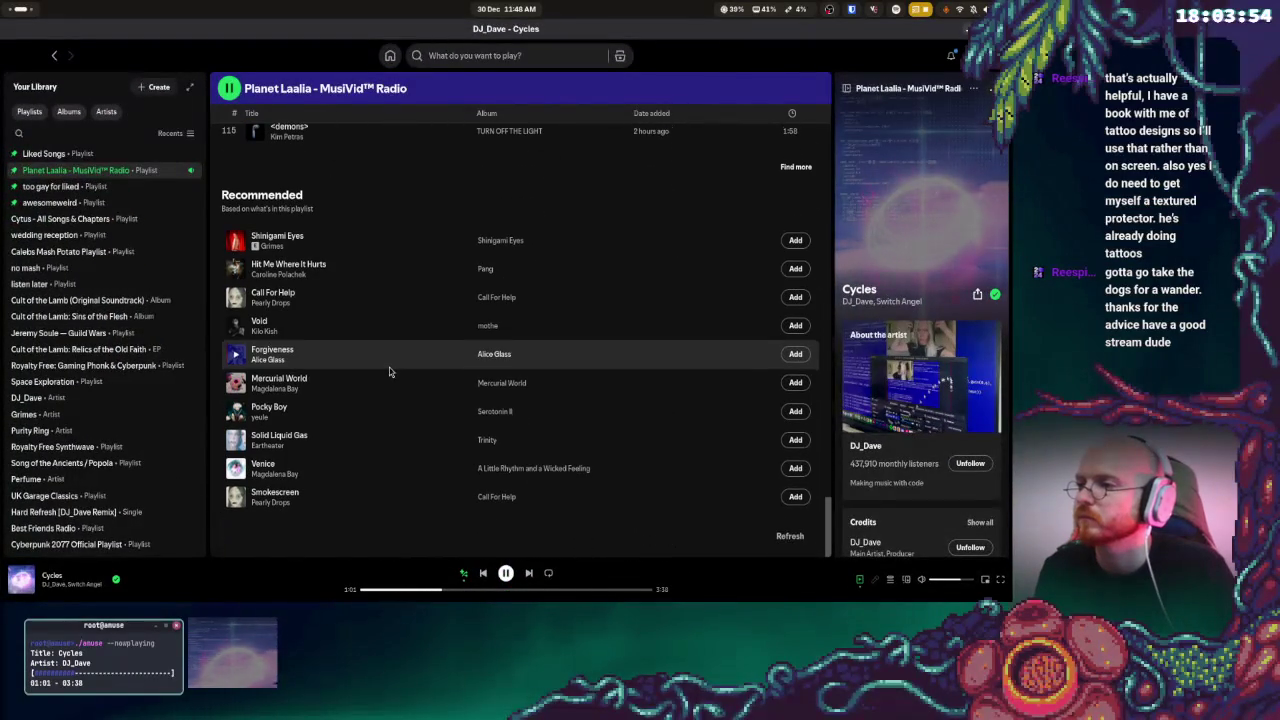
pyautogui.scroll(5, 340, 470)
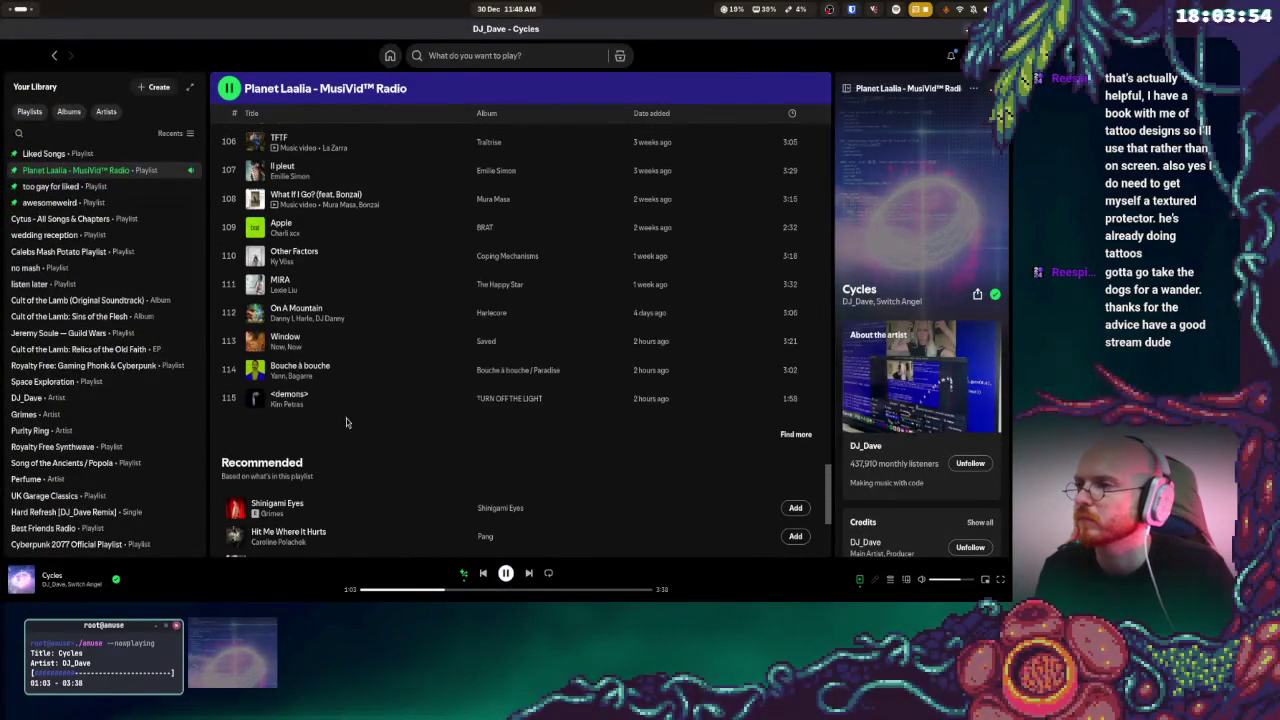
pyautogui.doubleClick(403, 348)
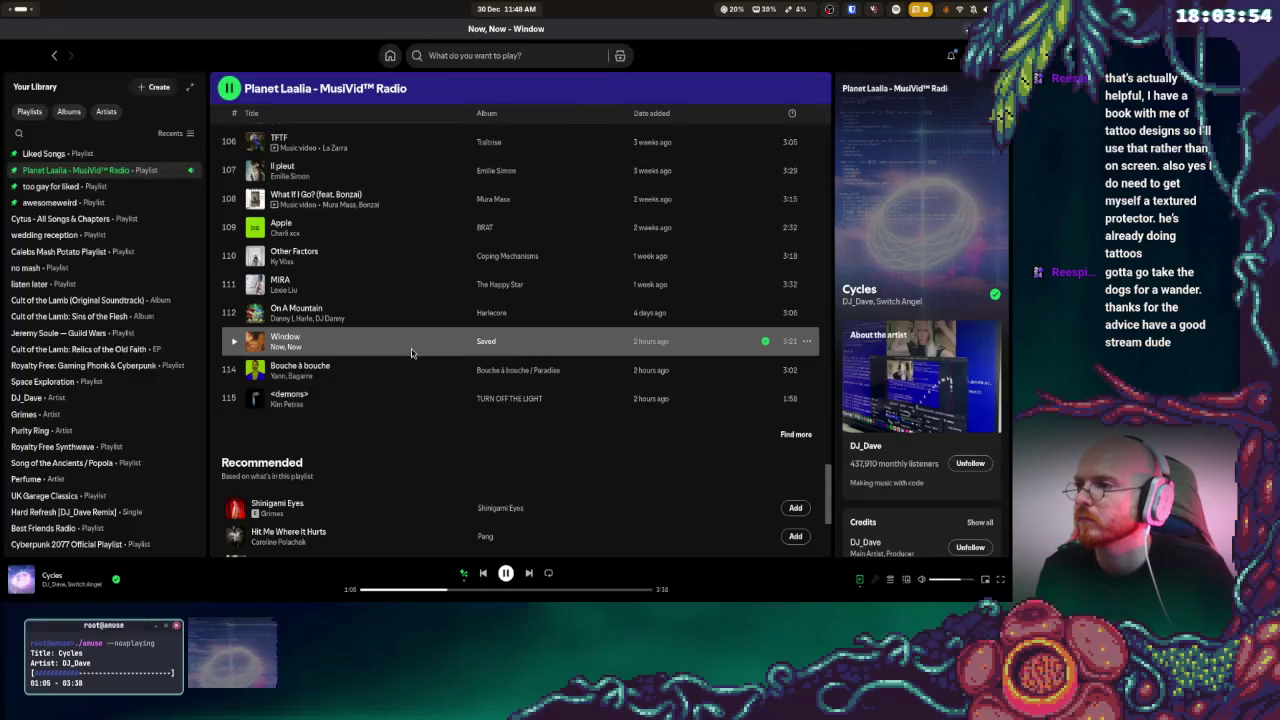
pyautogui.press('super')
pyautogui.click(314, 243)
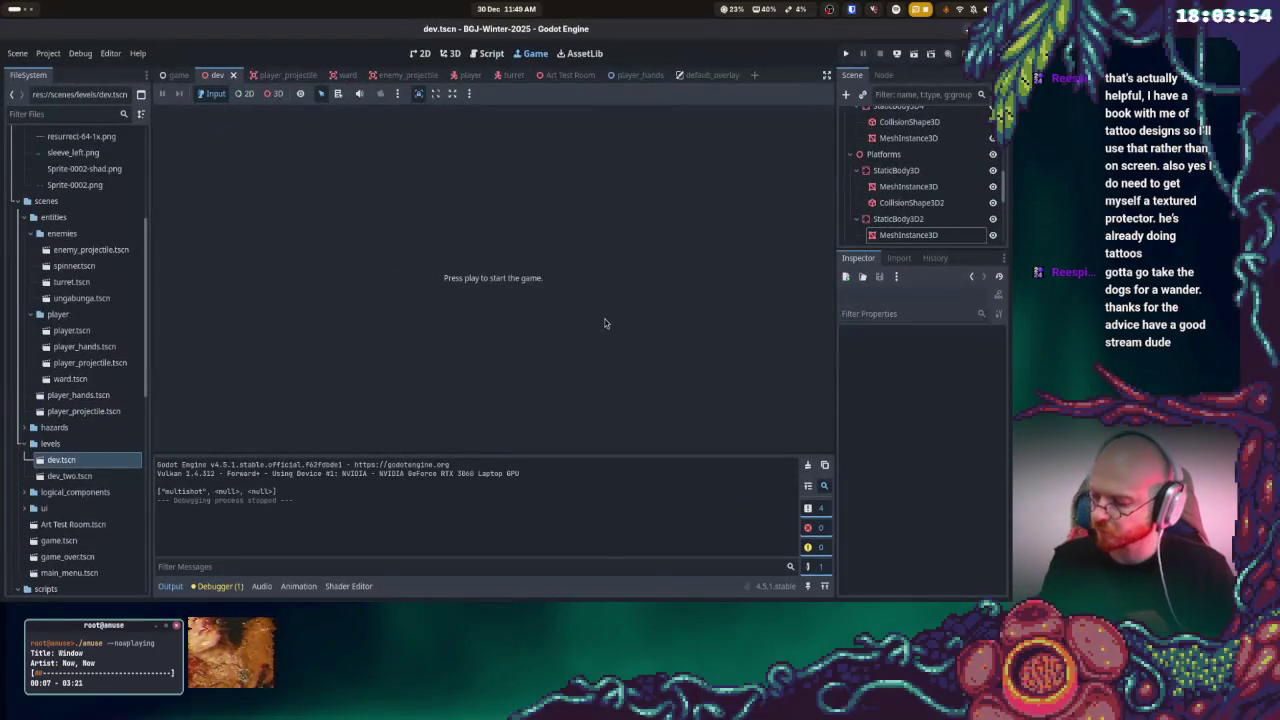
# - Cycle through the Steam, Trello and Spotify windows, ending on the BJC 2025 Trello board
pyautogui.hotkey('alt', 'Tab')
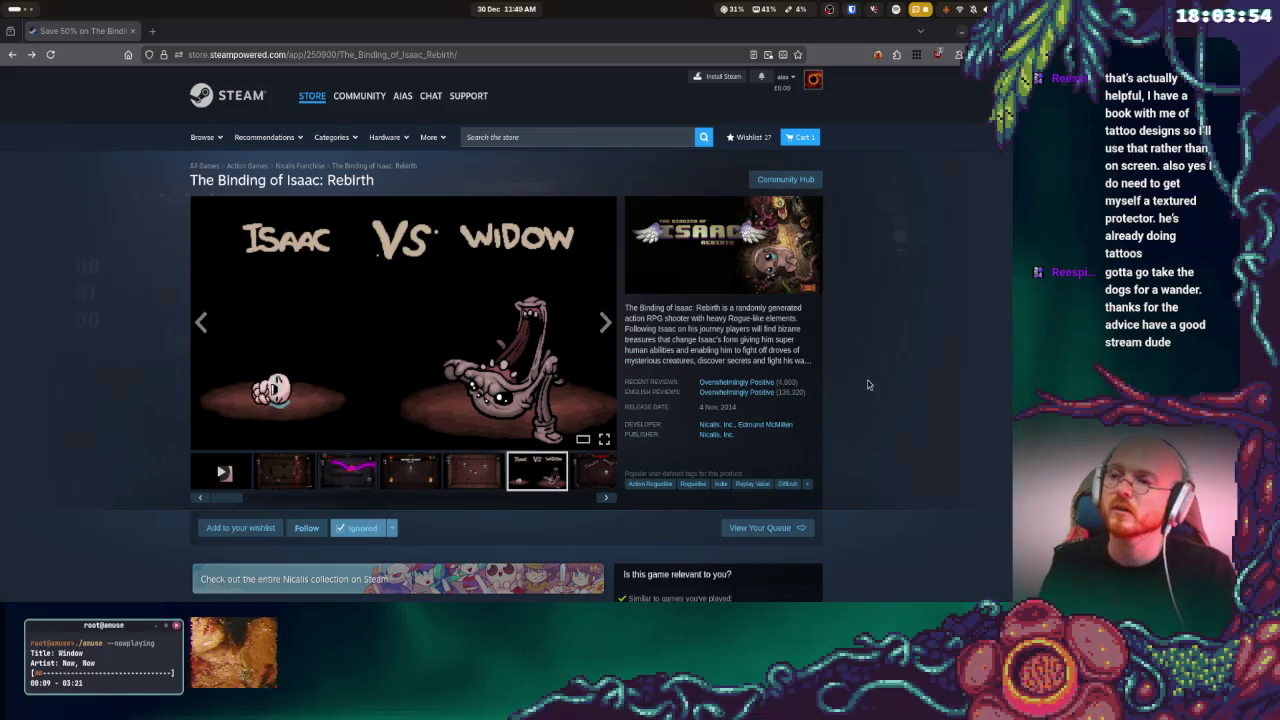
pyautogui.hotkey('alt', 'Tab')
pyautogui.press('super')
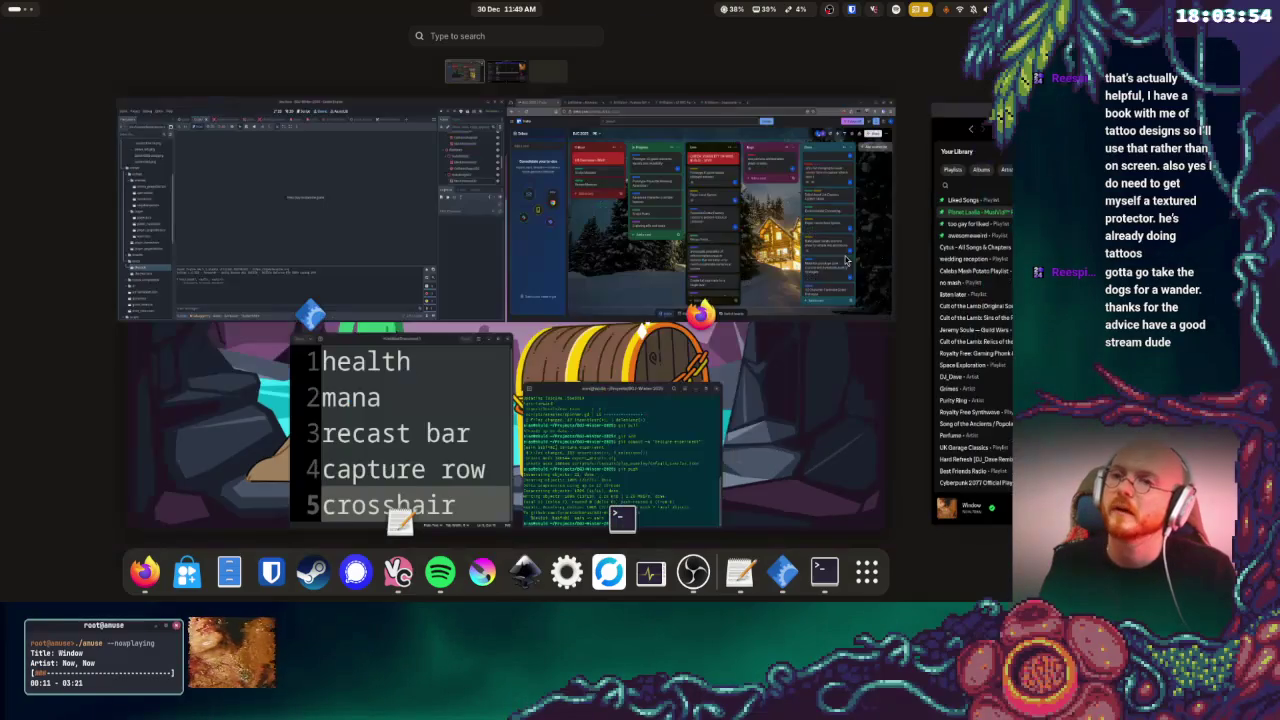
pyautogui.press('super')
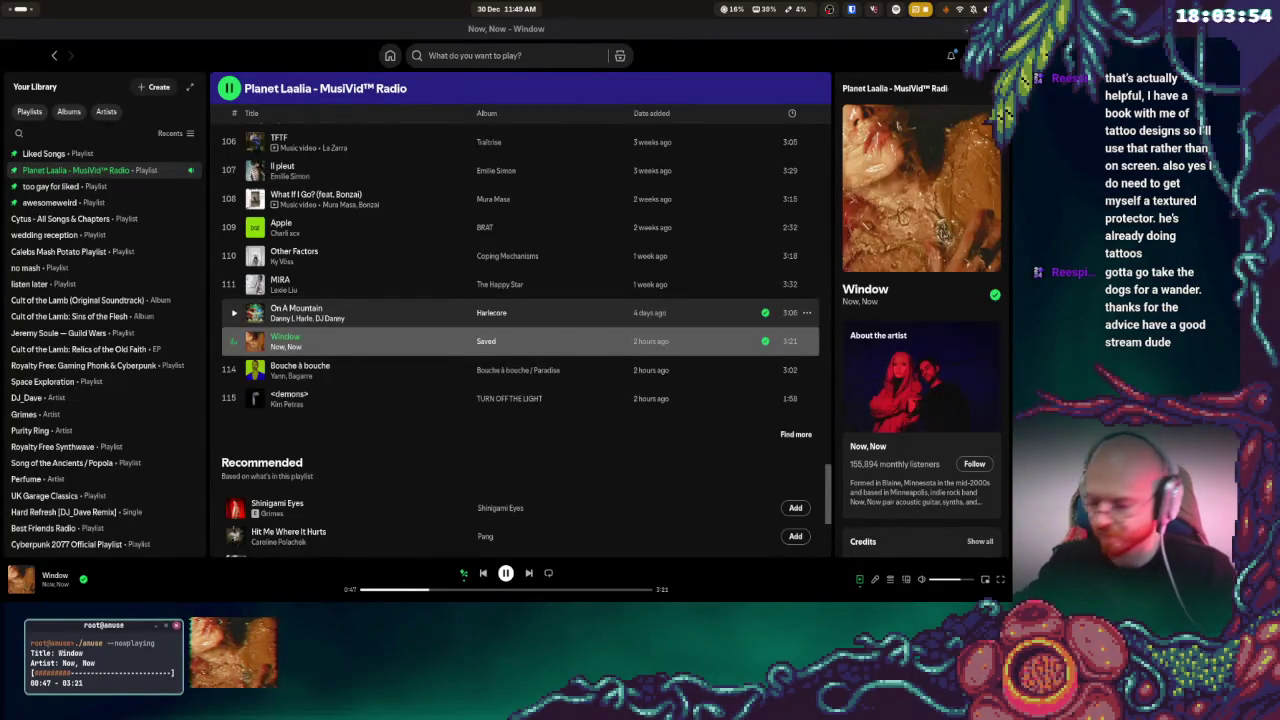
pyautogui.press('super')
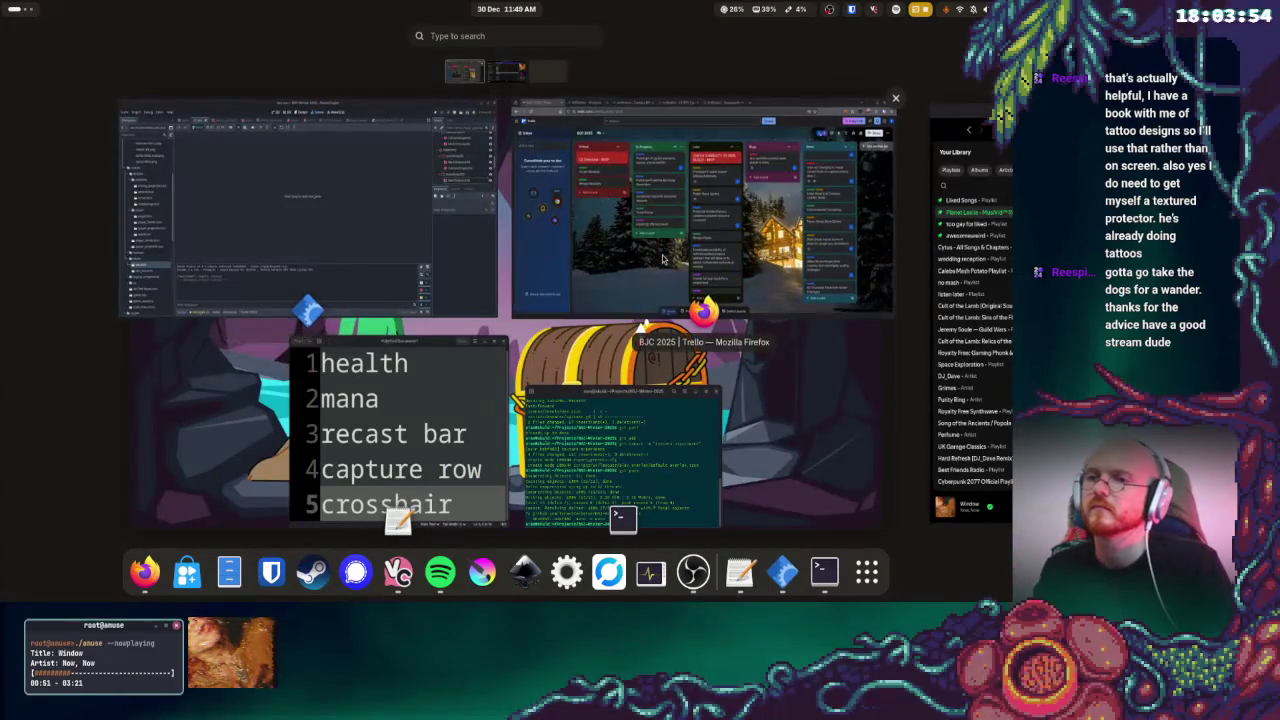
pyautogui.click(648, 224)
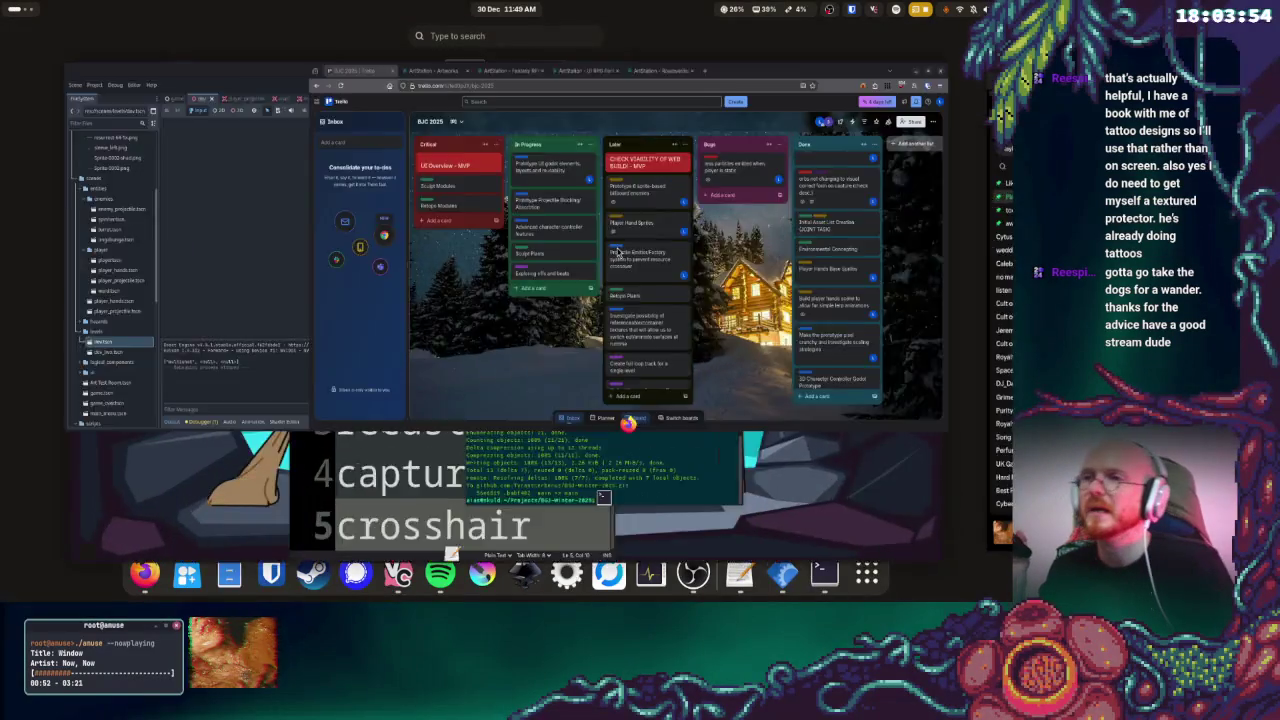
pyautogui.press('super')
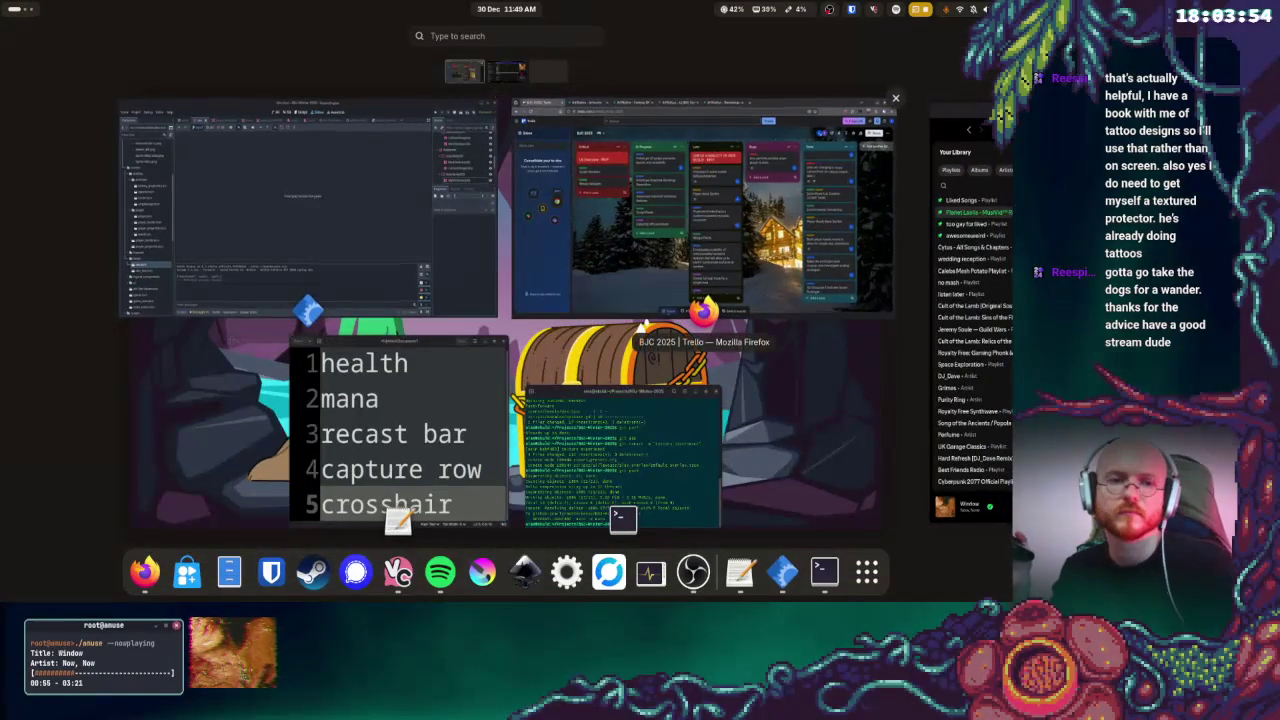
pyautogui.click(644, 323)
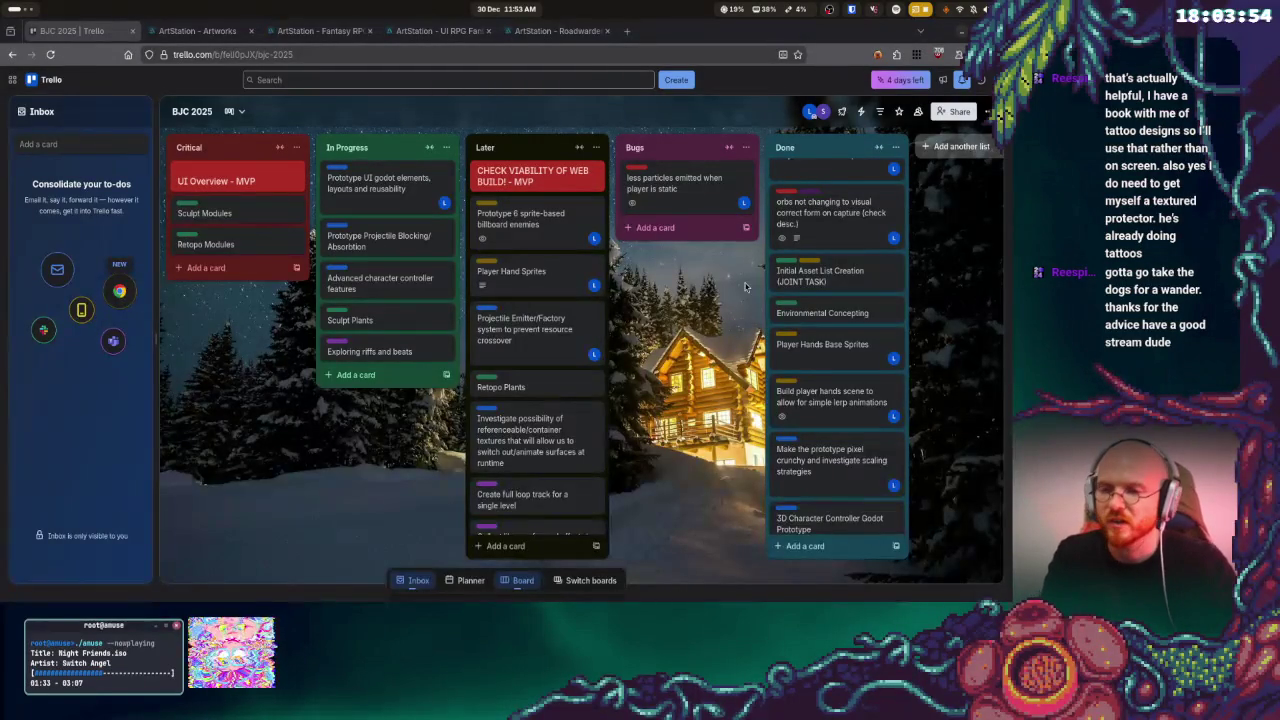
# - Open the Activities overview and scroll to the Spotify workspace
pyautogui.press('super')
pyautogui.scroll(-1, 732, 331)
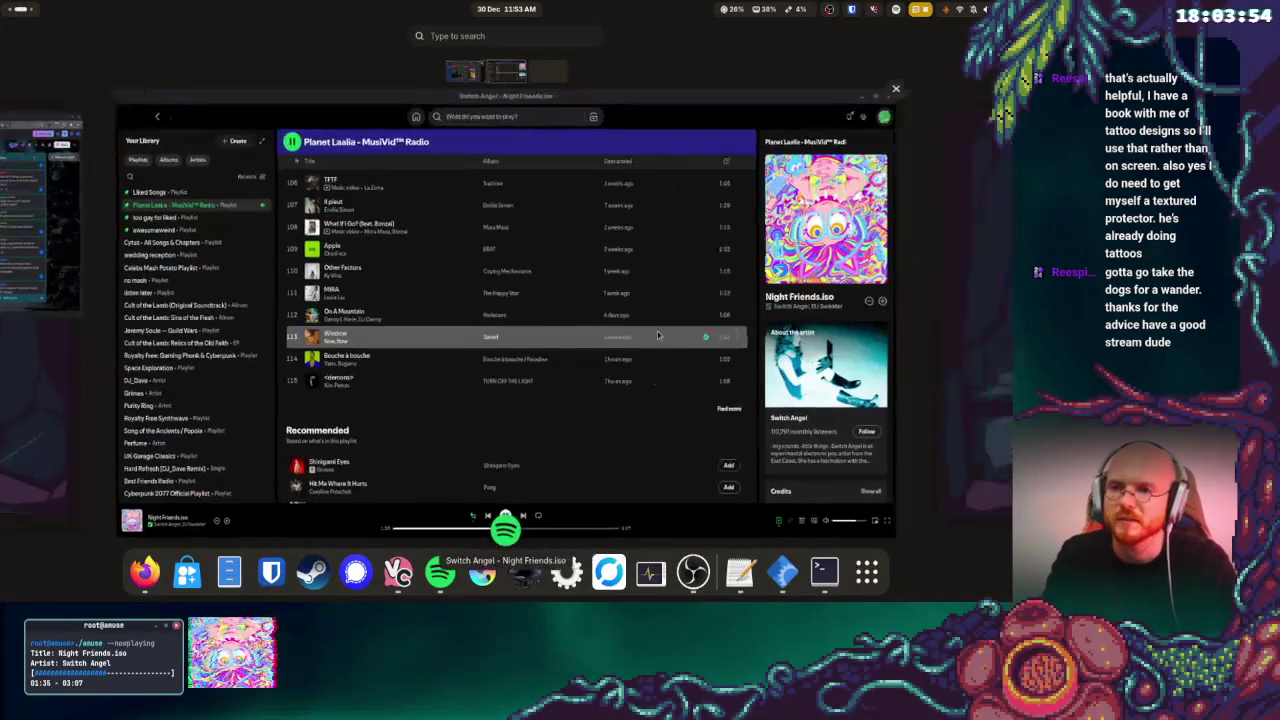
# - Play TUNNEL VISION (CIFIKA Remix) from the Spotify playlist
pyautogui.click(732, 331)
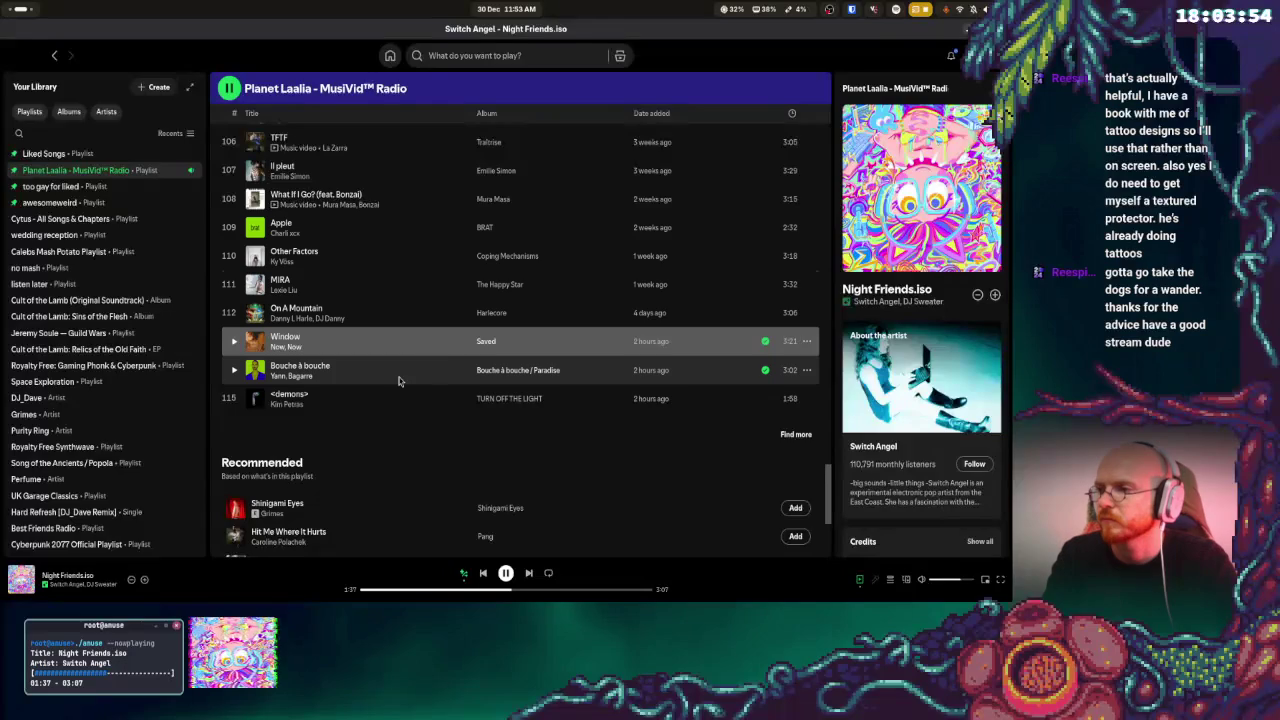
pyautogui.scroll(3, 405, 320)
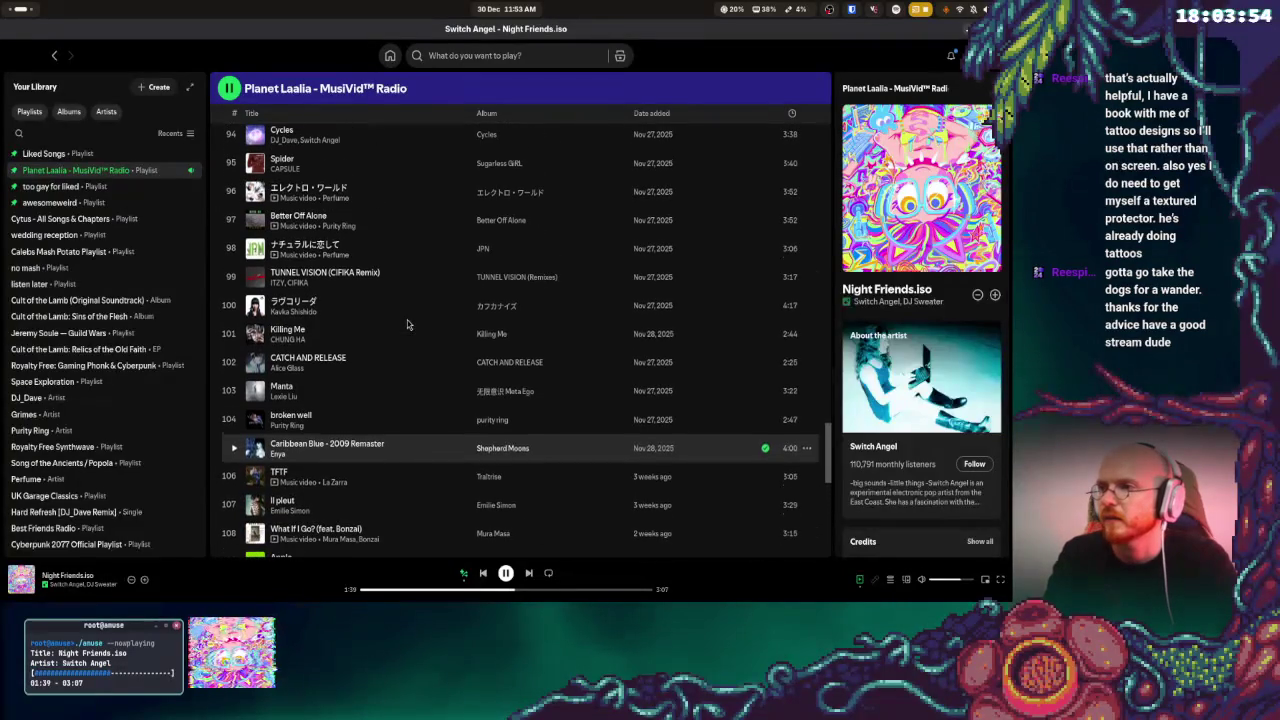
pyautogui.doubleClick(401, 280)
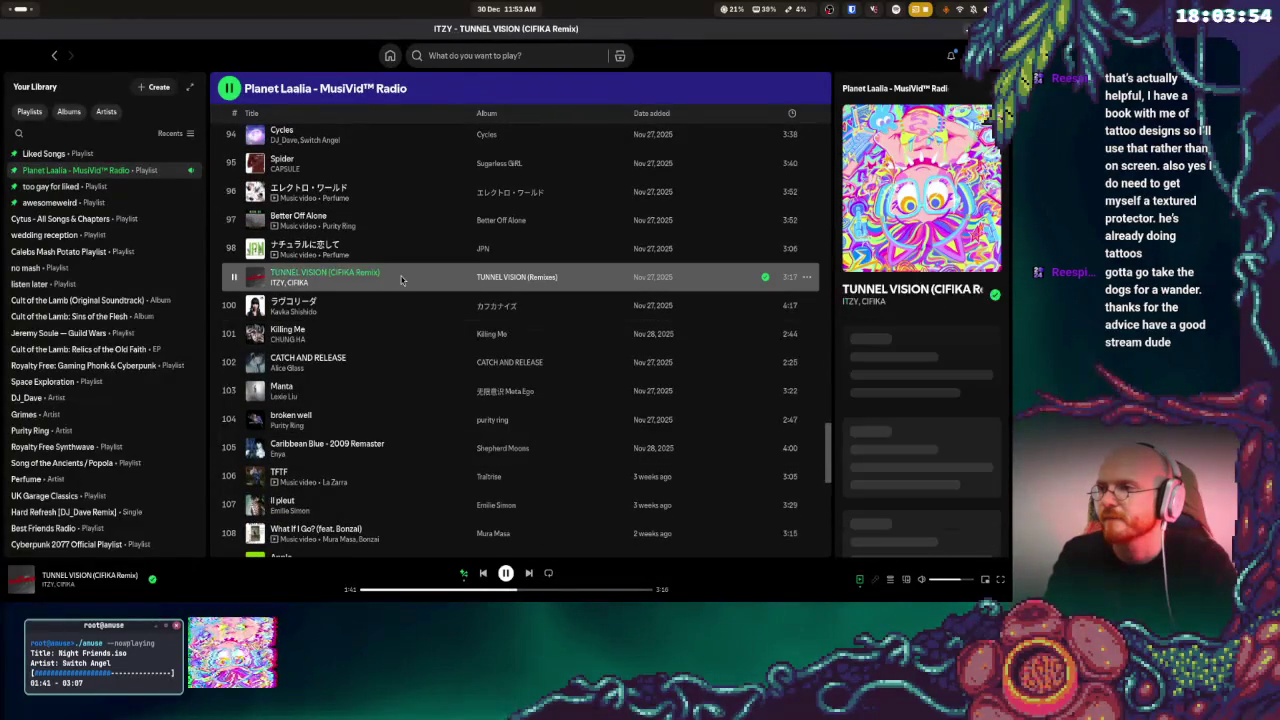
# - Bring the Trello Firefox window back and open a new browser tab
pyautogui.press('super')
pyautogui.click(558, 213)
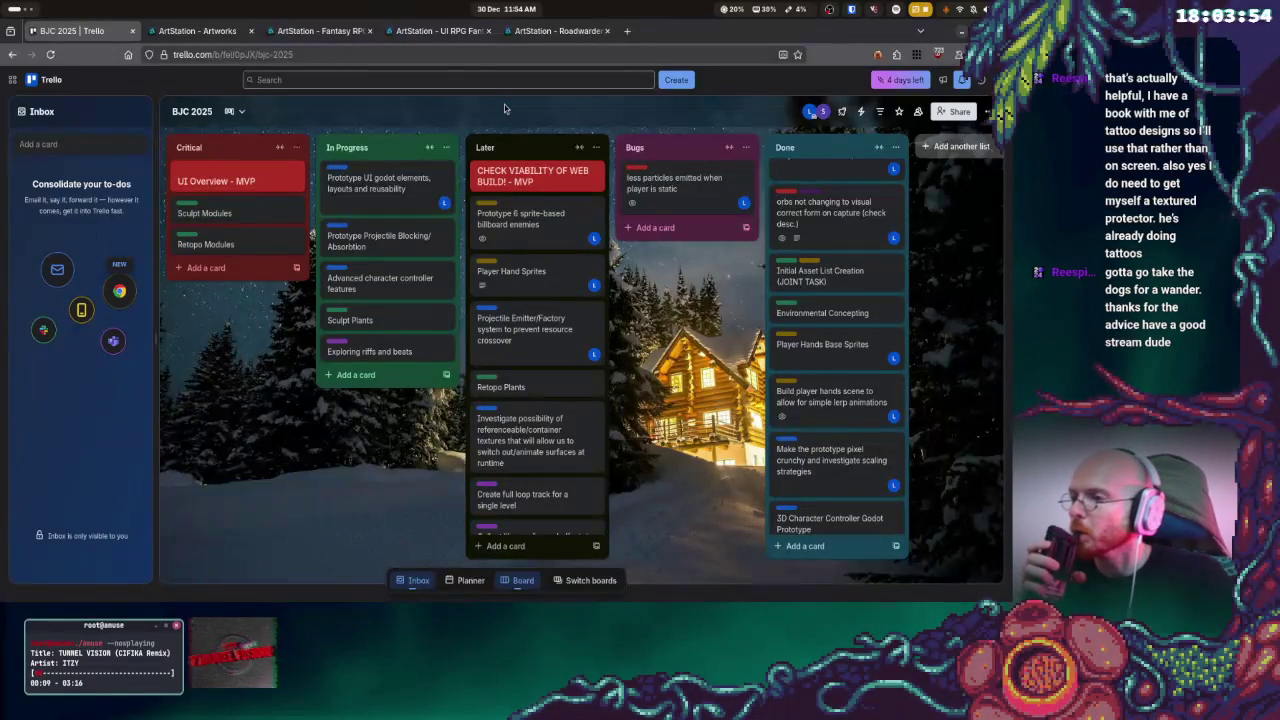
pyautogui.click(627, 31)
# - Search Google for 'godot 4.5.1 progress bar as health bar', correcting the 'bare' typo
pyautogui.write('godot ')
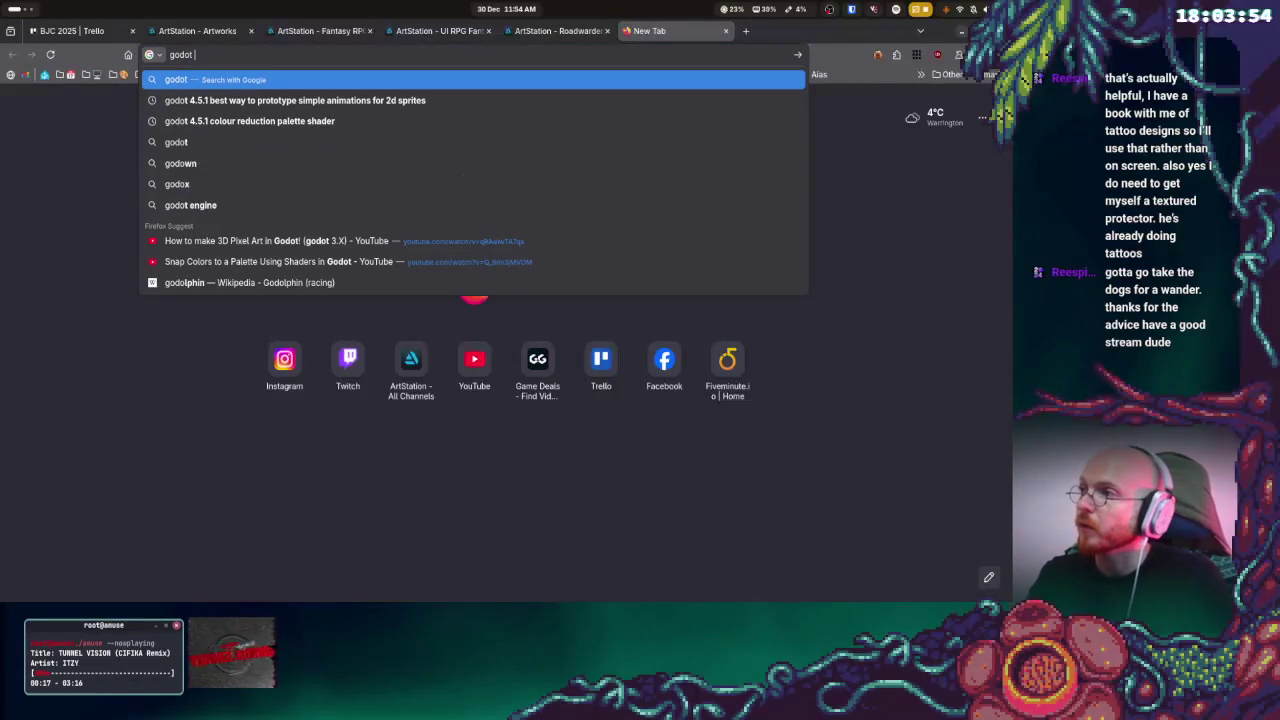
pyautogui.write('4.5.1')
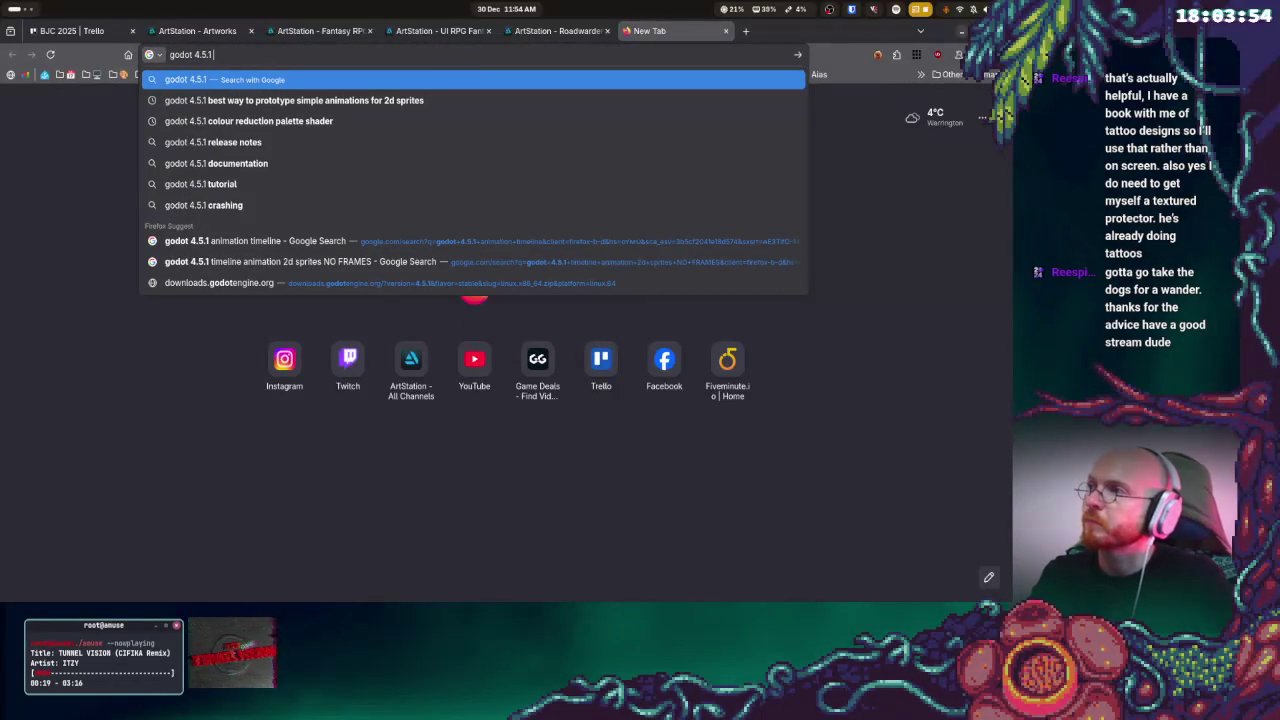
pyautogui.write(' prog')
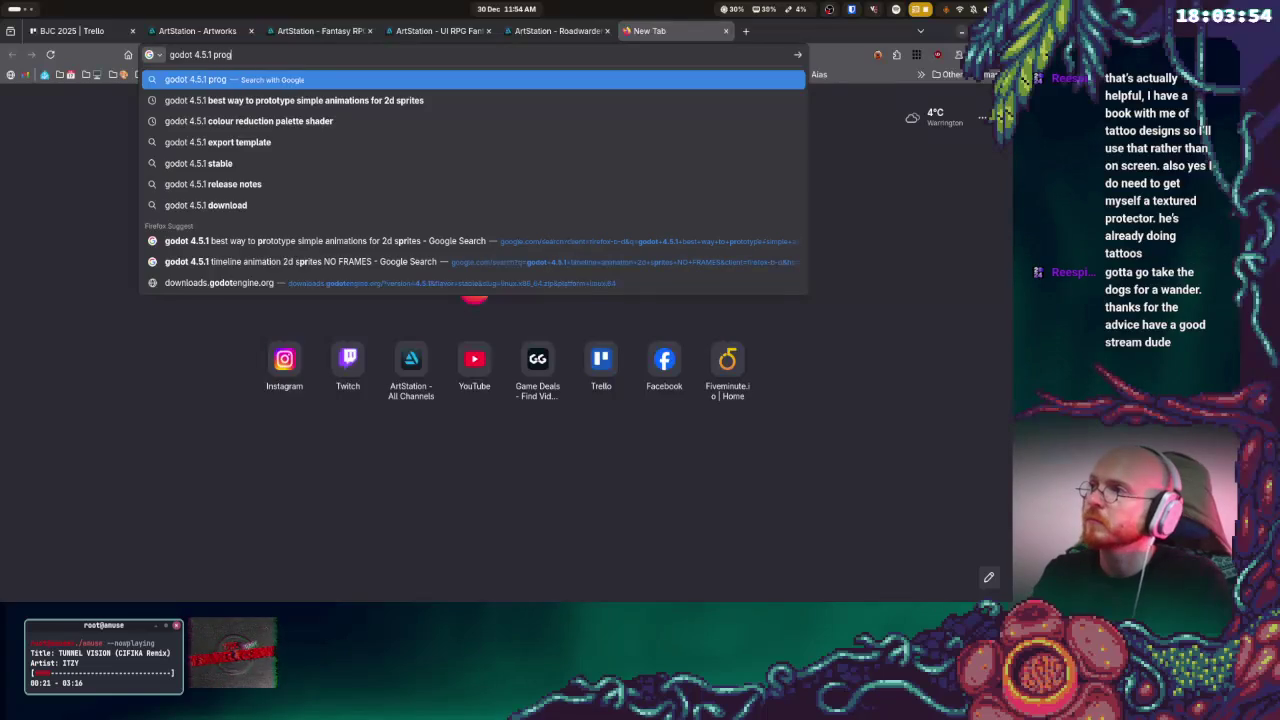
pyautogui.write('ress bar as health bare')
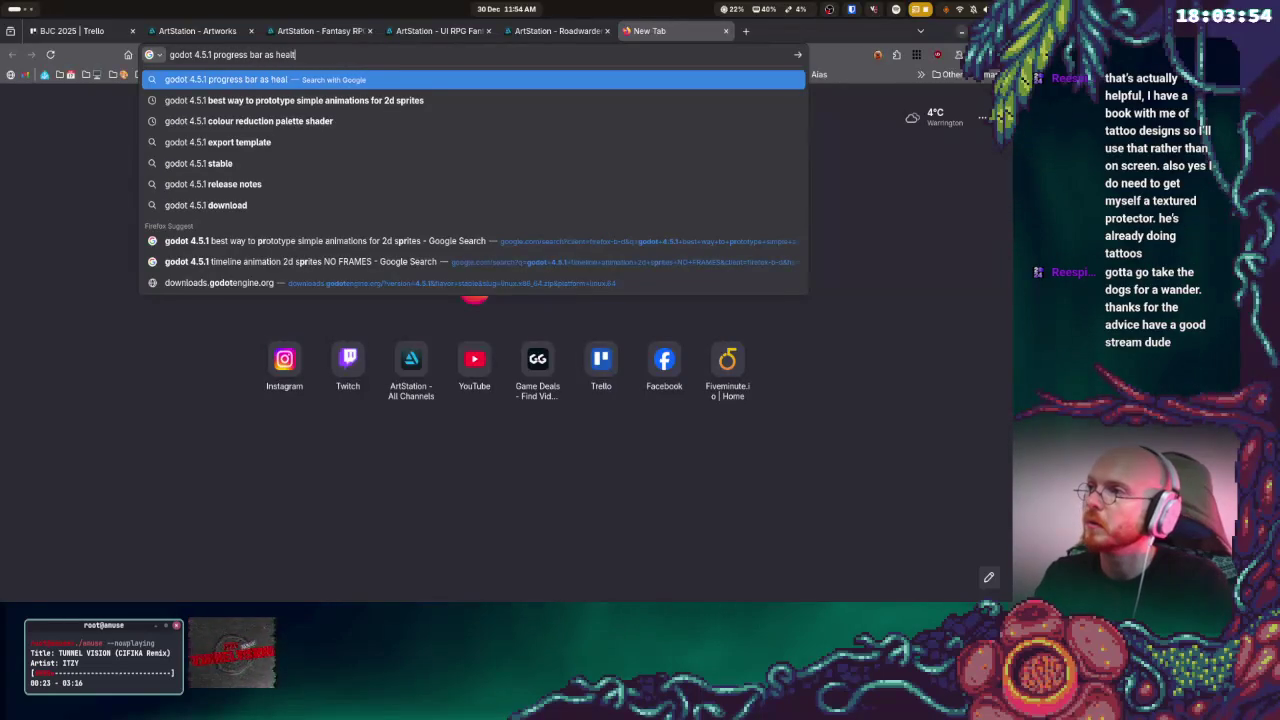
pyautogui.press('Return')
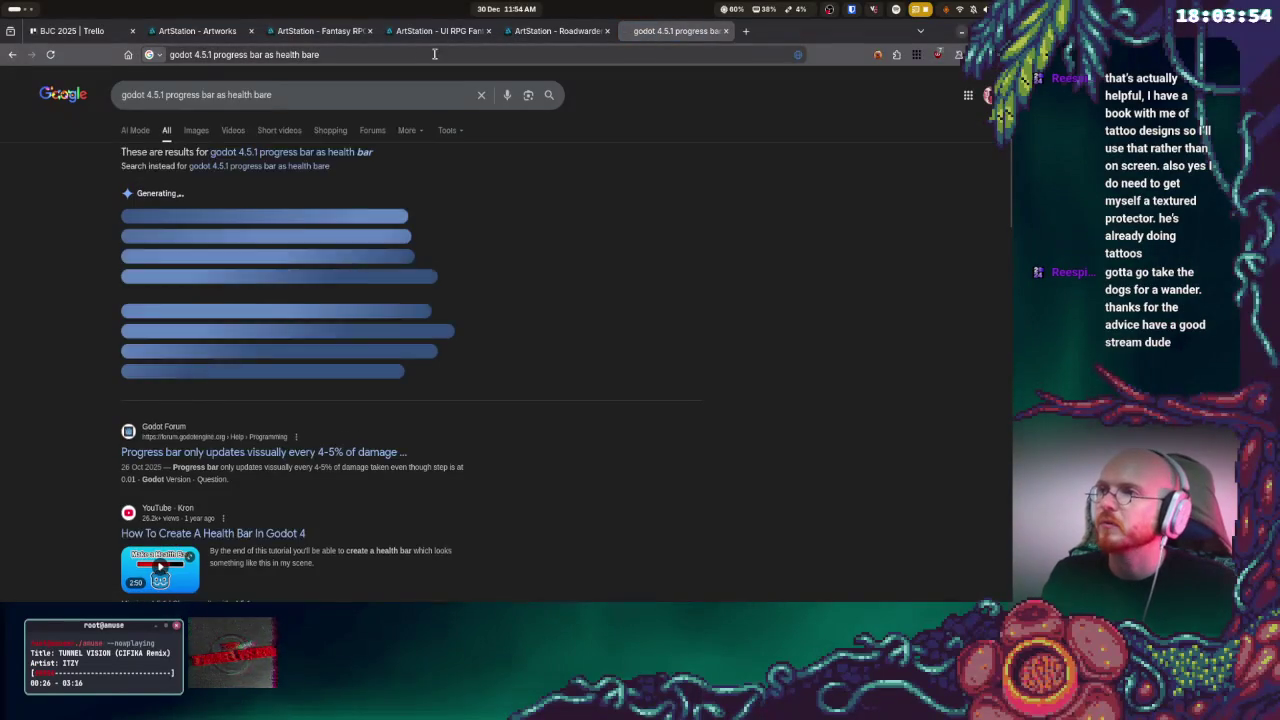
pyautogui.click(677, 54)
pyautogui.press('BackSpace')
pyautogui.press('Return')
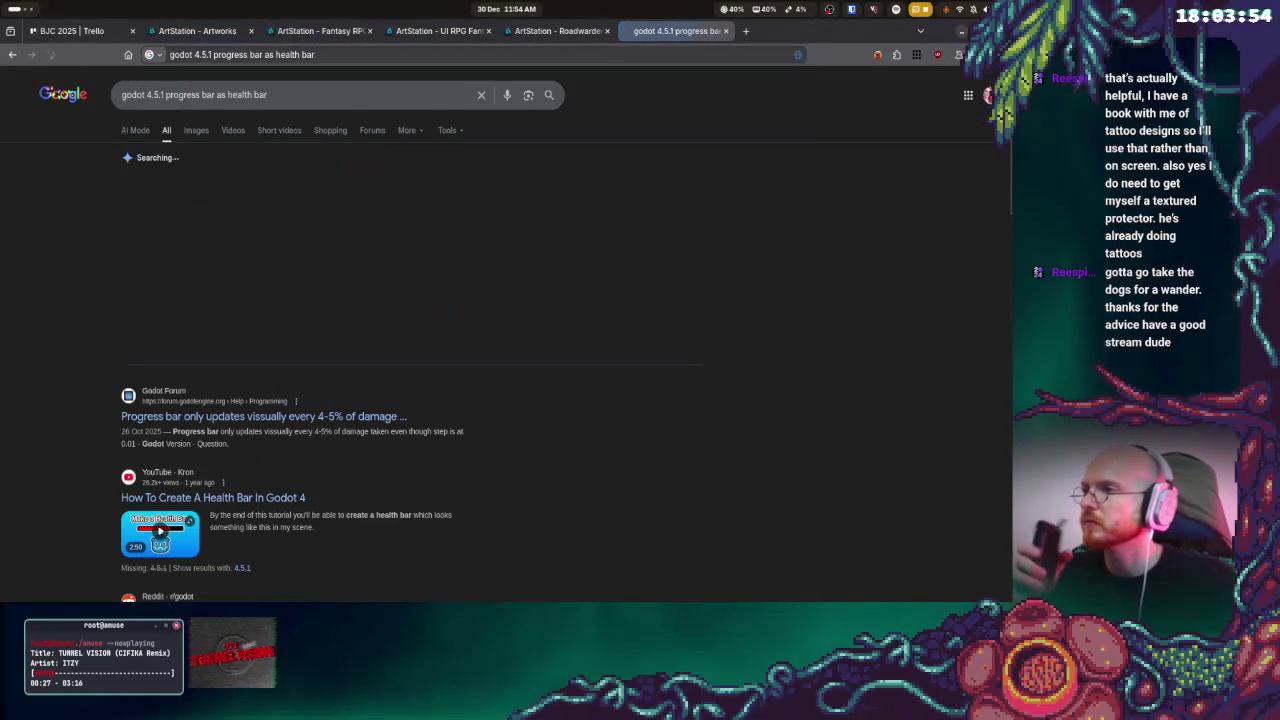
# - Expand the full AI Overview answer in the results, then return to the Godot editor
pyautogui.scroll(-3, 463, 369)
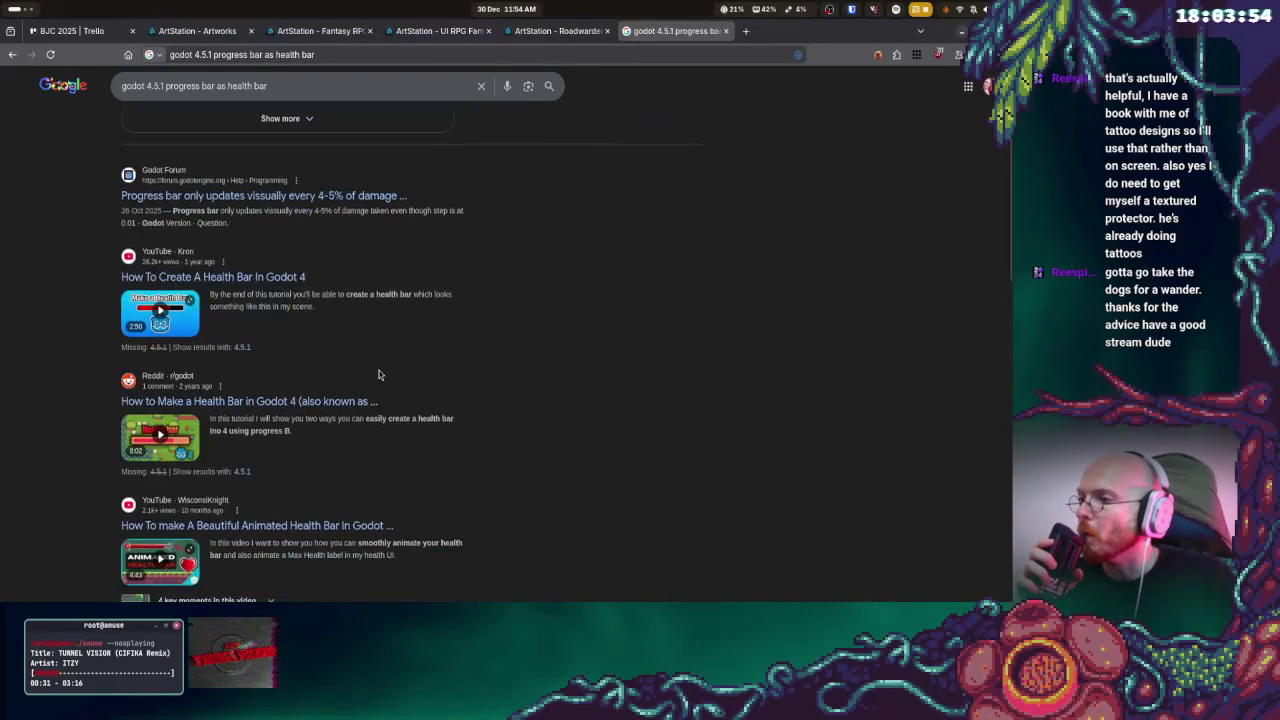
pyautogui.scroll(3, 379, 374)
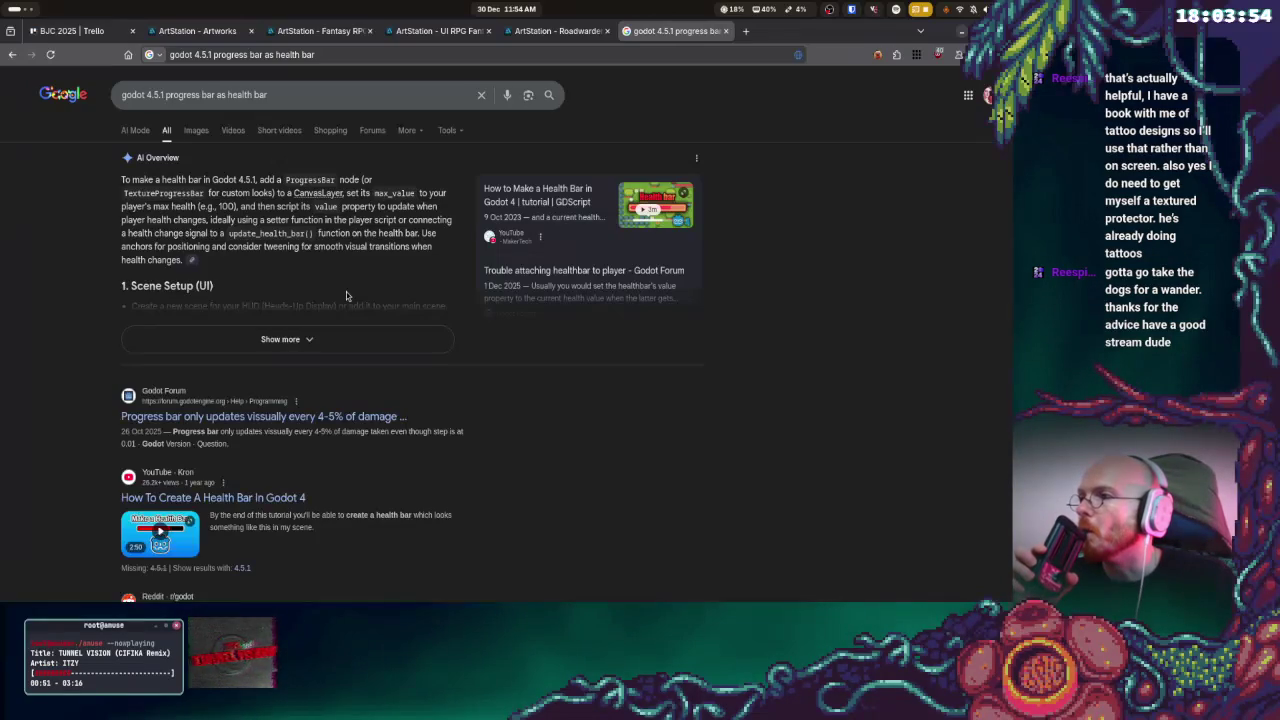
pyautogui.click(326, 336)
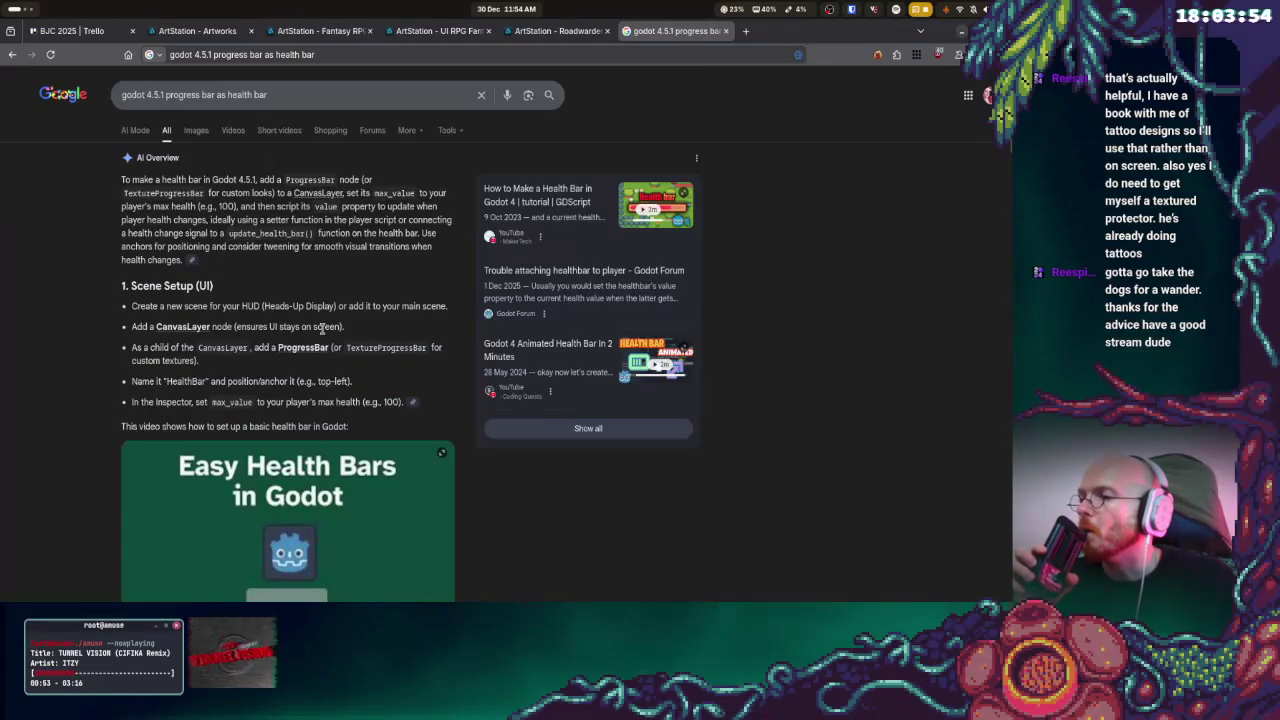
pyautogui.moveTo(3, 22)
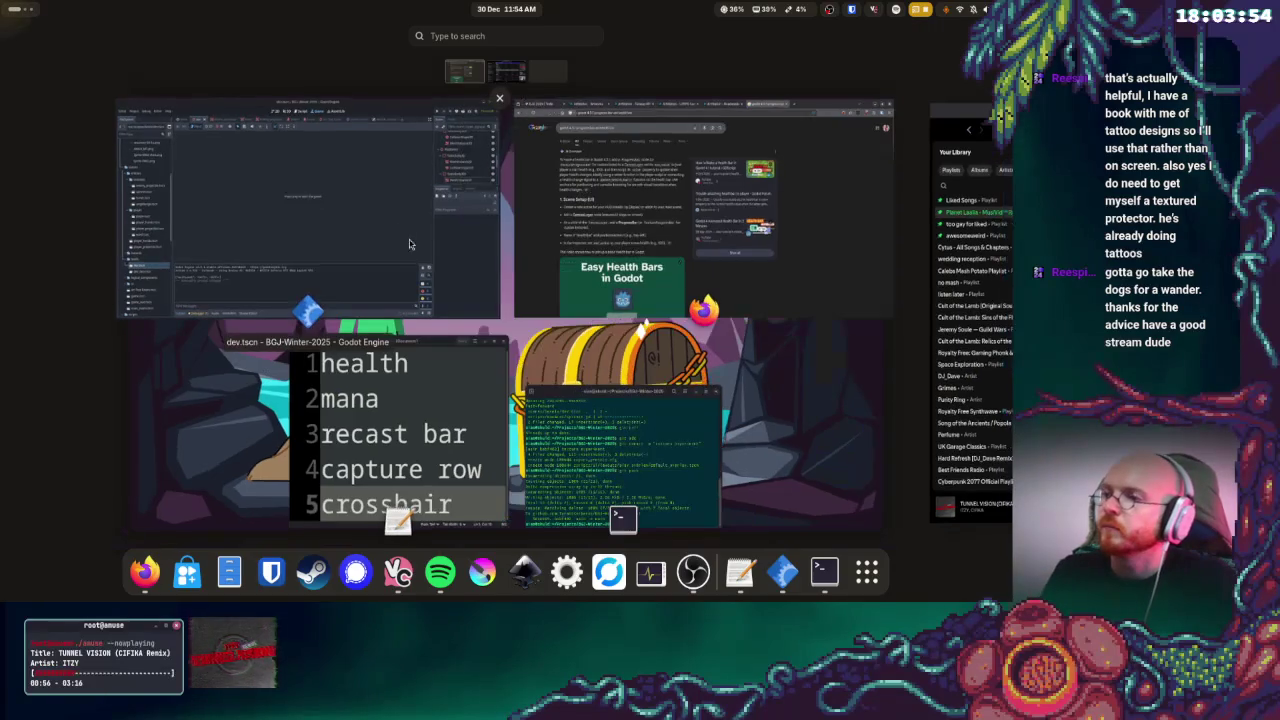
pyautogui.click(388, 221)
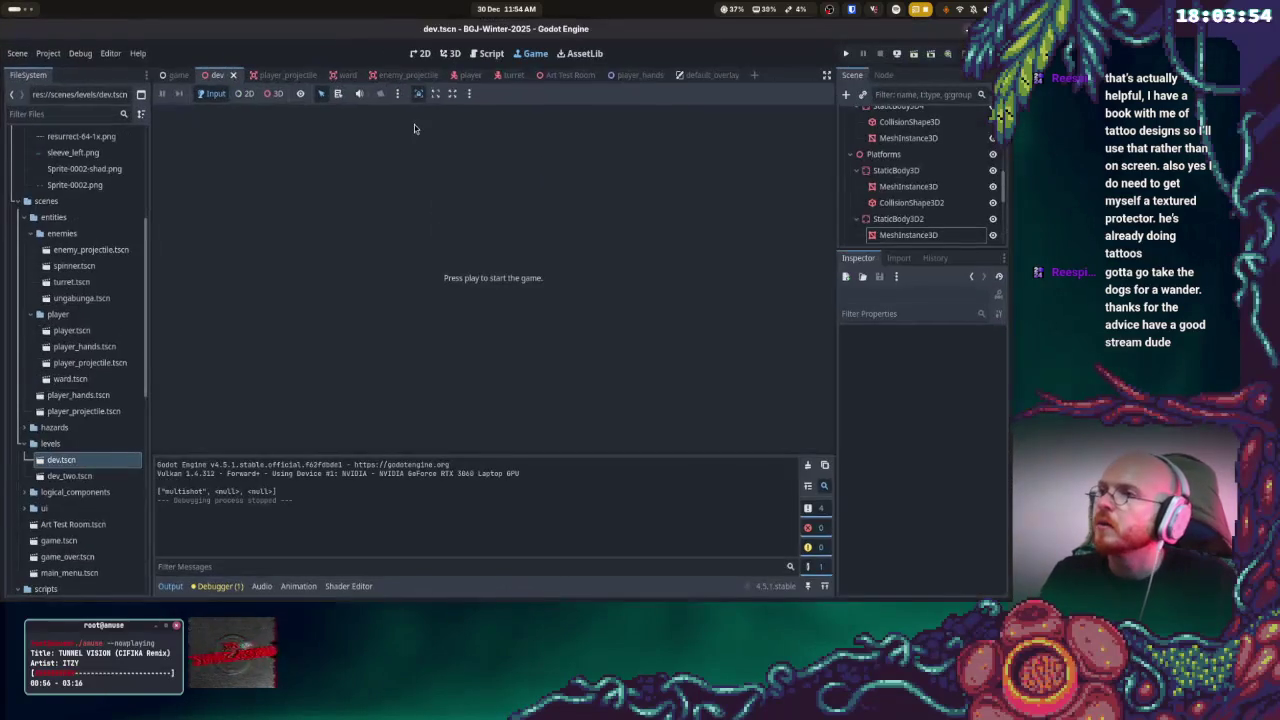
# - Switch to the Script workspace and browse the FileSystem dock for the player scripts
pyautogui.click(491, 53)
pyautogui.scroll(-9, 455, 256)
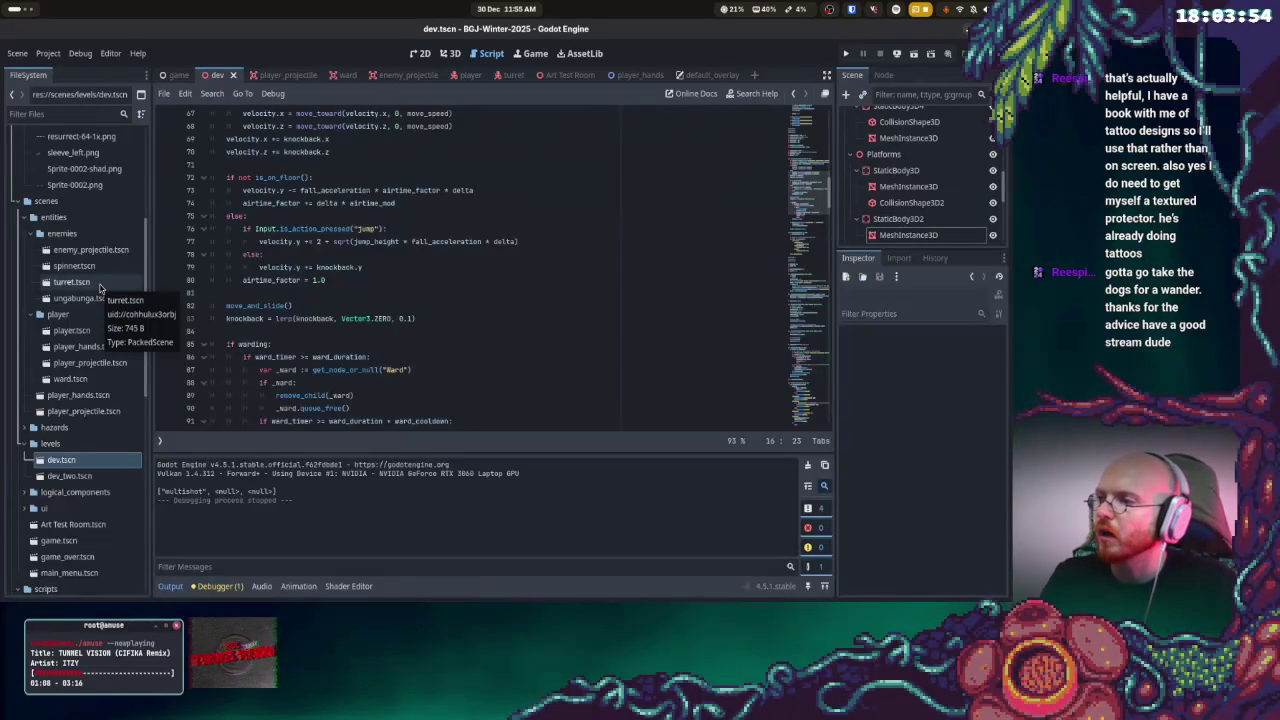
pyautogui.scroll(-10, 100, 288)
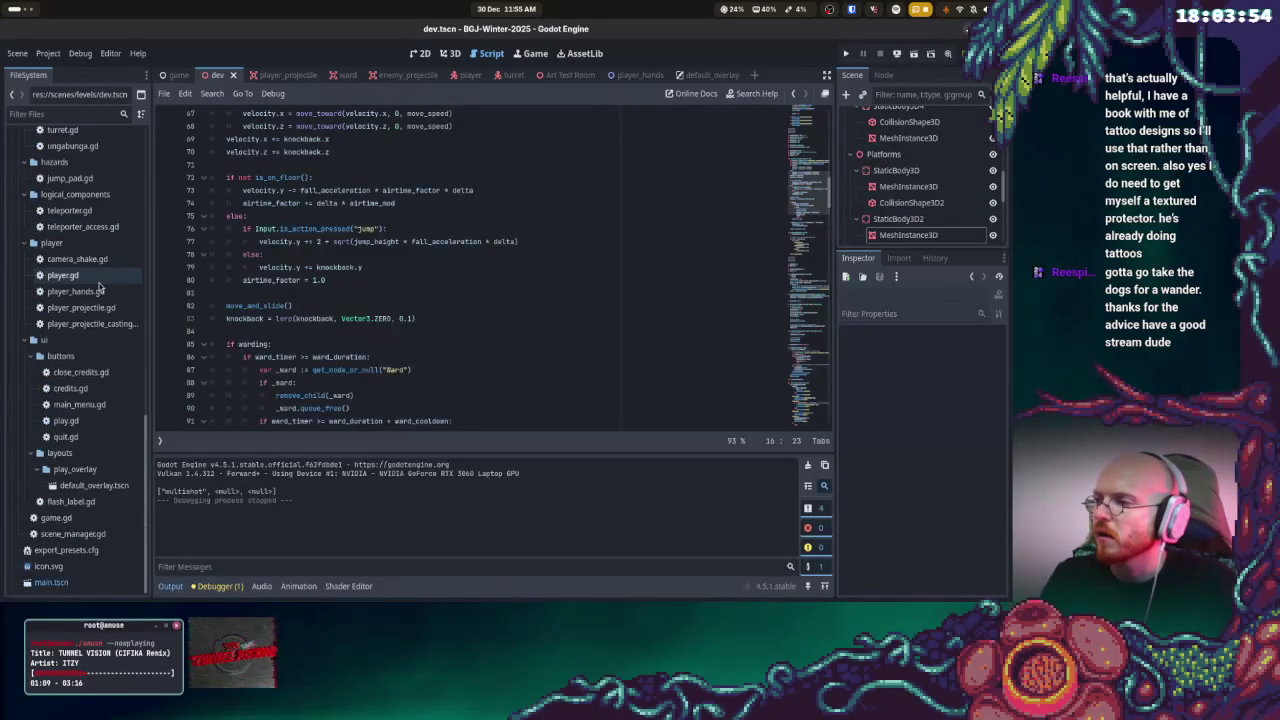
pyautogui.scroll(10, 100, 288)
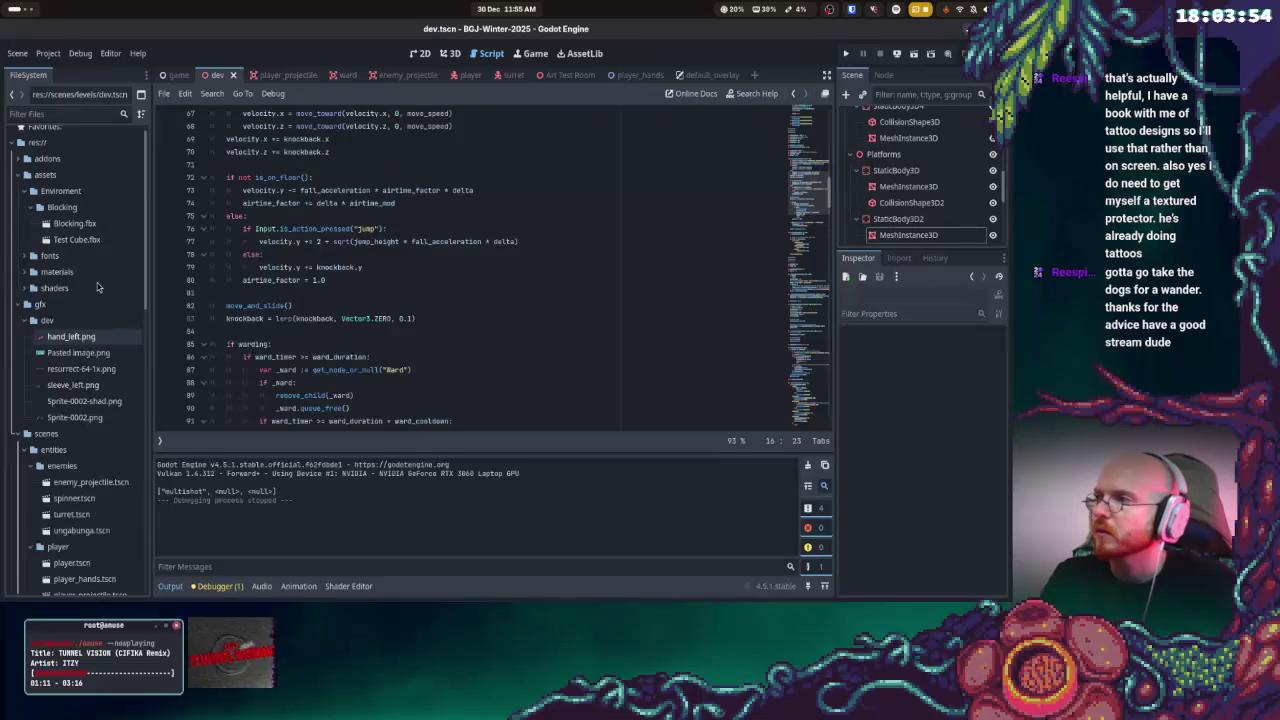
pyautogui.click(146, 78)
pyautogui.click(146, 80)
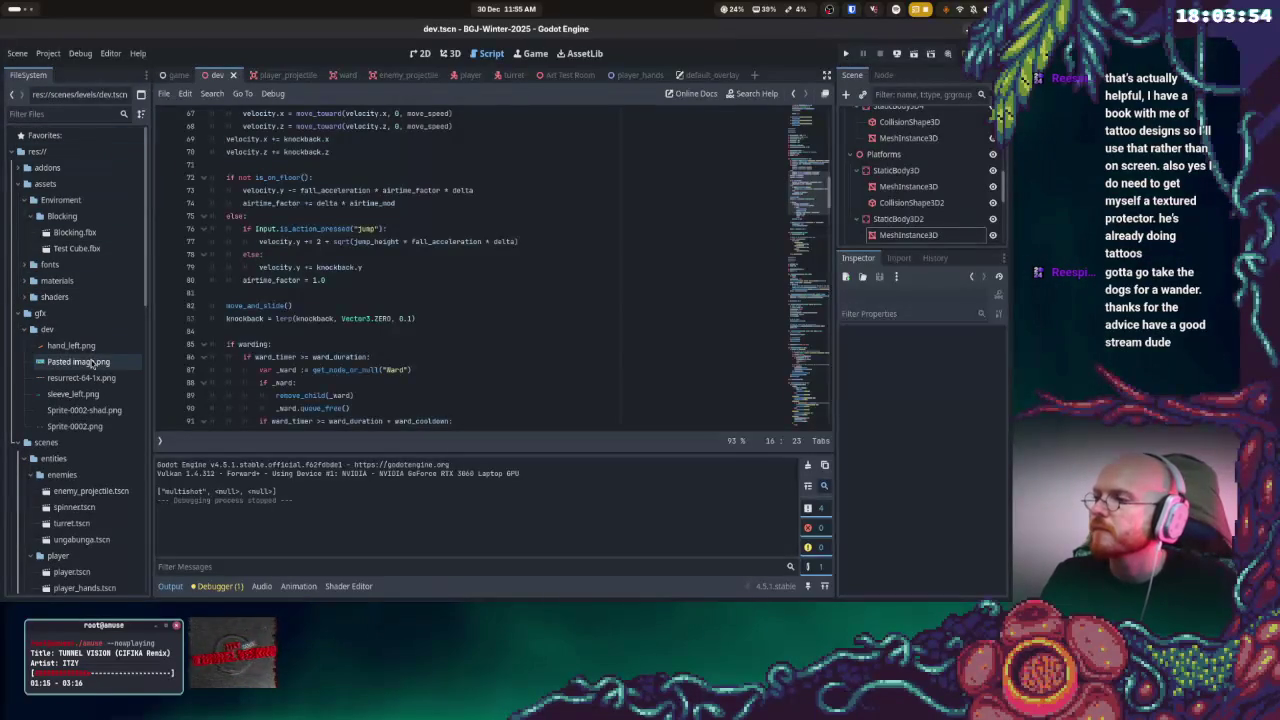
pyautogui.scroll(-4, 98, 345)
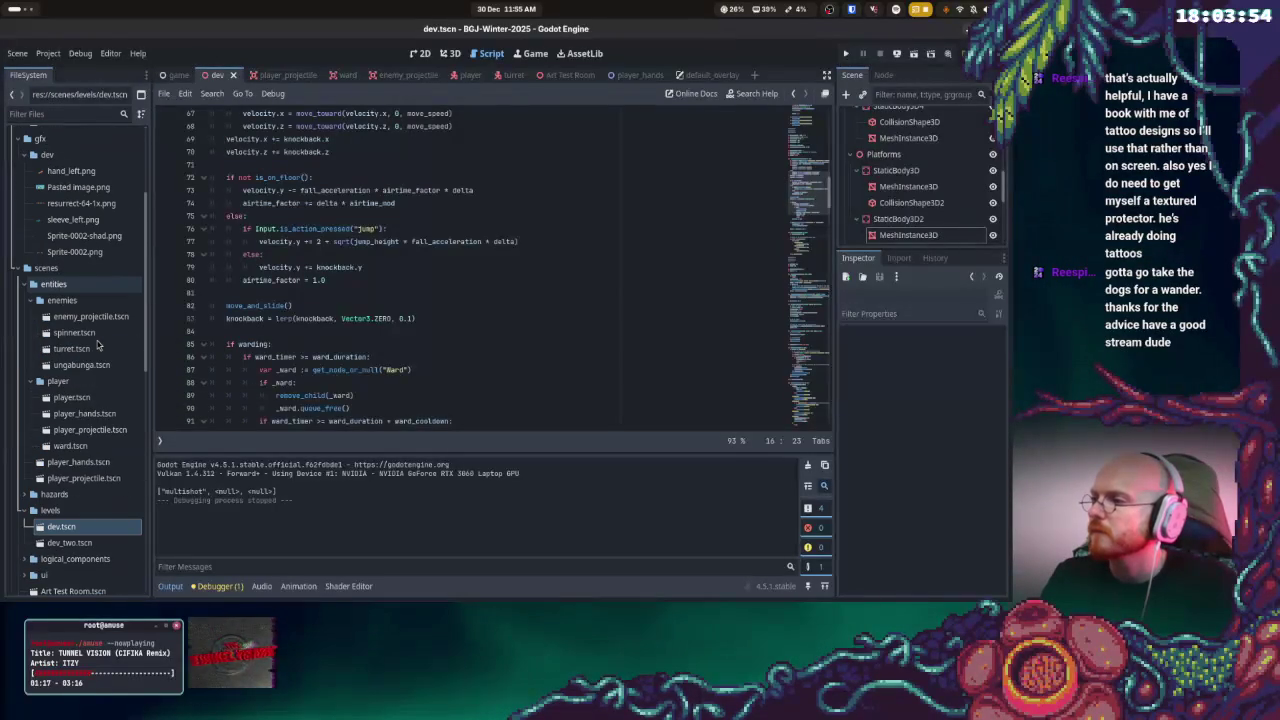
pyautogui.scroll(-7, 95, 340)
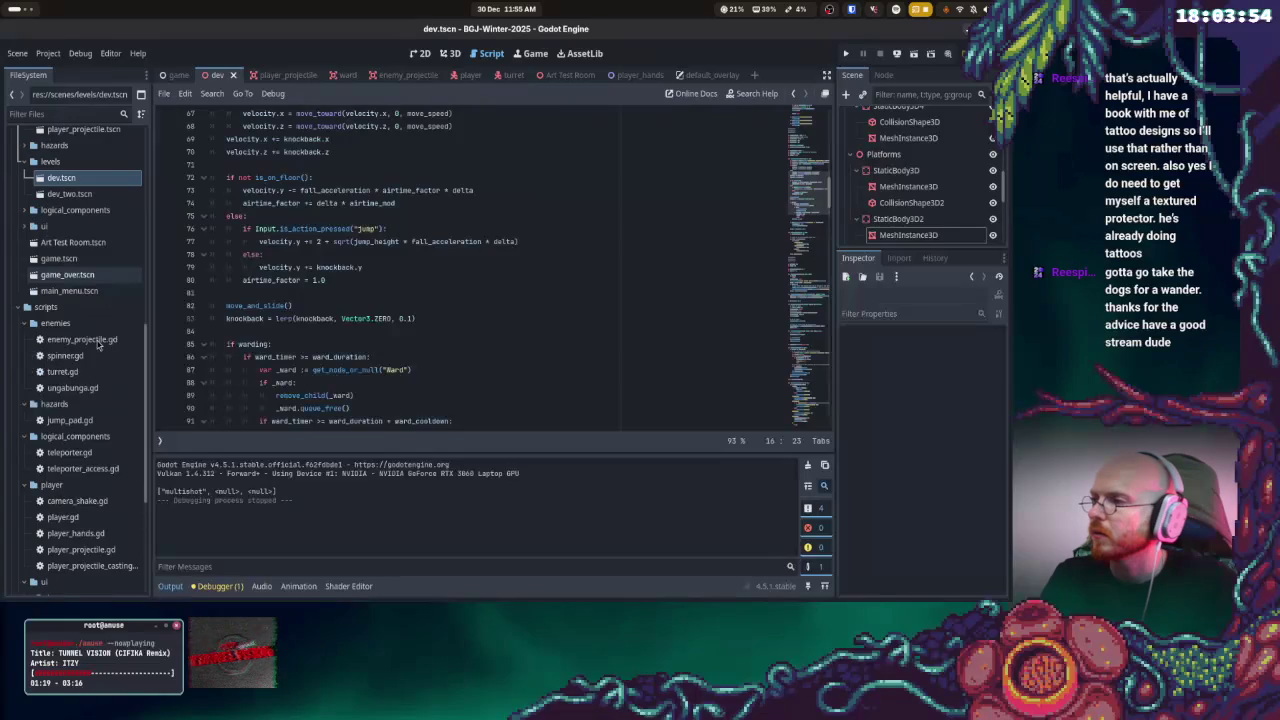
# - Open scripts/player/player.gd and read through its movement variables and _physics_process code
pyautogui.click(80, 520)
pyautogui.scroll(15, 362, 316)
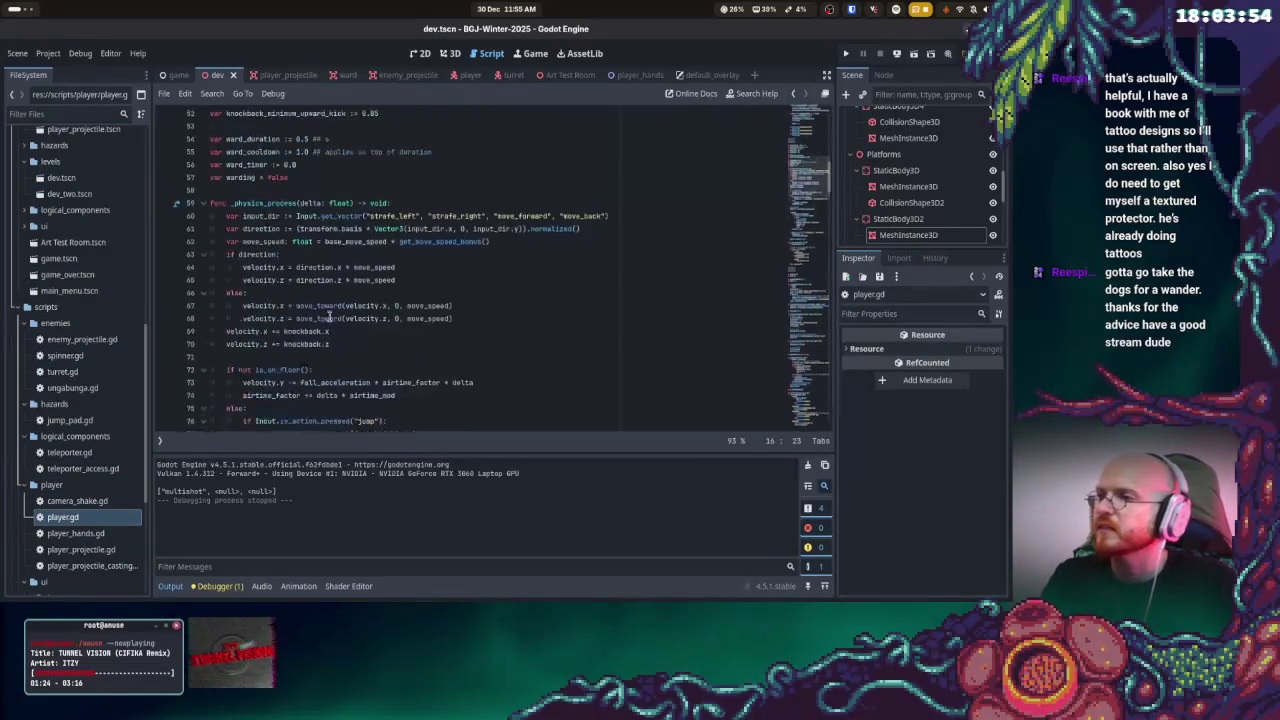
pyautogui.scroll(-9, 362, 316)
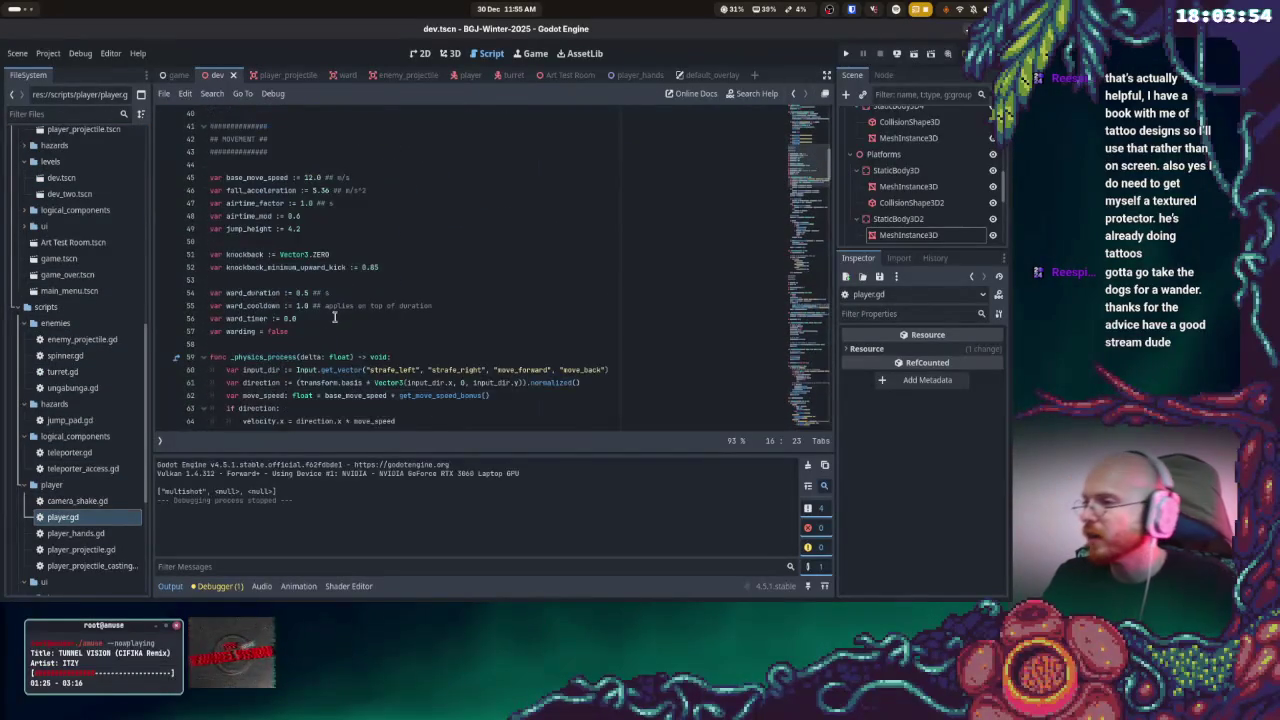
pyautogui.scroll(-2, 330, 318)
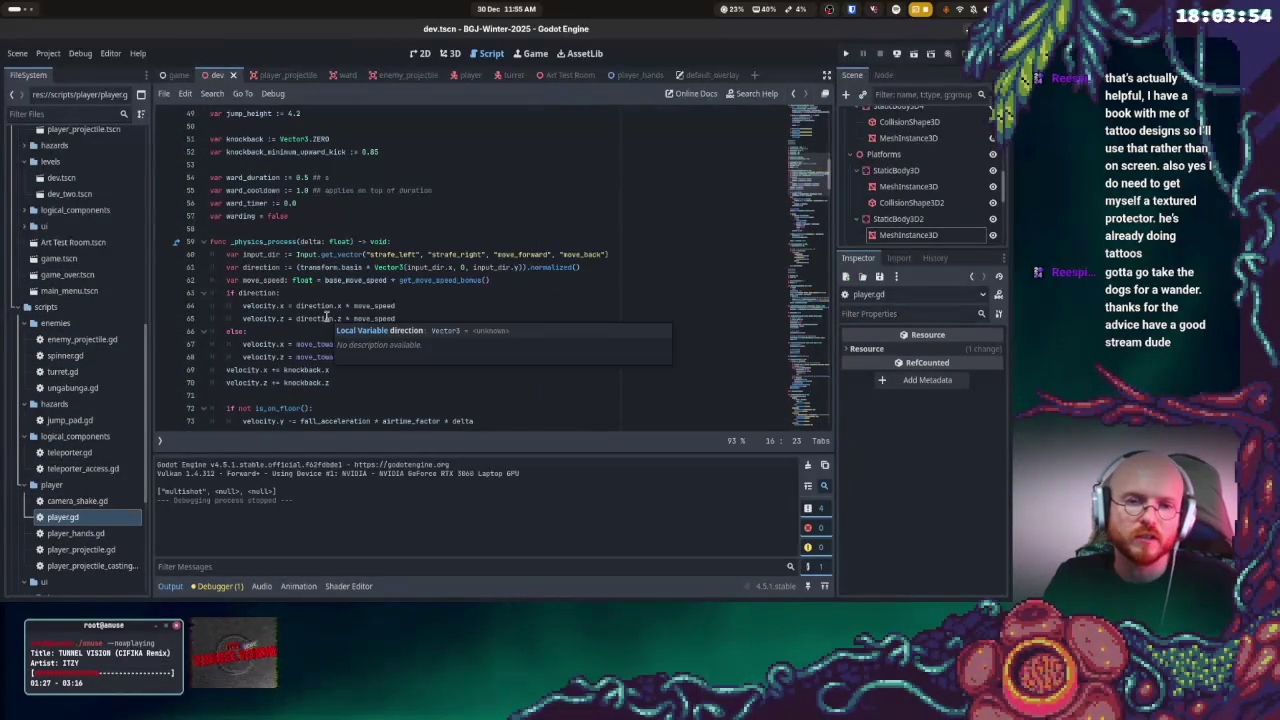
pyautogui.scroll(-2, 322, 318)
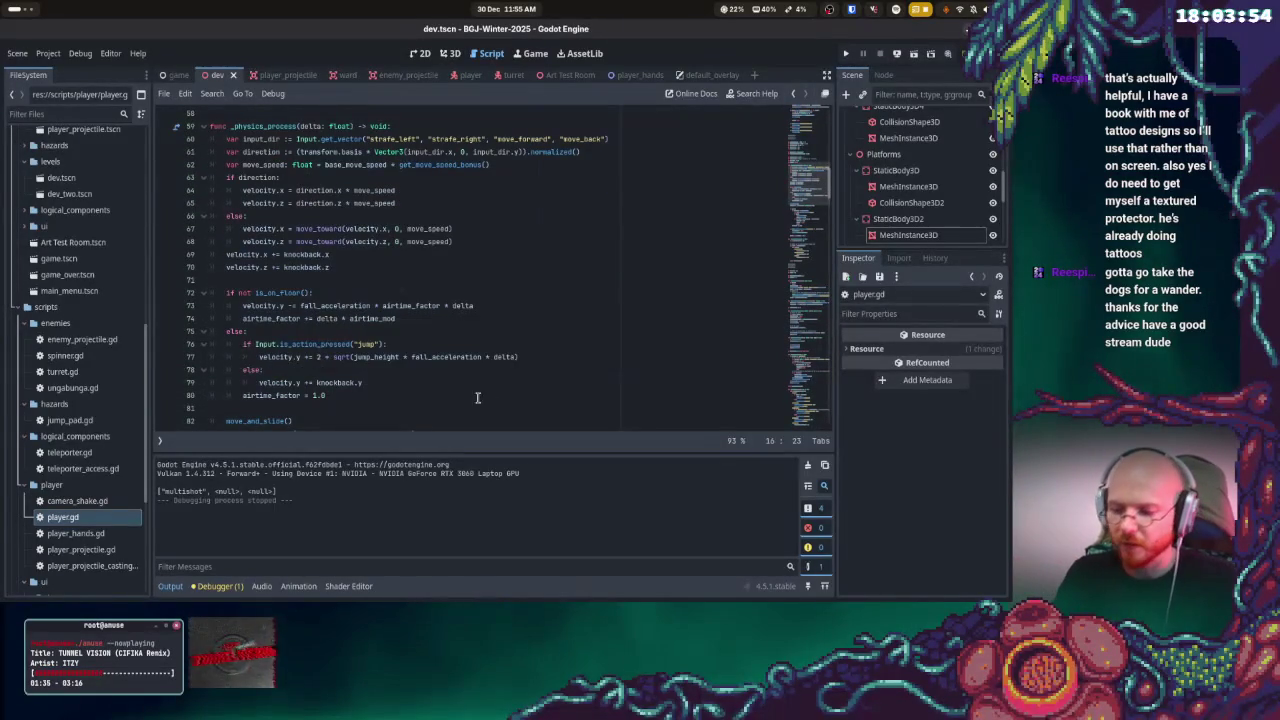
pyautogui.press('super')
pyautogui.press('super')
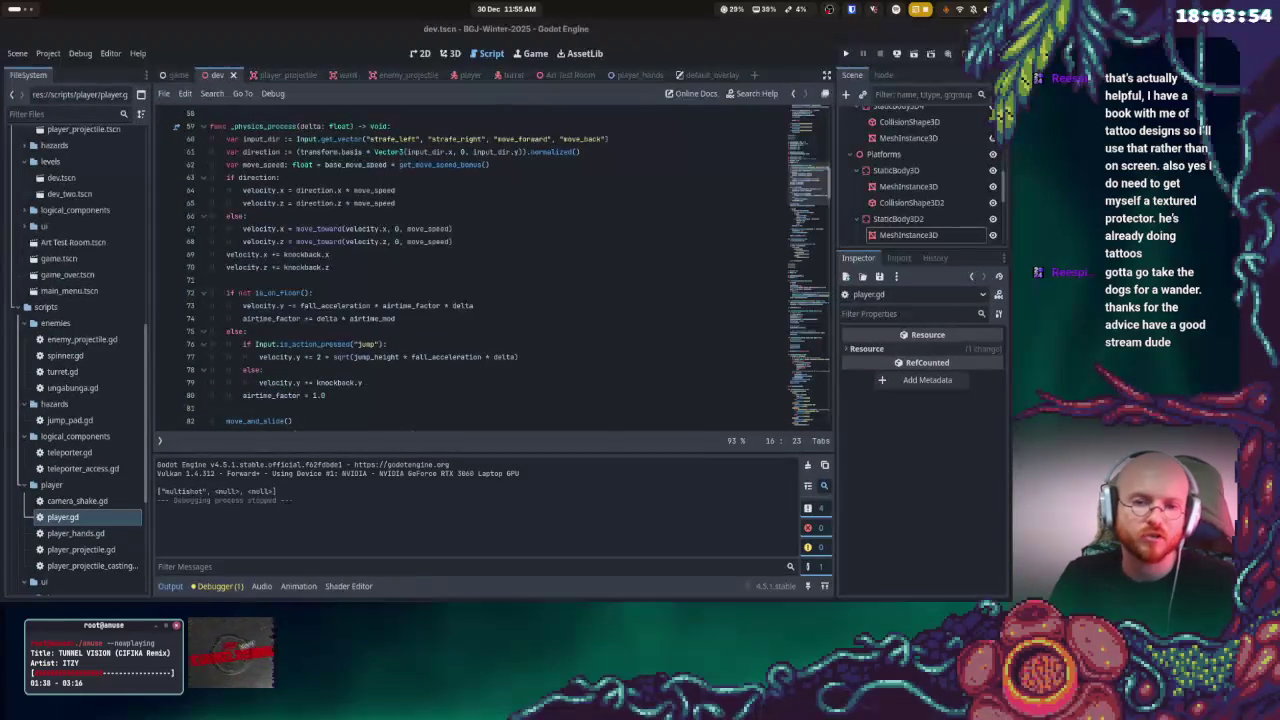
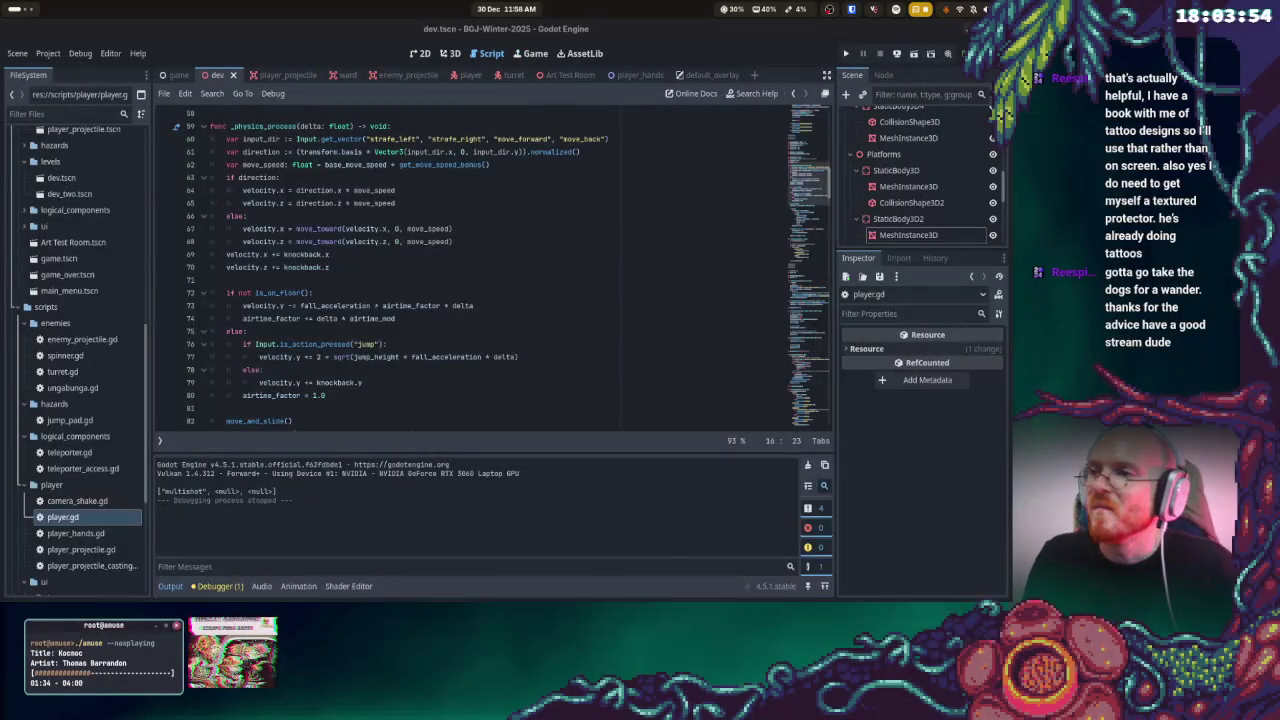
# - Scroll from the movement code down to the take_damage function in player.gd
pyautogui.click(590, 227)
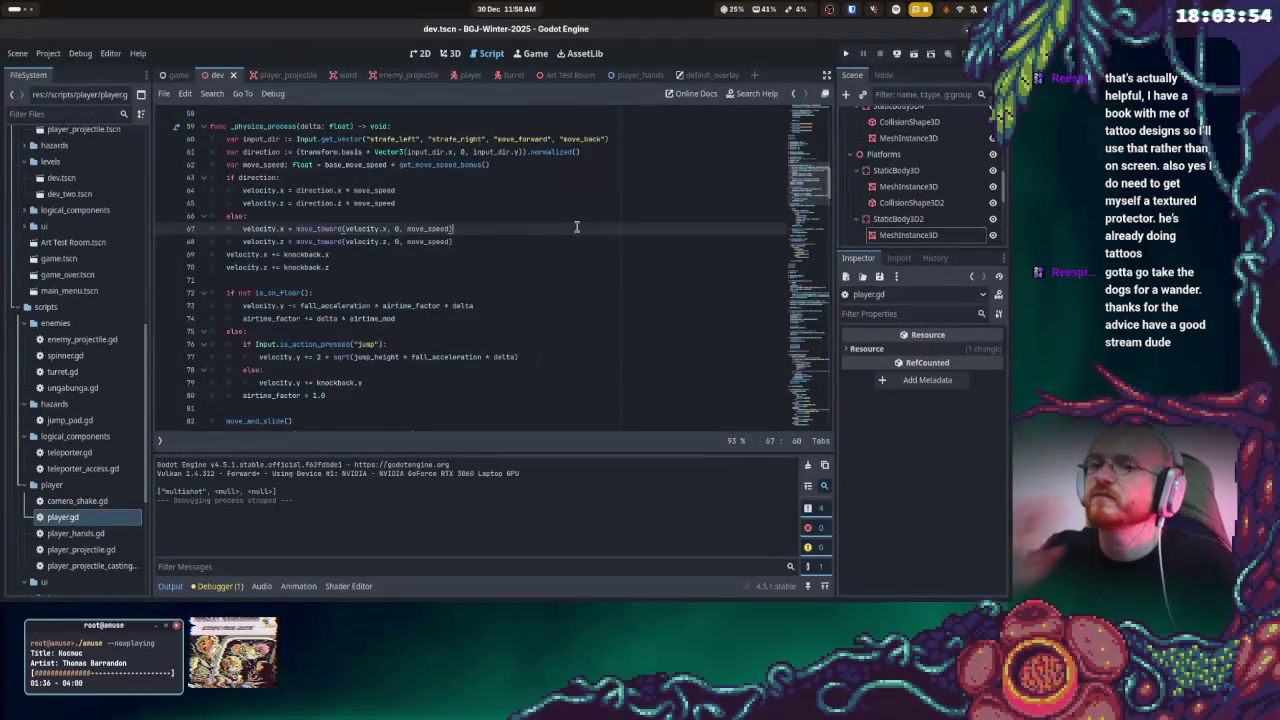
pyautogui.scroll(15, 560, 230)
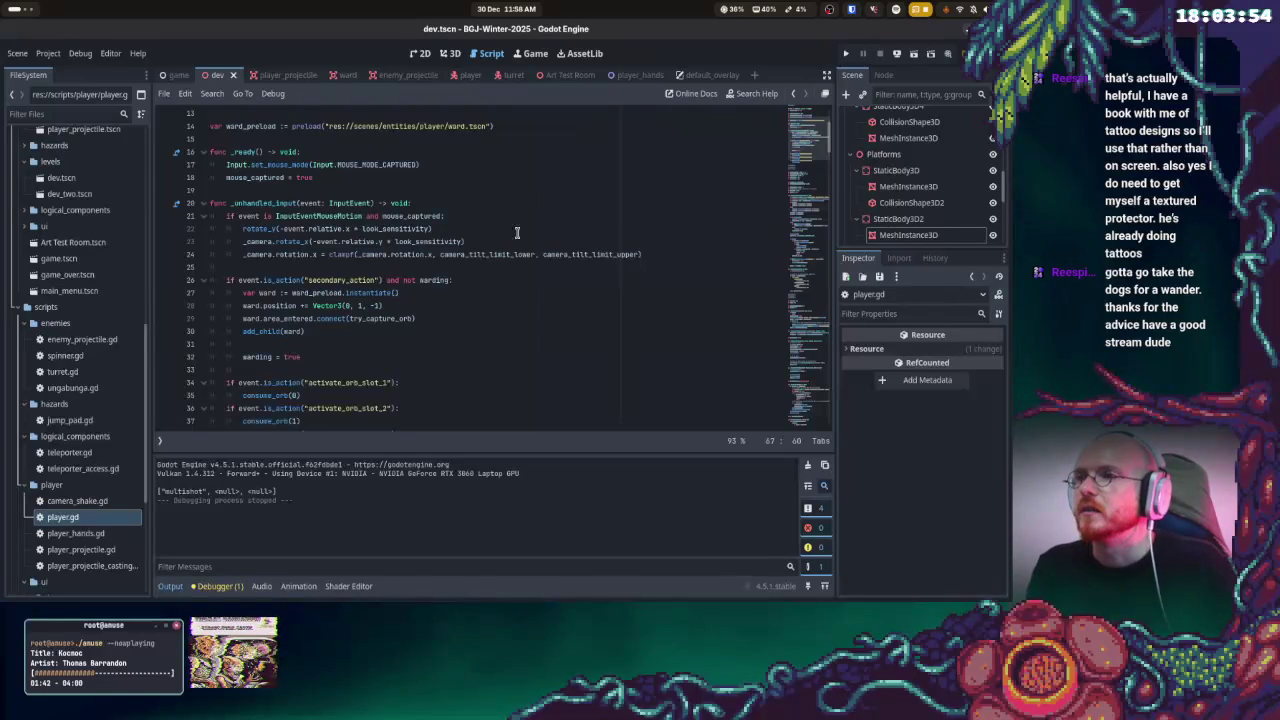
pyautogui.scroll(-13, 446, 305)
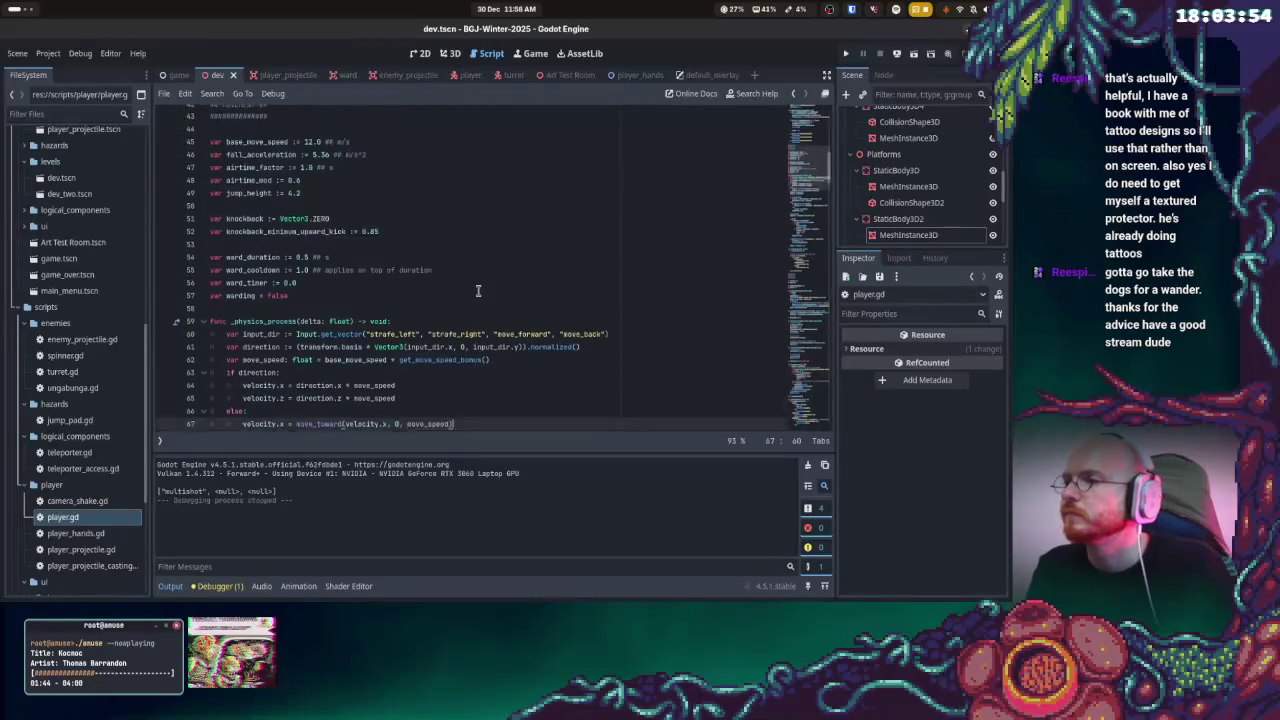
pyautogui.scroll(-17, 469, 288)
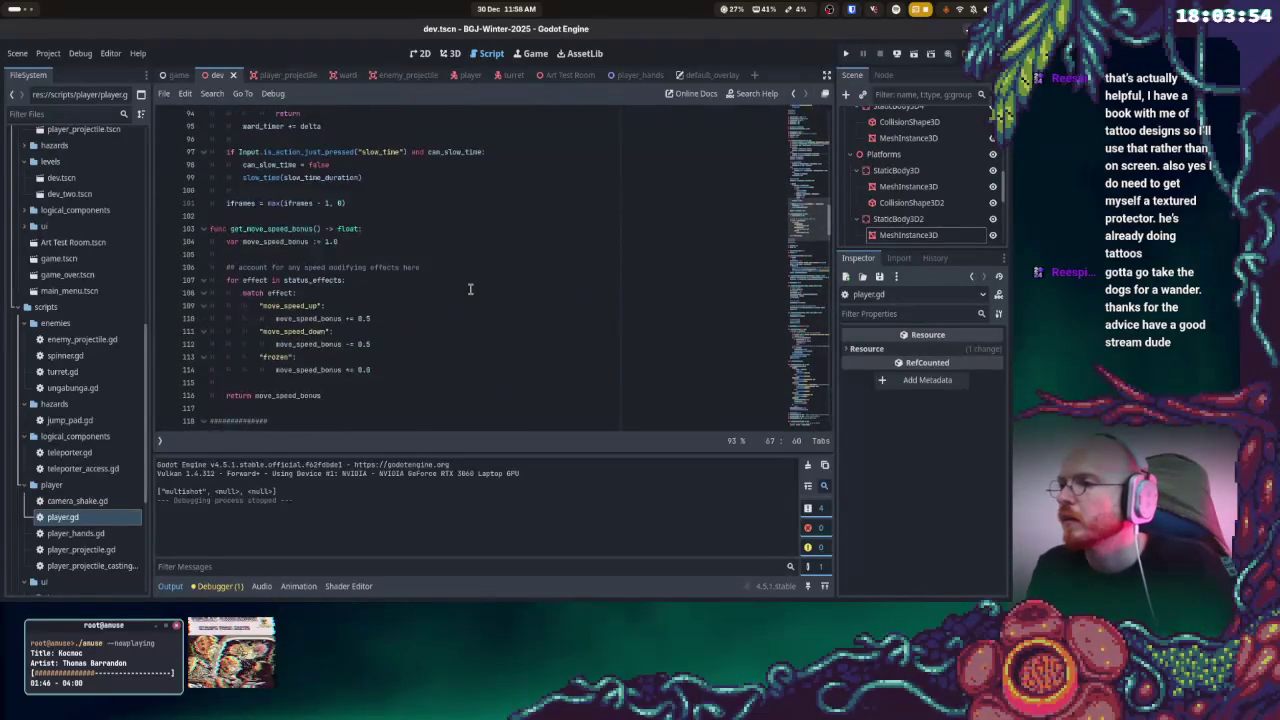
pyautogui.scroll(-4, 469, 289)
pyautogui.scroll(-1, 469, 289)
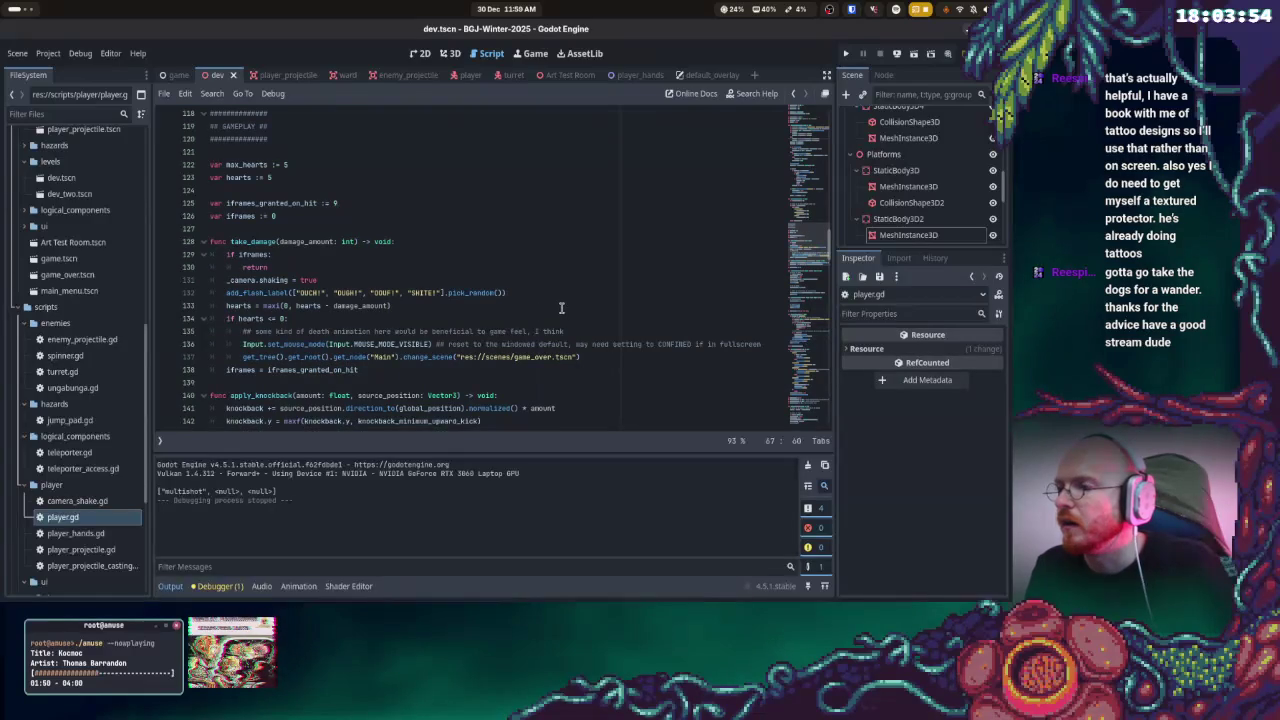
pyautogui.scroll(-1, 562, 306)
# - Review the iframes, flash label and hearts damage lines, then bring up the Activities overview
pyautogui.click(413, 332)
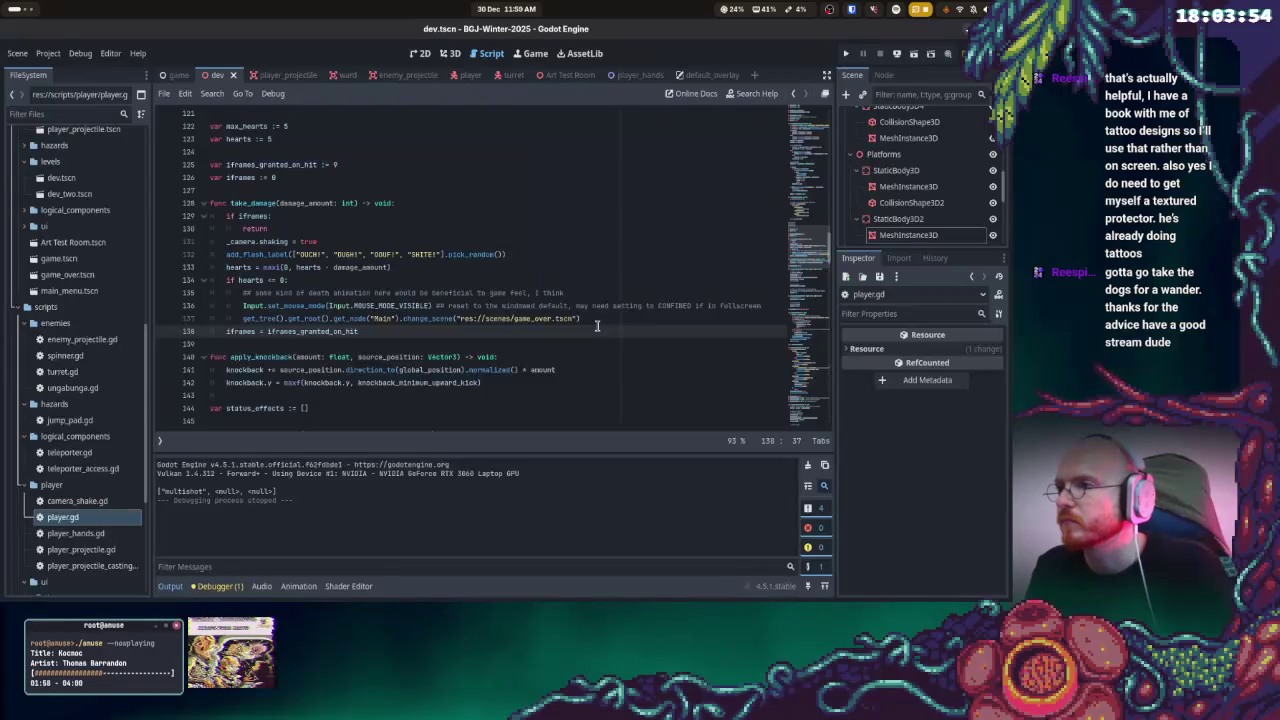
pyautogui.click(528, 254)
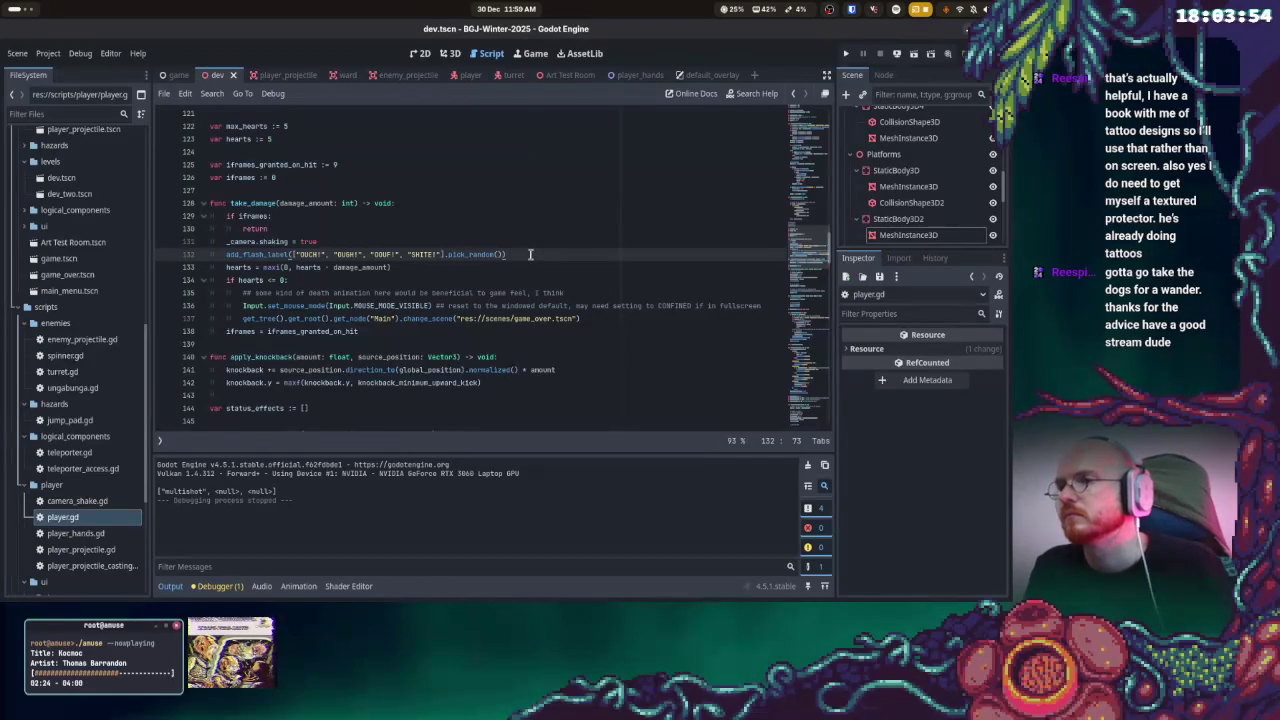
pyautogui.click(547, 267)
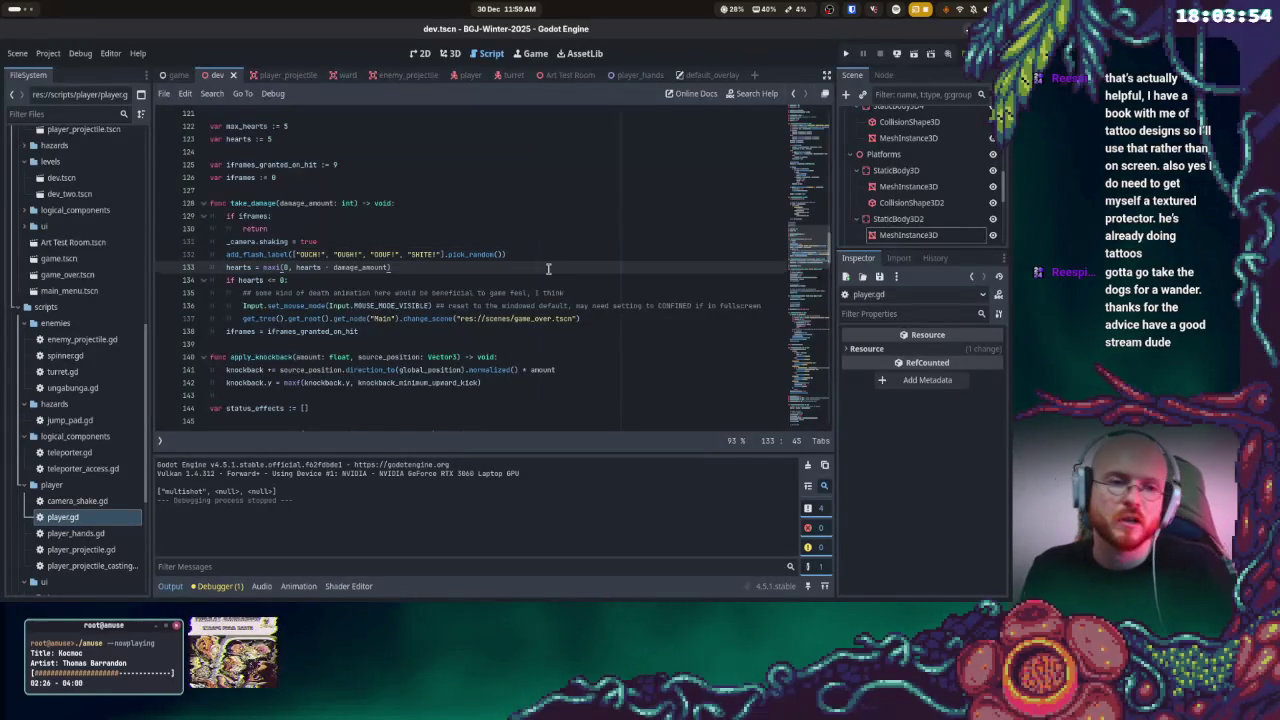
pyautogui.press('super')
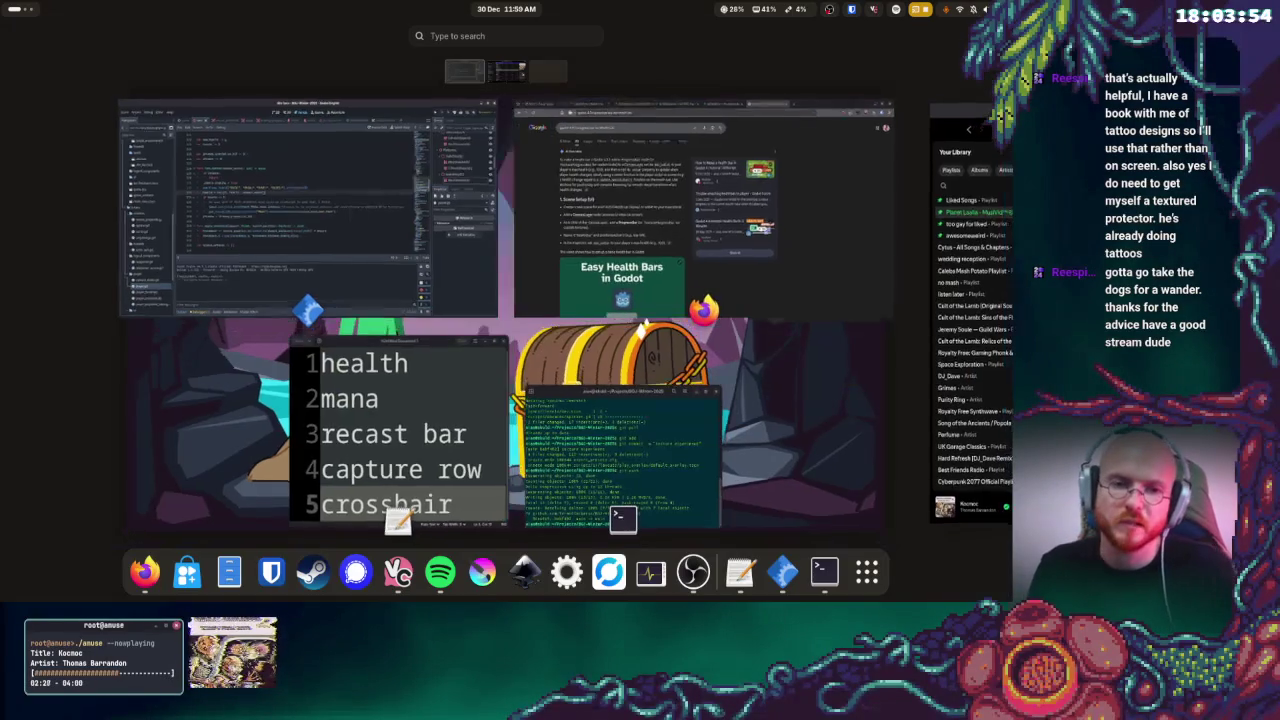
# - Dismiss the Activities overview and return to player.gd near the game over scene line
pyautogui.press('super')
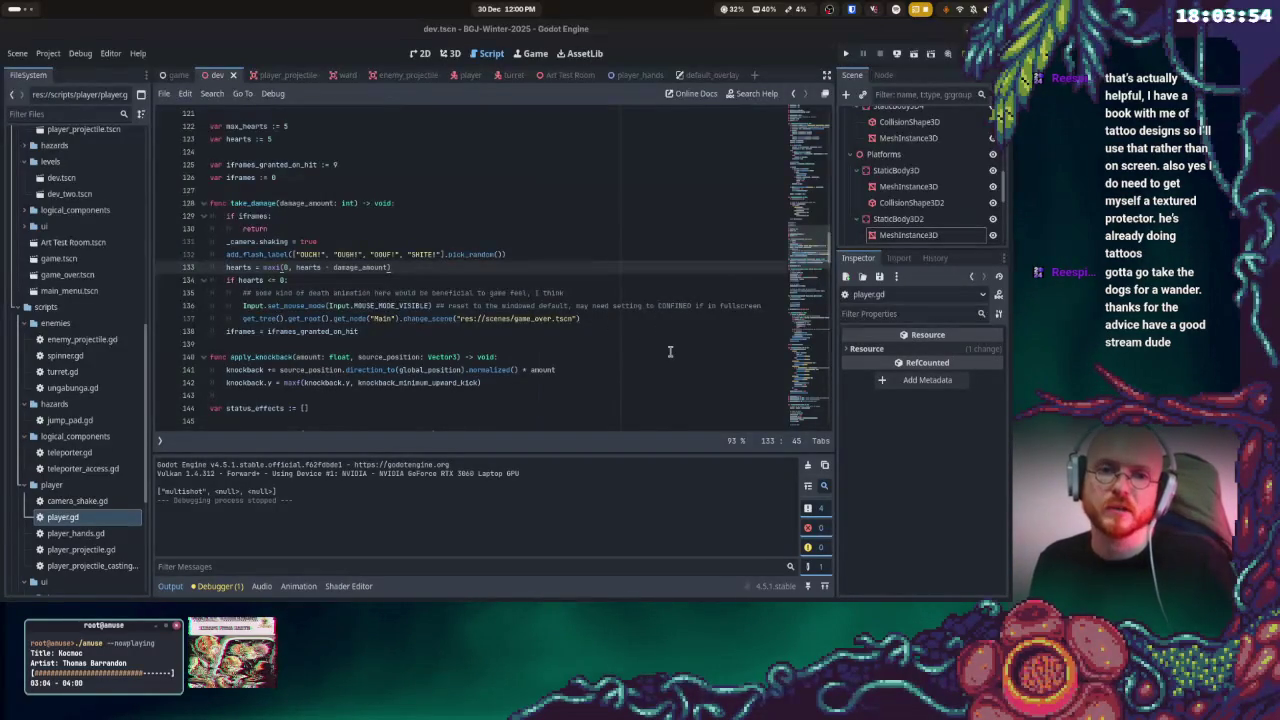
pyautogui.click(633, 323)
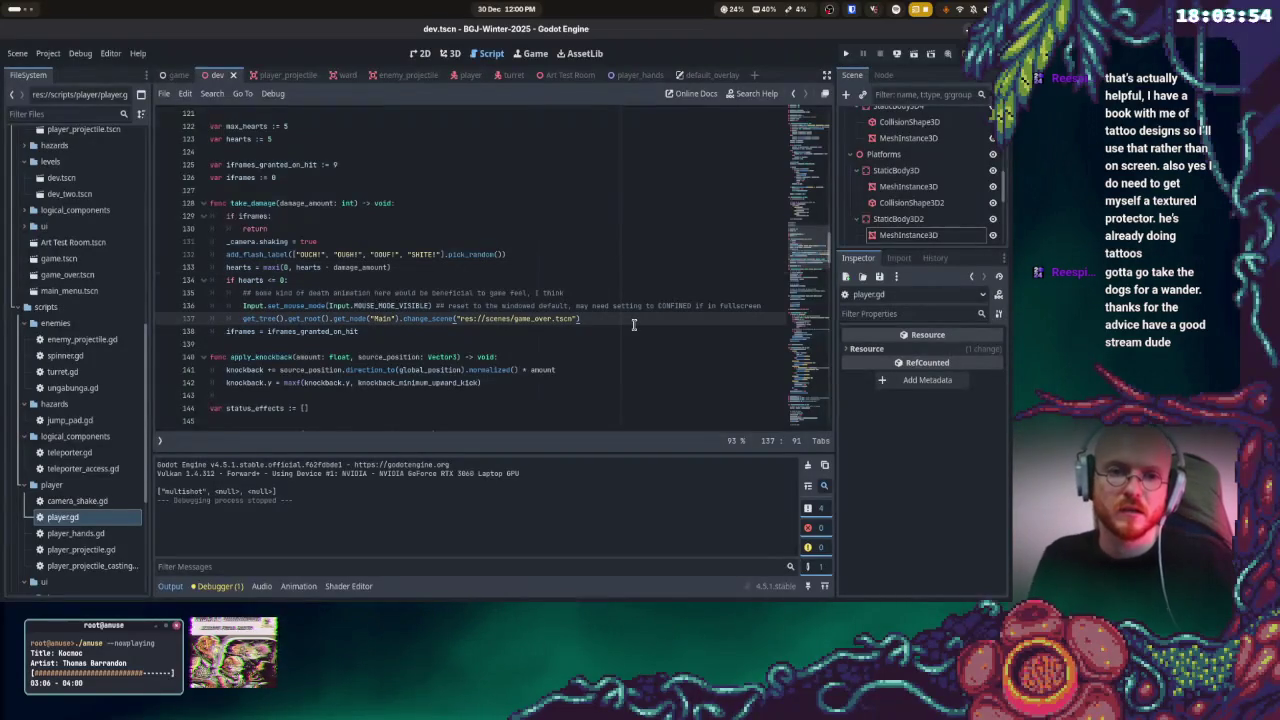
# - Open a new indented line after the iframes assignment at the end of take_damage
pyautogui.click(535, 284)
pyautogui.click(563, 346)
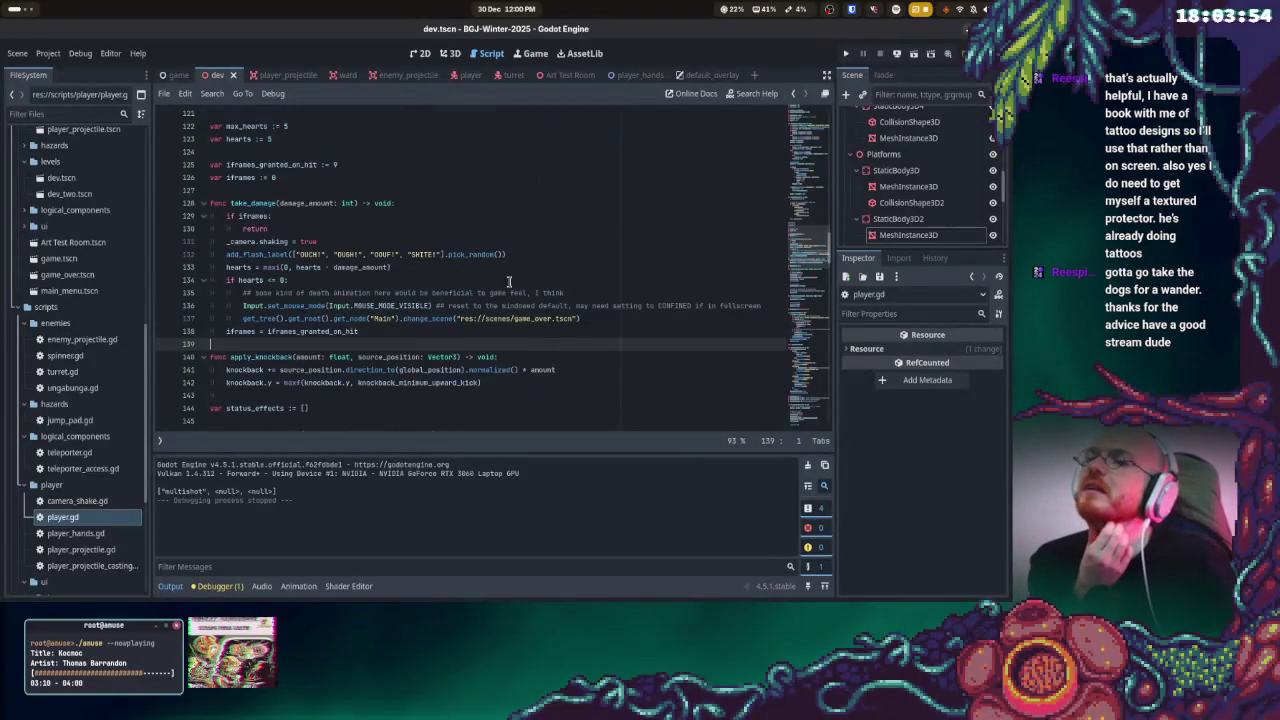
pyautogui.press('Return')
pyautogui.press('Return')
pyautogui.press('Up')
pyautogui.press('Tab')
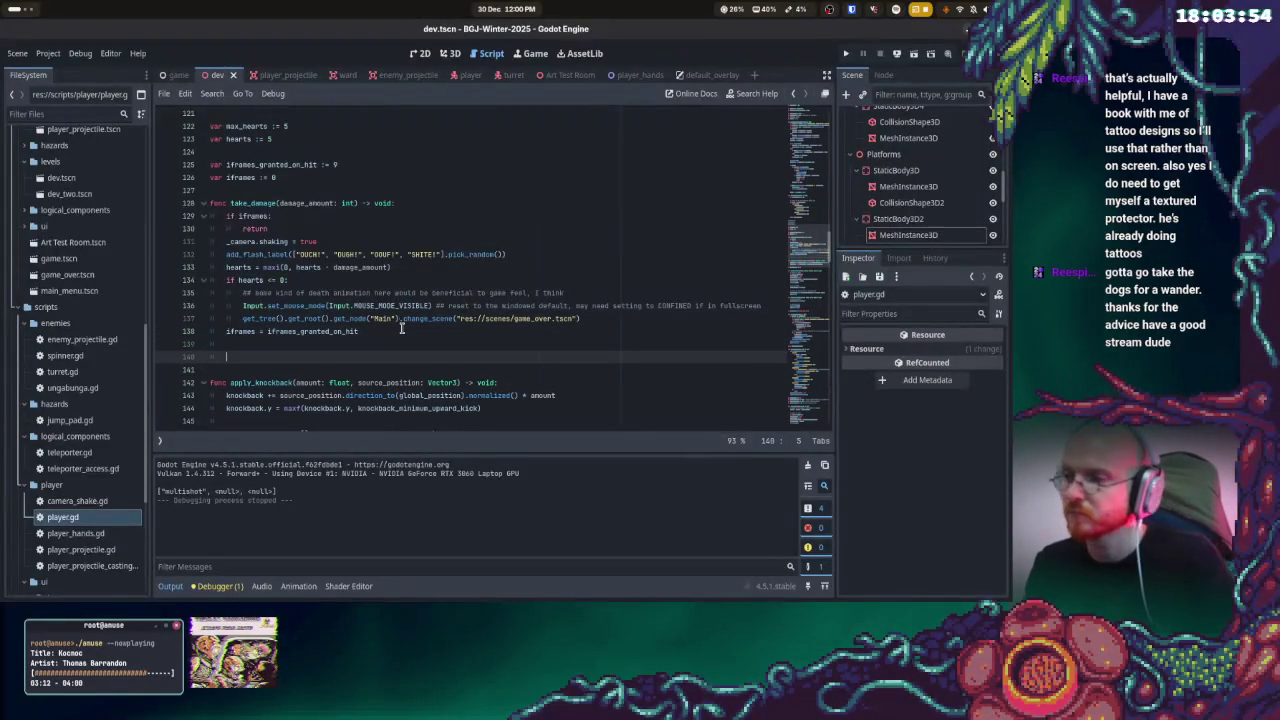
pyautogui.press('BackSpace')
pyautogui.press('BackSpace')
pyautogui.press('BackSpace')
# - Write emit_signal("player_takedmg") on that line using autocomplete
pyautogui.write('mit')
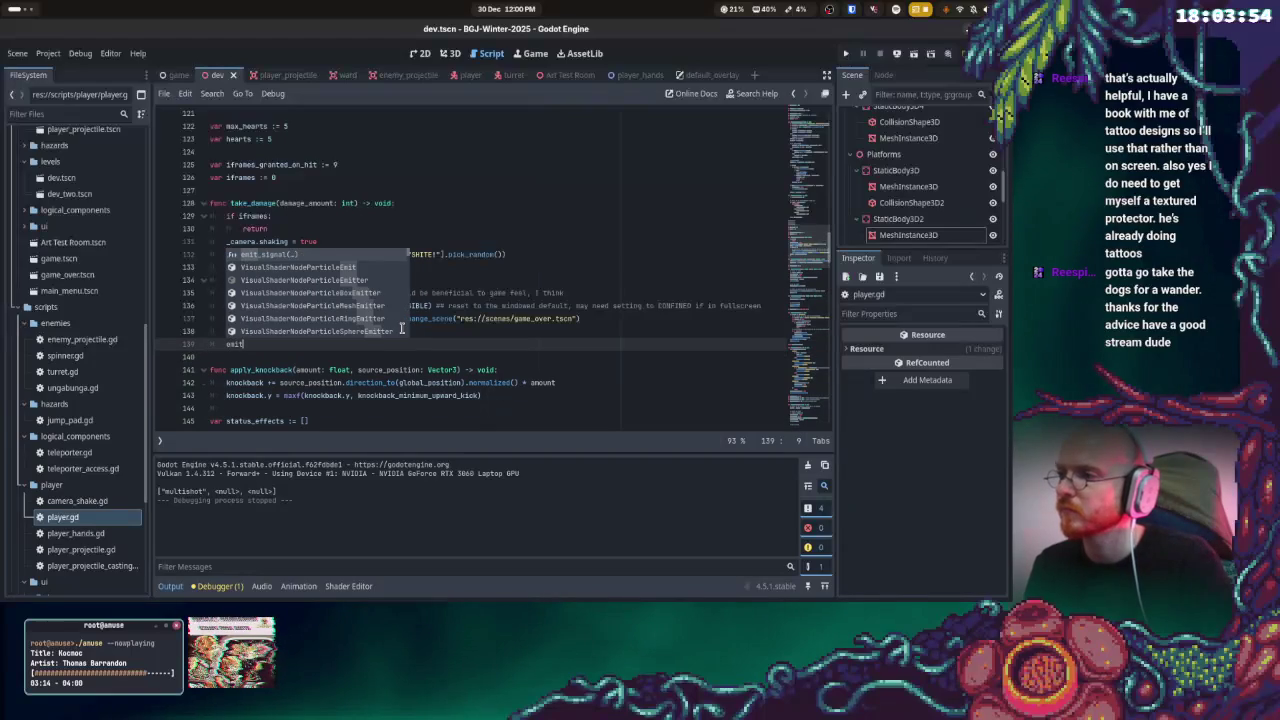
pyautogui.press('Return')
pyautogui.press('Escape')
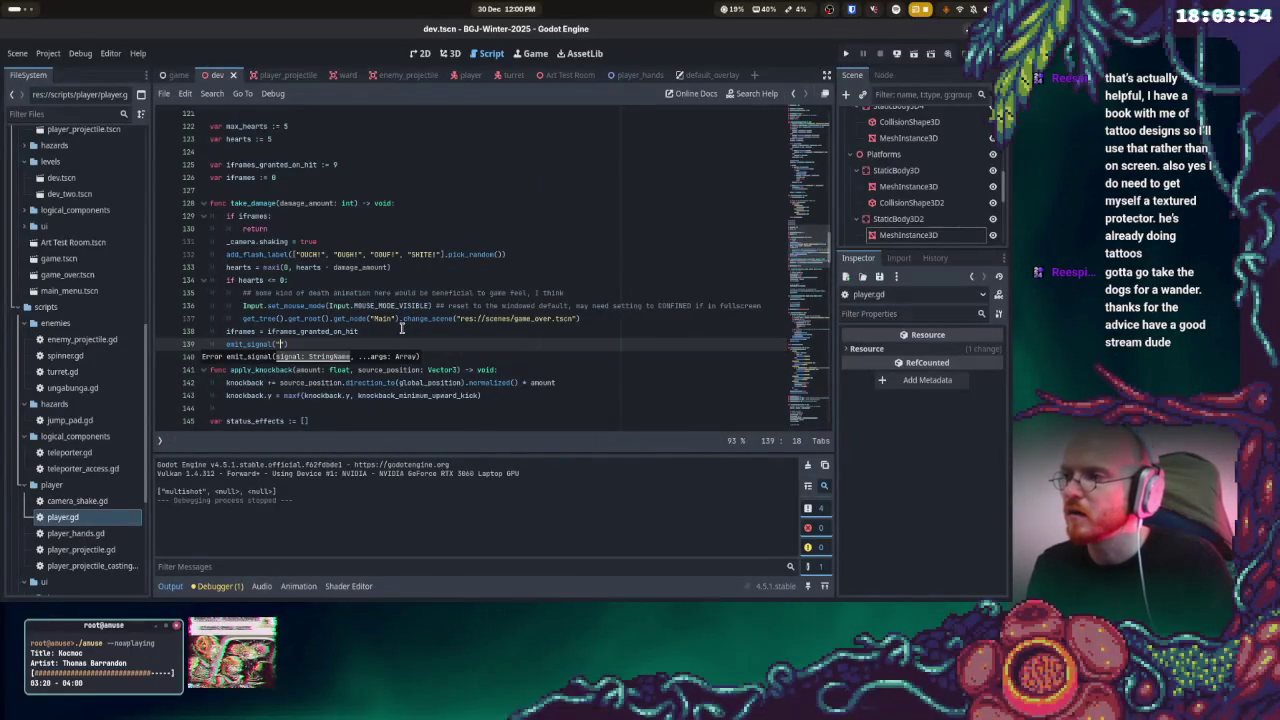
pyautogui.write('dama')
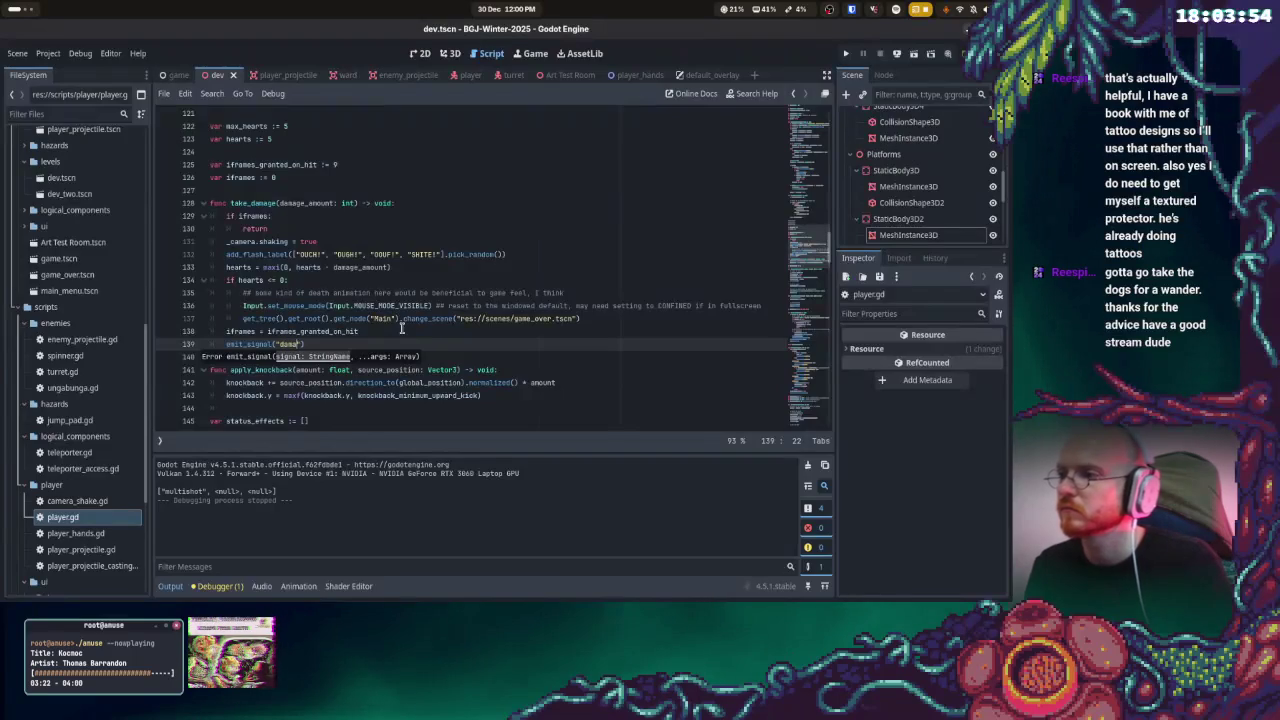
pyautogui.write('ke')
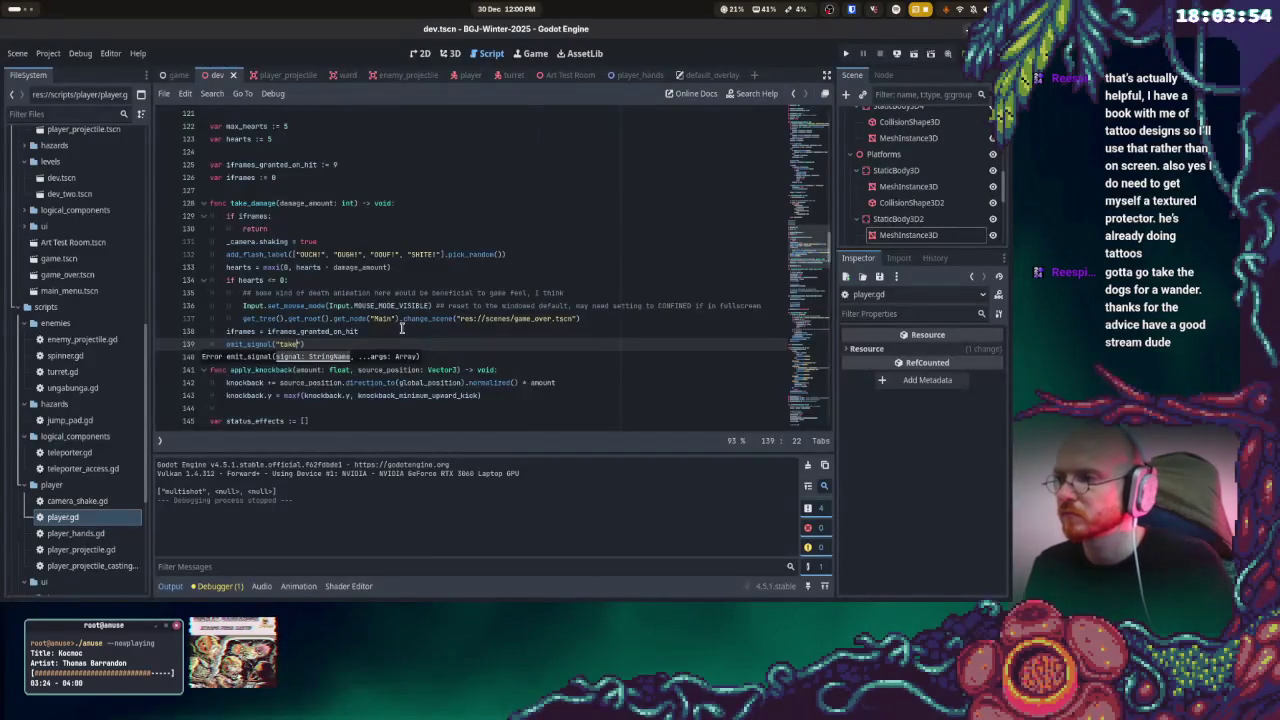
pyautogui.press('BackSpace')
pyautogui.press('BackSpace')
pyautogui.write('player_t')
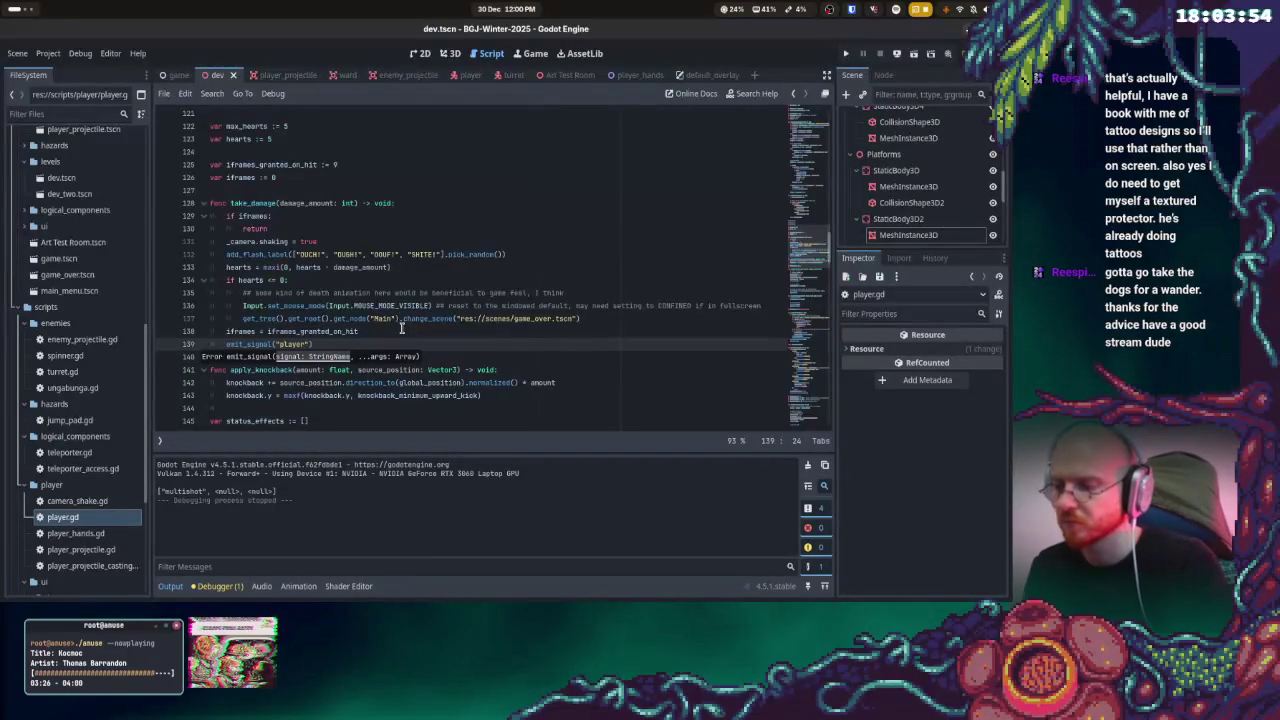
pyautogui.write('akedmg')
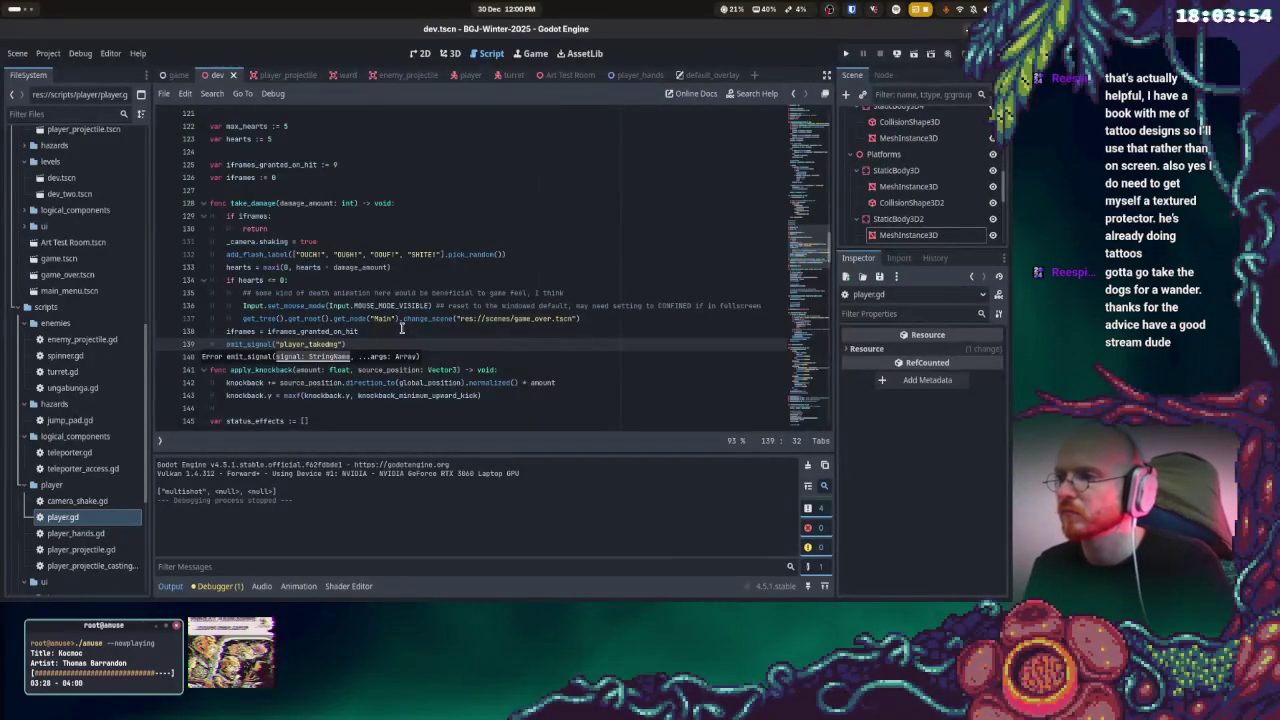
pyautogui.write('"')
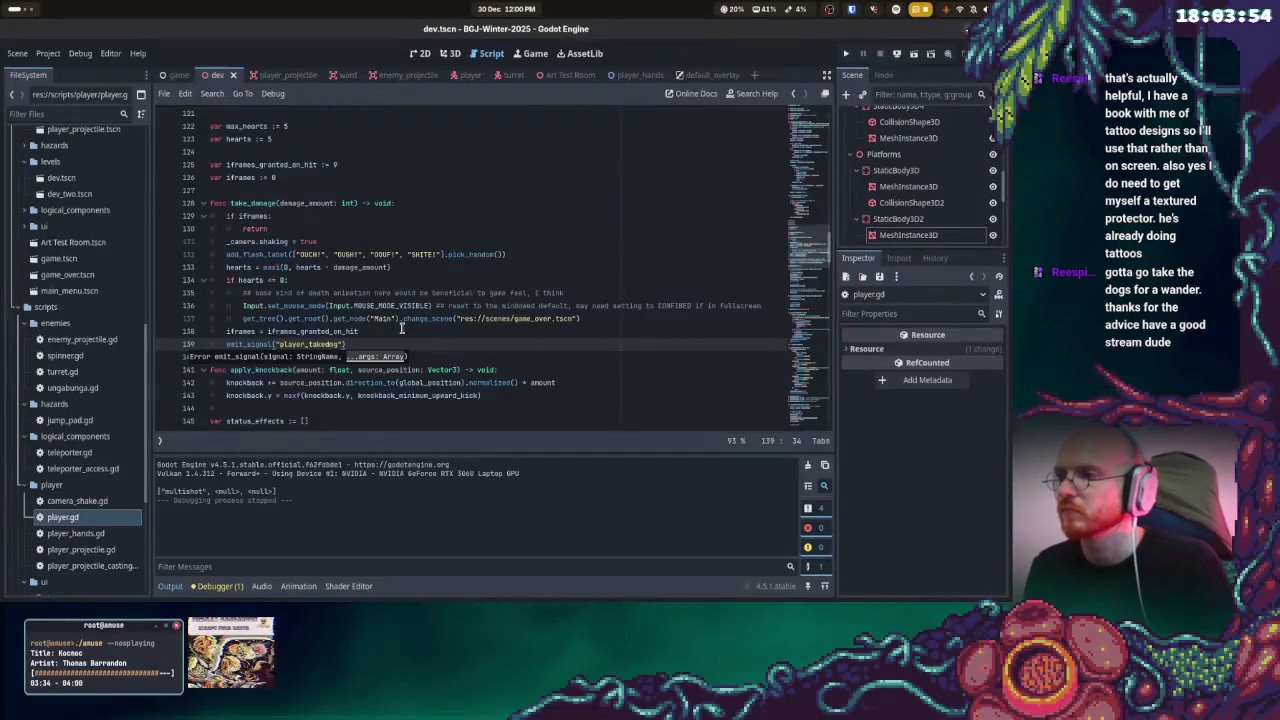
pyautogui.click(395, 267)
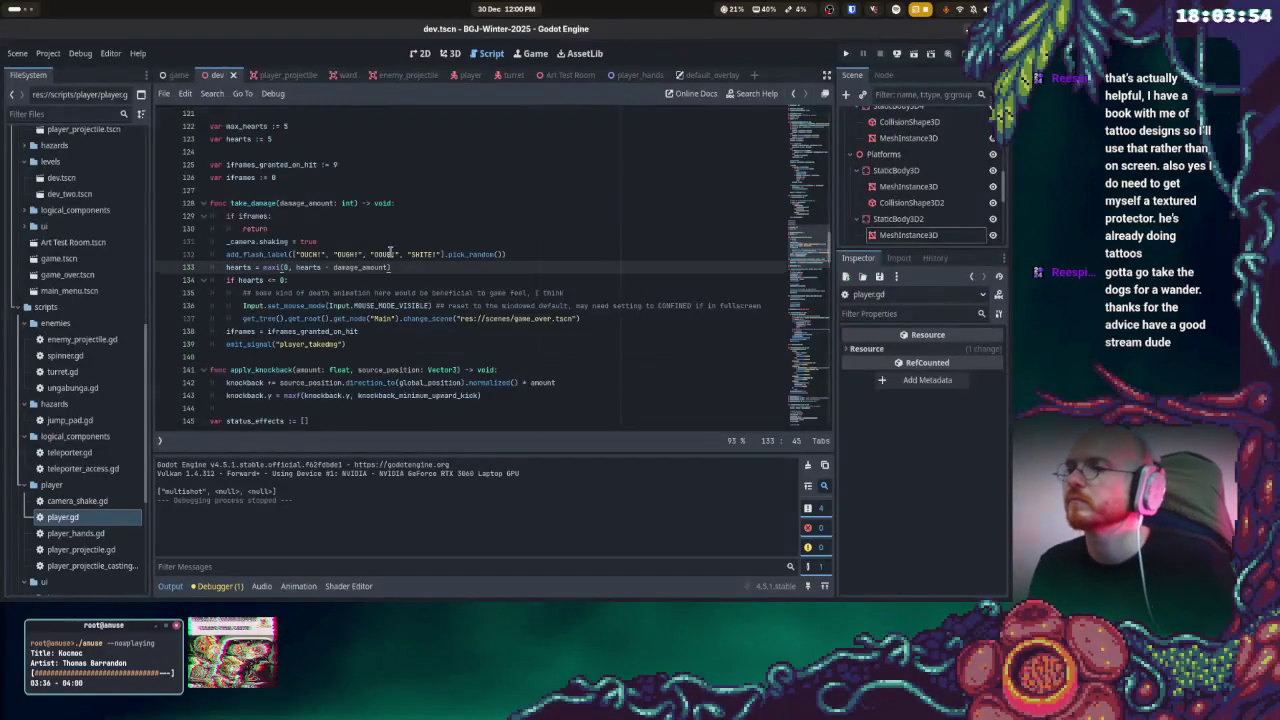